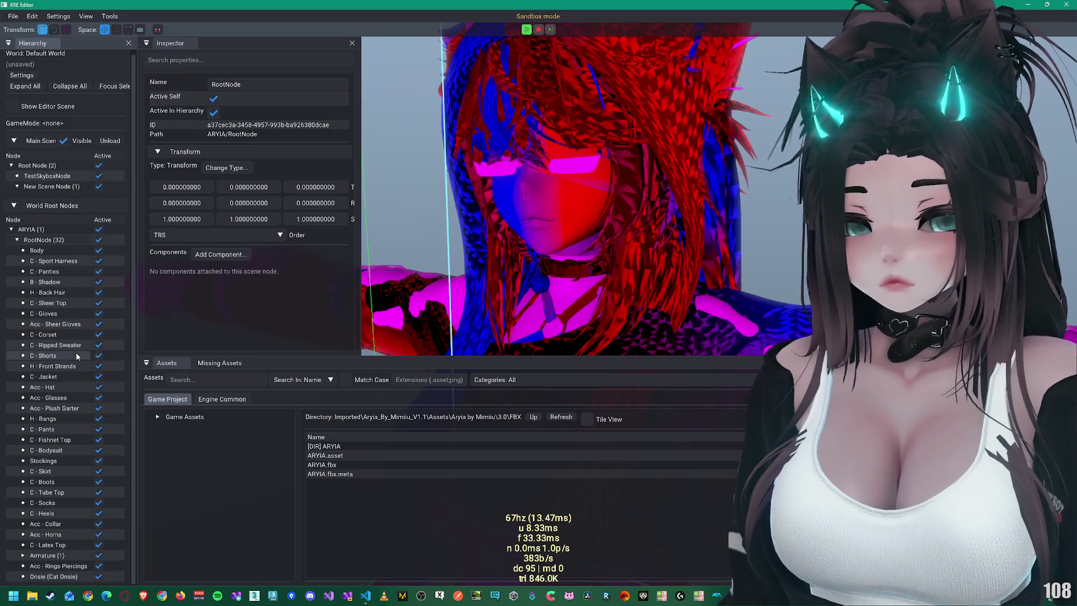
Step: Hide the Cat Onsie, Acc - Hat and C - Jacket pieces on the ARYIA avatar
left_click(55, 577)
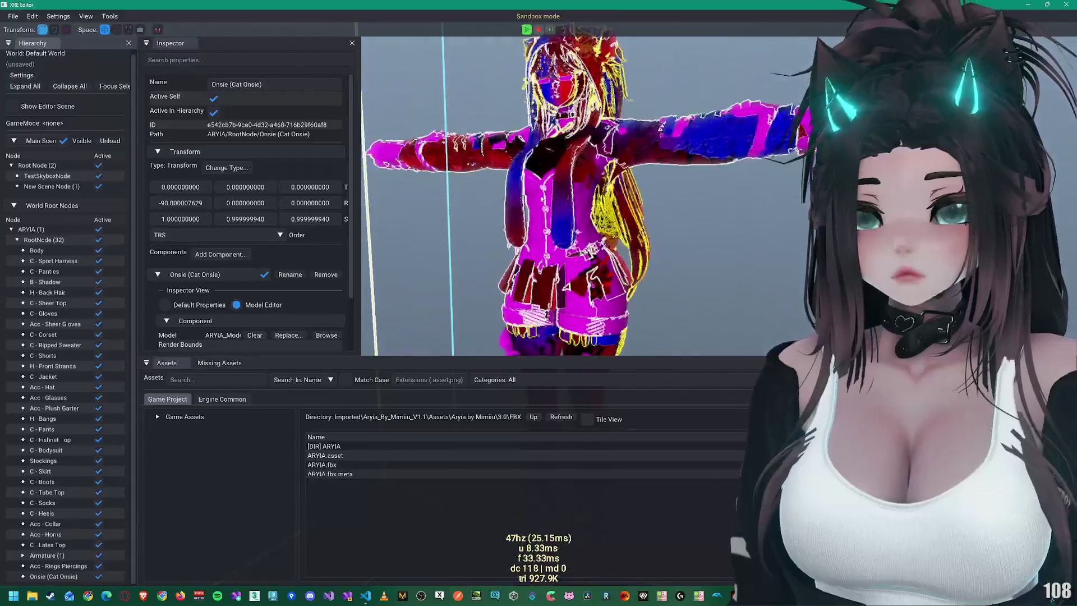
left_click(213, 98)
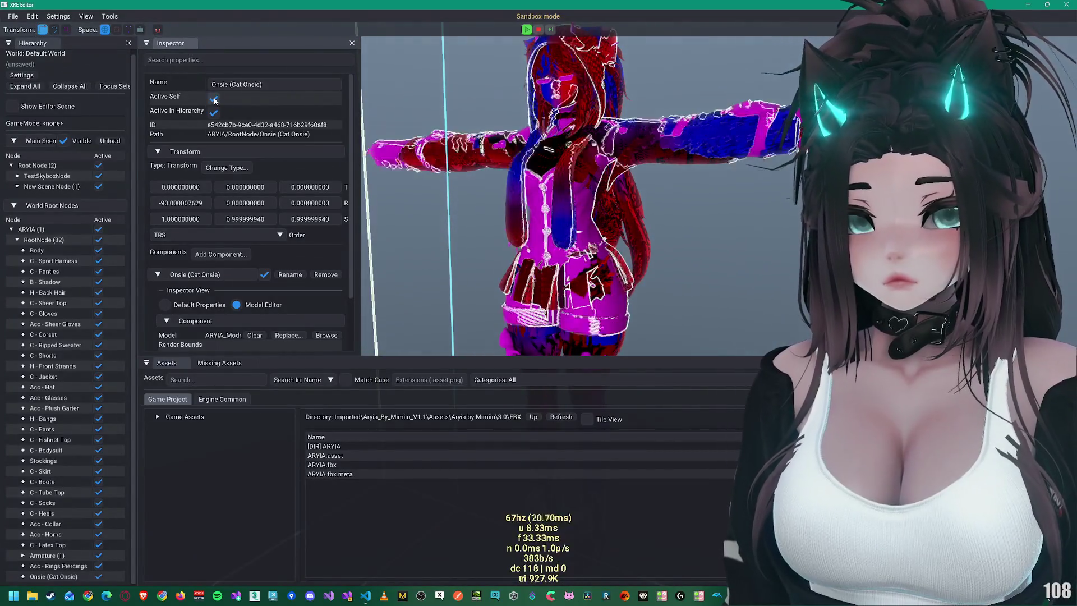
scroll(564, 173, "up", 3)
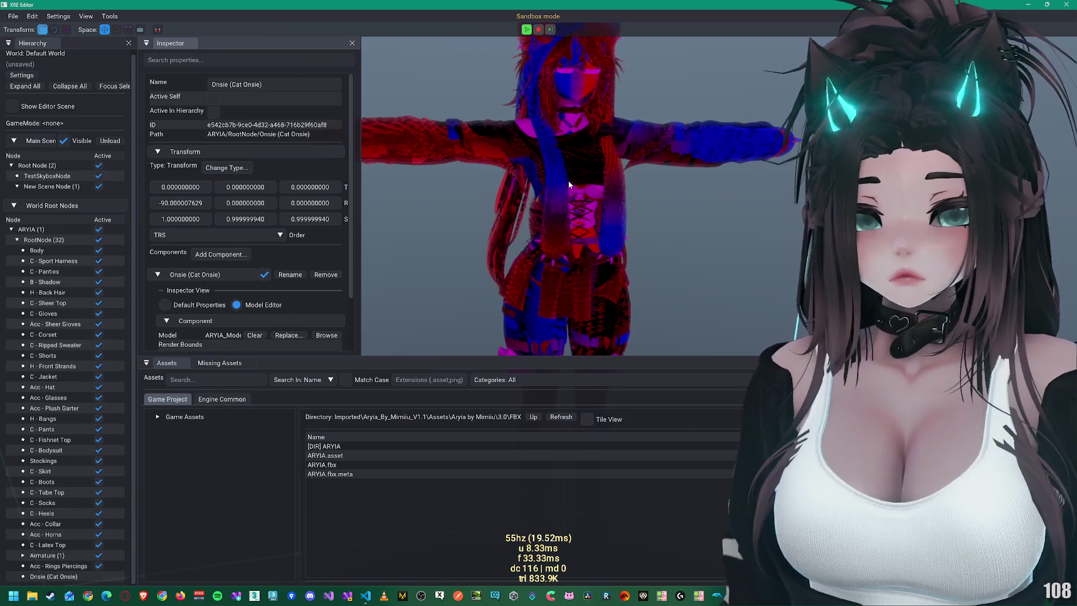
left_click(607, 214)
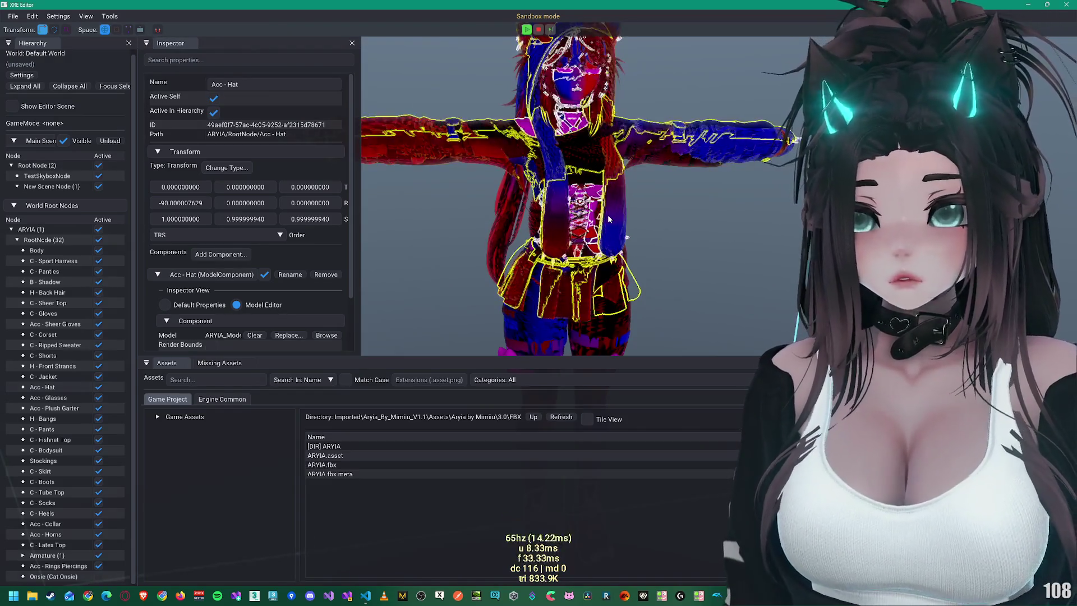
left_click(216, 98)
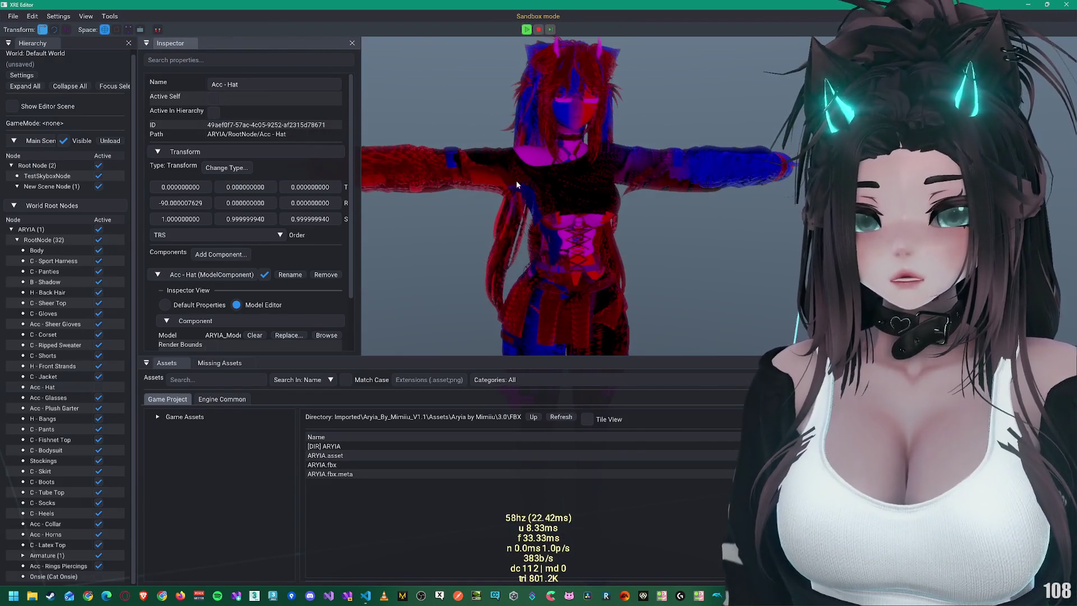
left_click(516, 180)
left_click(214, 99)
Step: Orbit to the legs, select the Plush Garter and Sport Harness pieces, and collapse ARYIA's children
mouse_move(481, 169)
left_mouse_down()
mouse_move(644, 221)
mouse_move(720, 219)
mouse_move(684, 191)
left_mouse_up()
mouse_move(697, 228)
left_mouse_down()
mouse_move(679, 162)
mouse_move(685, 217)
mouse_move(553, 160)
mouse_move(466, 212)
left_mouse_up()
left_click(466, 212)
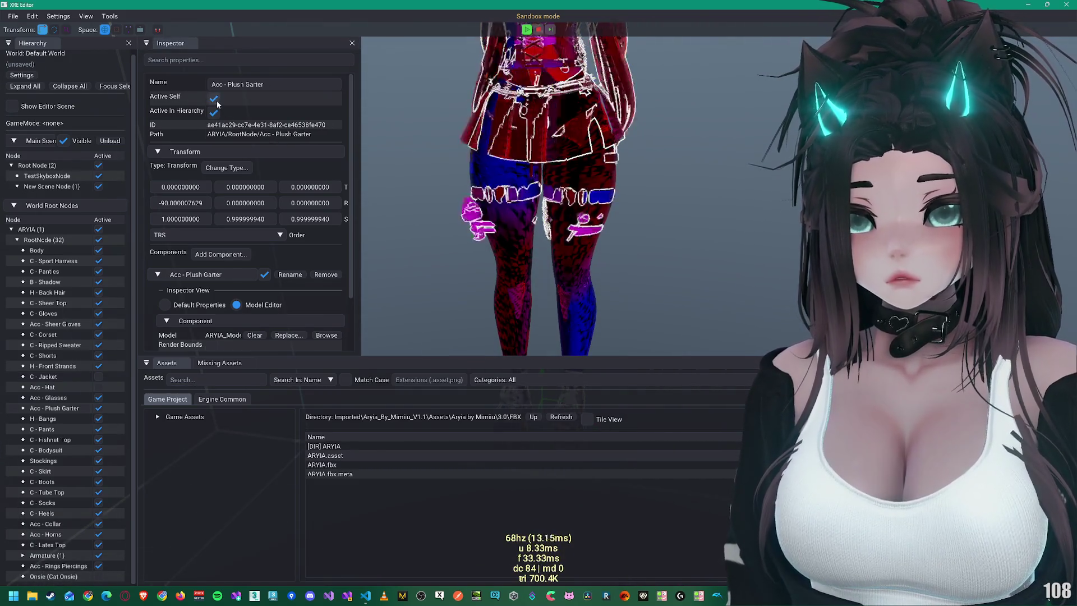
left_click(502, 199)
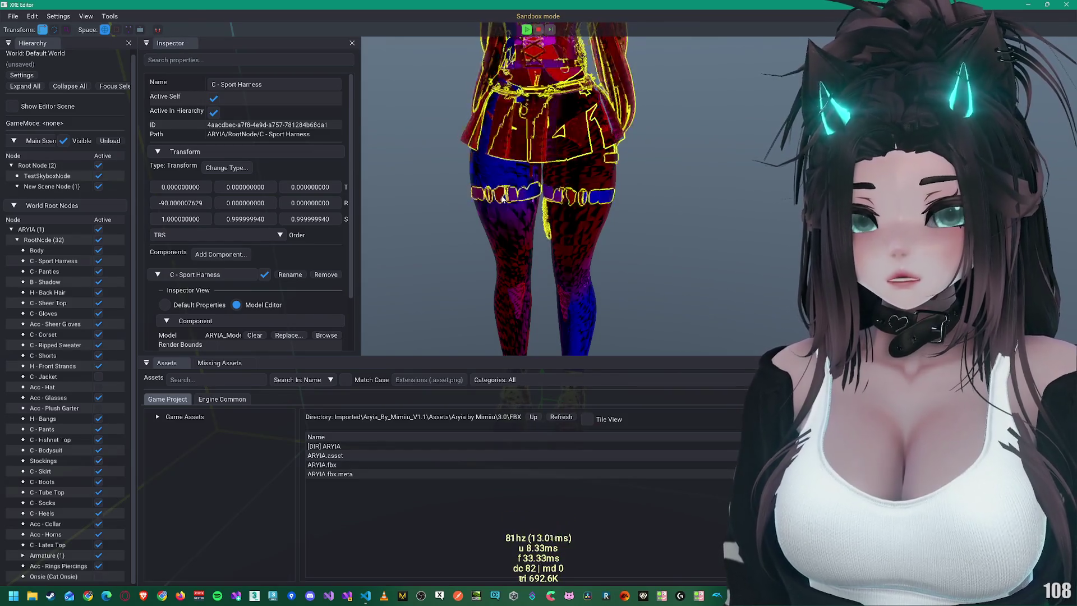
scroll(503, 199, "down", 5)
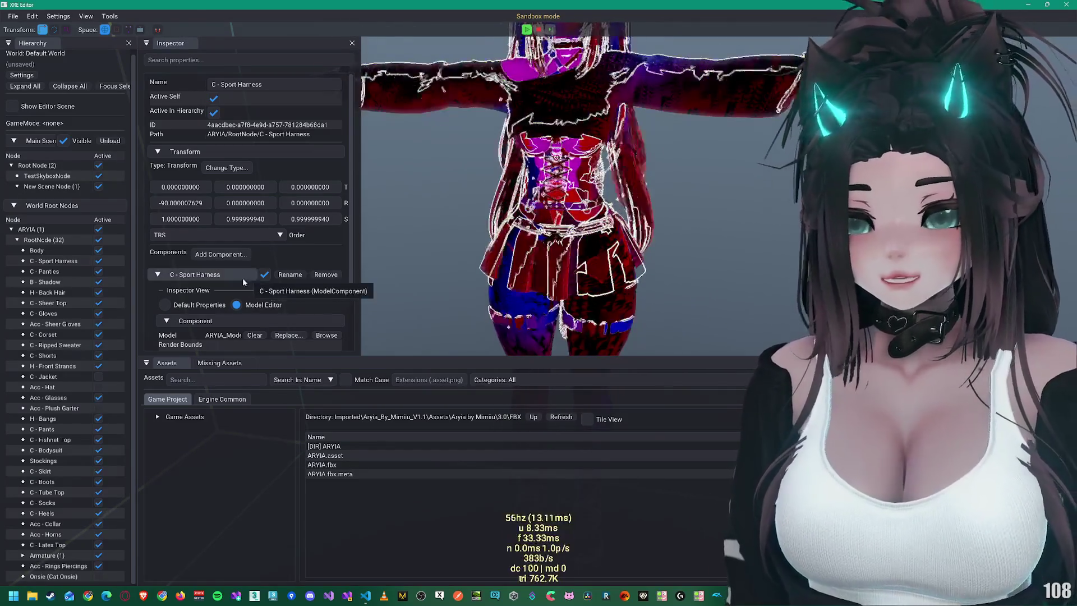
left_click(10, 230)
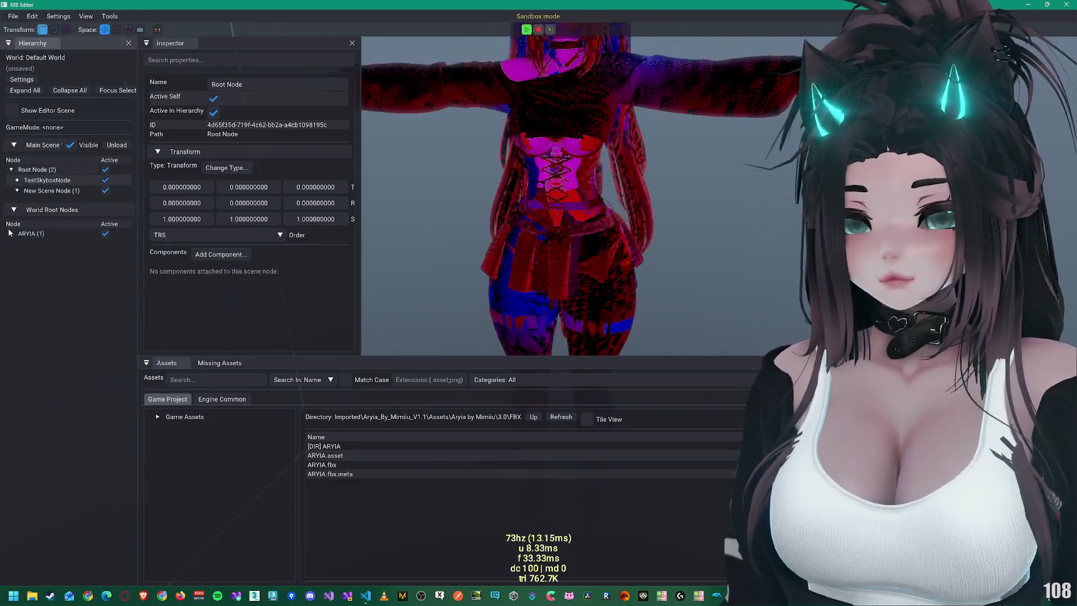
Step: Show editor-only nodes, select Editor View, and enlarge the Inspector to browse its camera components
left_click(13, 110)
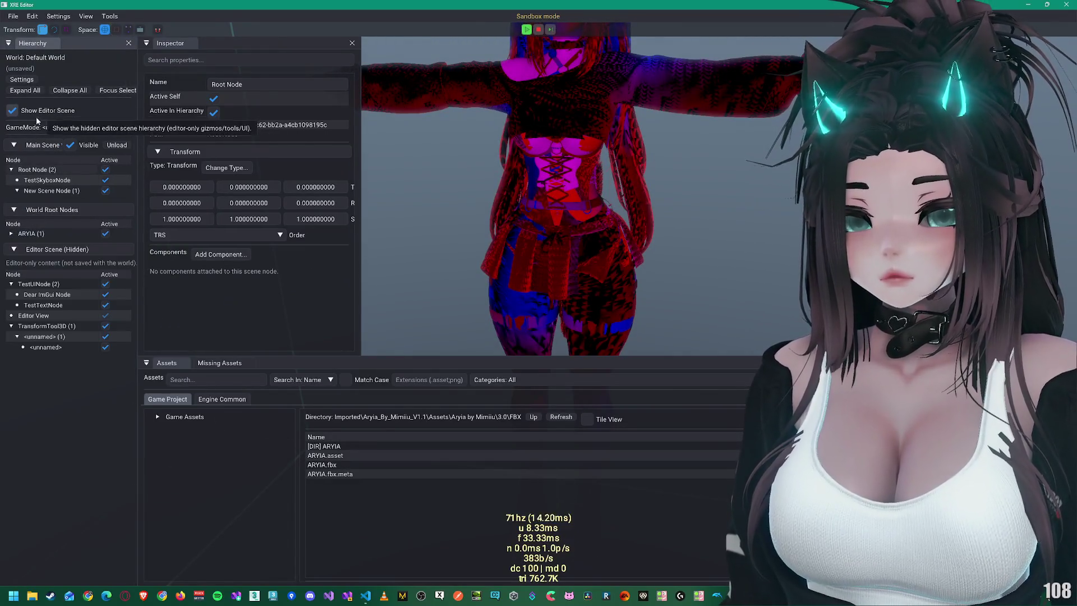
left_click(40, 317)
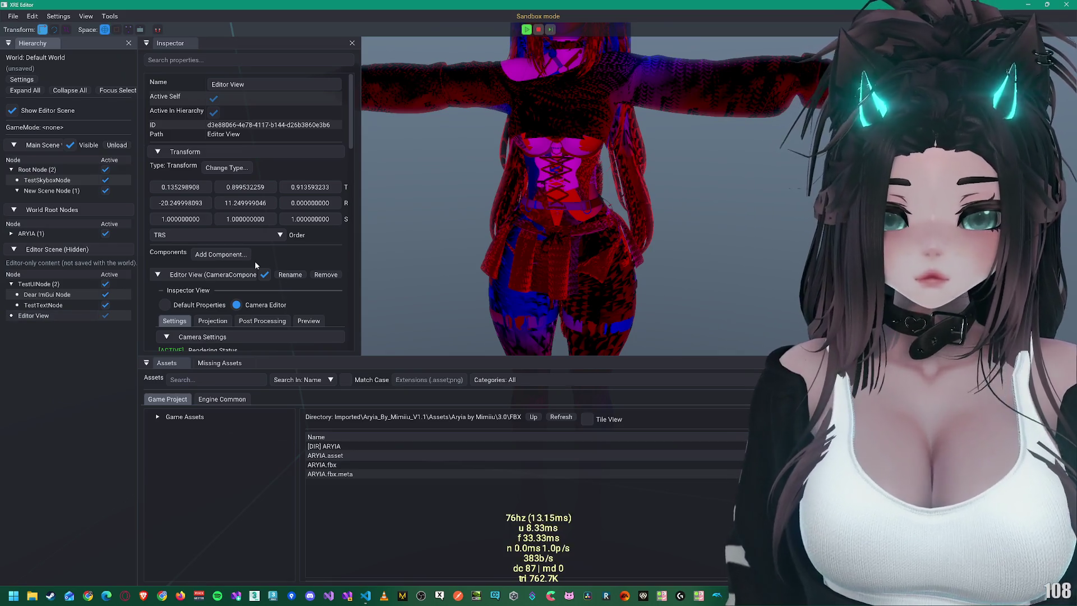
mouse_move(412, 355)
left_mouse_down()
mouse_move(408, 469)
mouse_move(408, 453)
left_mouse_up()
scroll(248, 308, "down", 2)
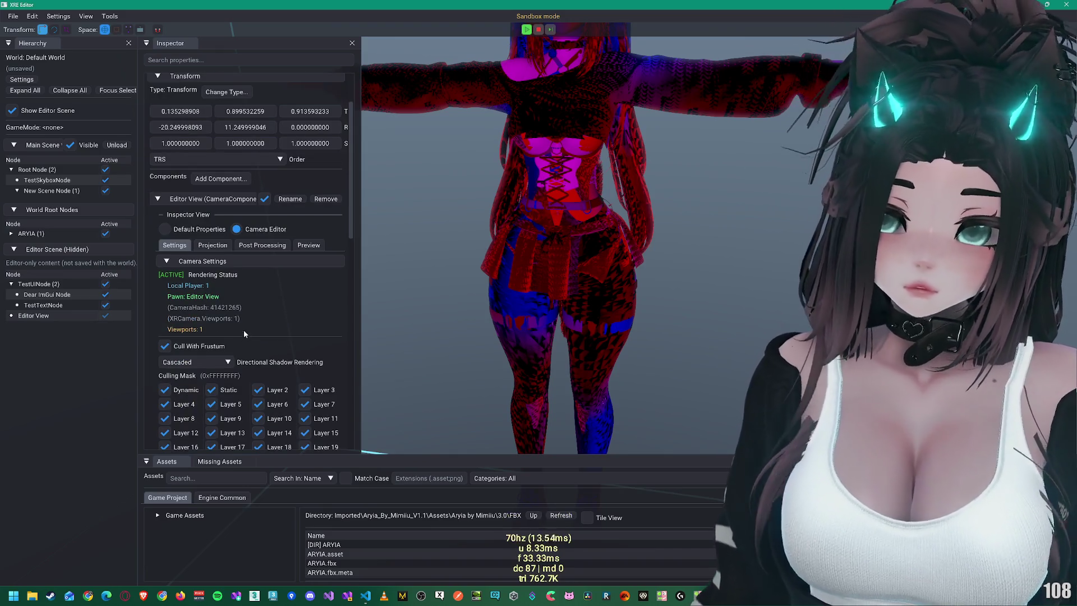
scroll(243, 309, "down", 1)
left_click(198, 148)
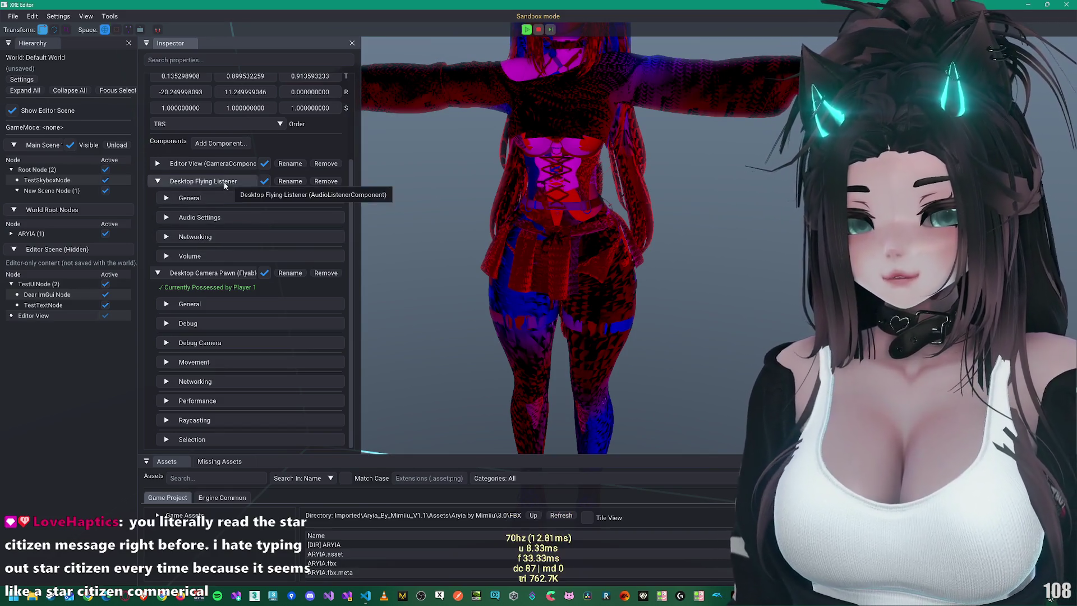
Step: Collapse Desktop Flying Listener and expand the camera pawn's Debug Camera and Raycasting settings
left_click(225, 183)
left_click(210, 345)
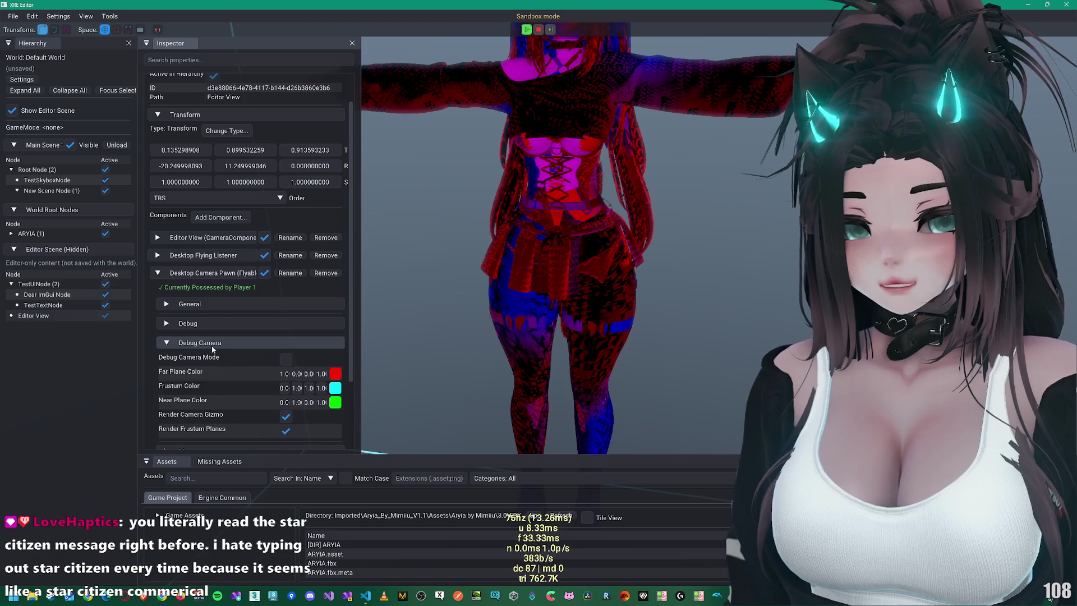
scroll(213, 345, "down", 3)
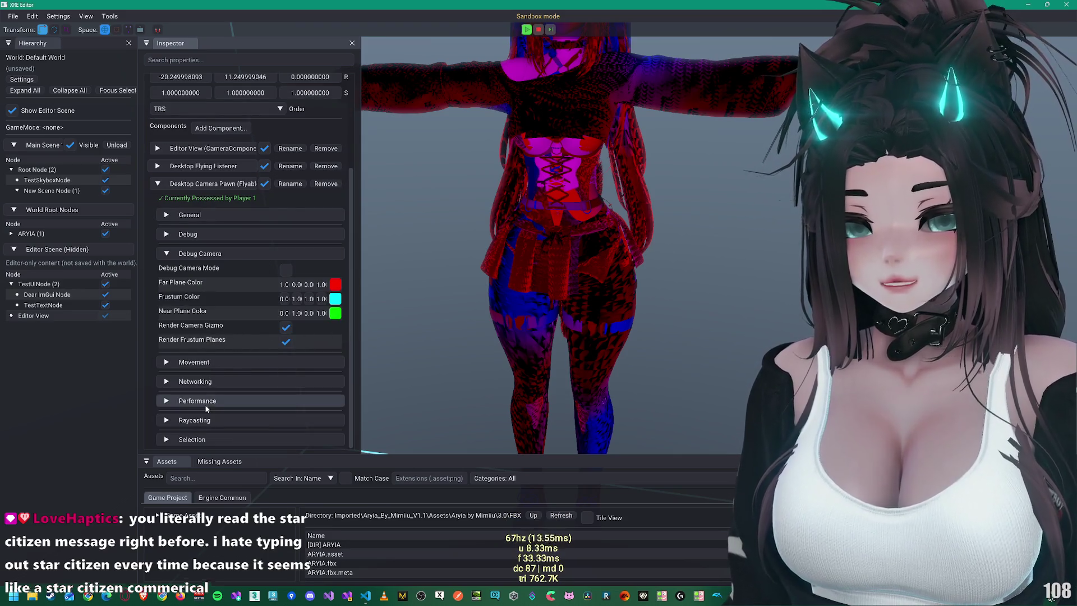
left_click(201, 419)
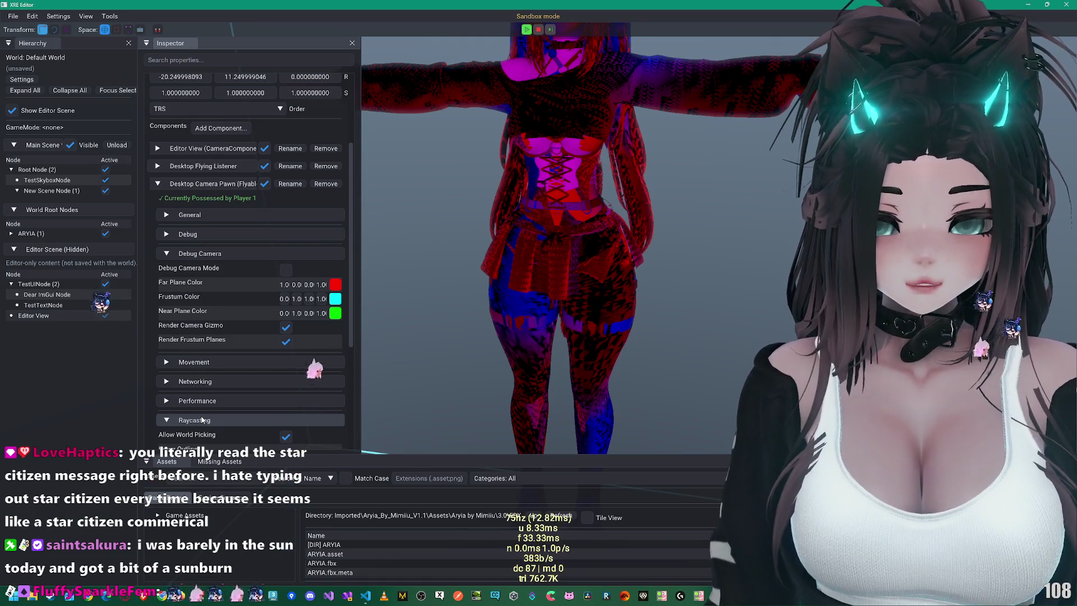
Step: Enable Render Hovered Primitive under Raycasting, then select C - Ripped Sweater in the viewport
scroll(193, 421, "down", 3)
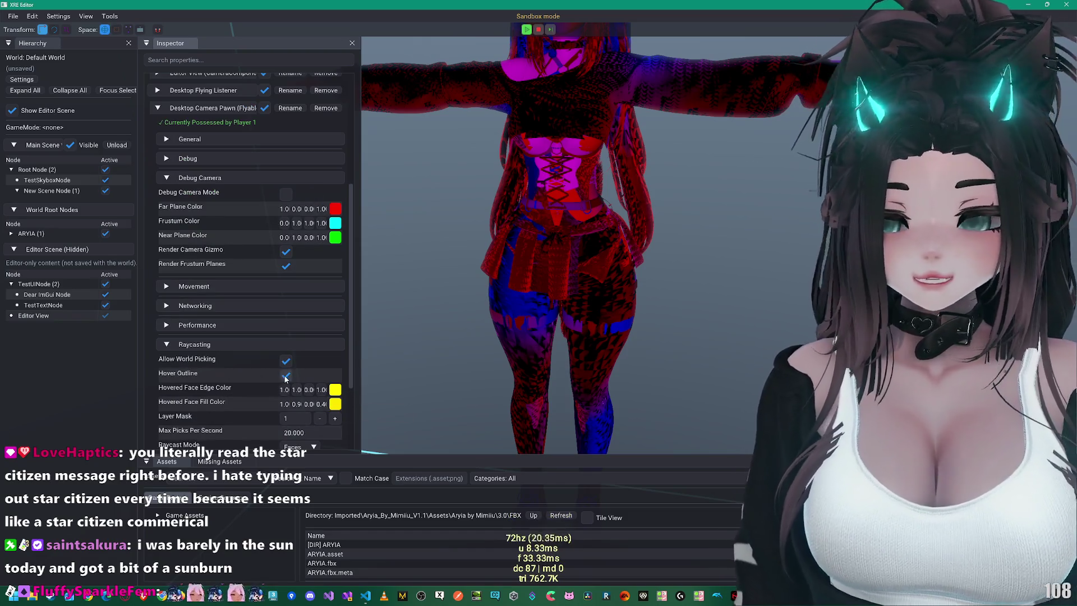
scroll(570, 223, "down", 3)
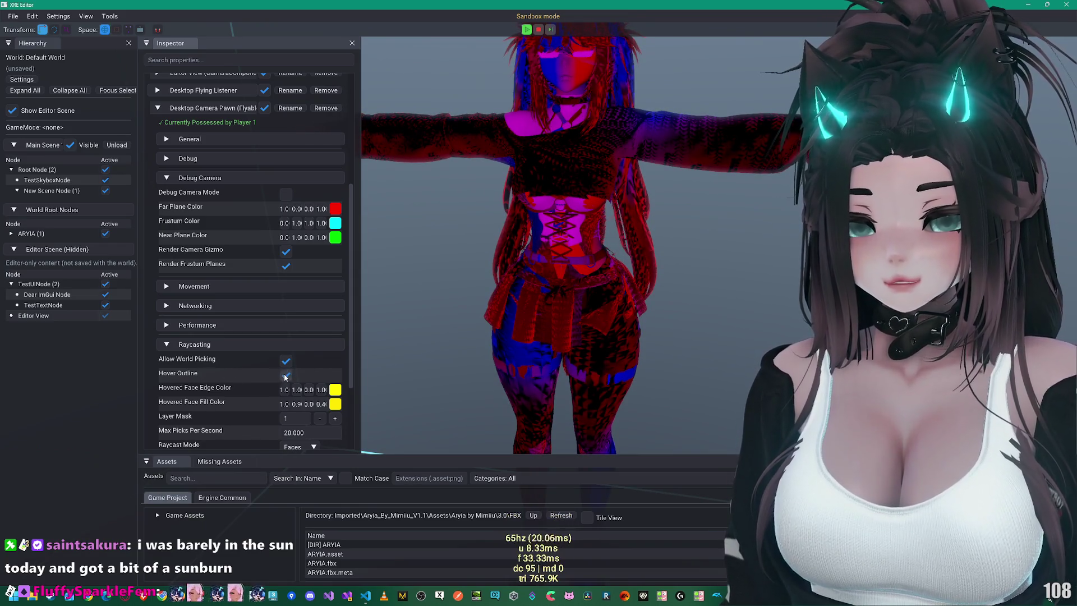
scroll(222, 383, "down", 2)
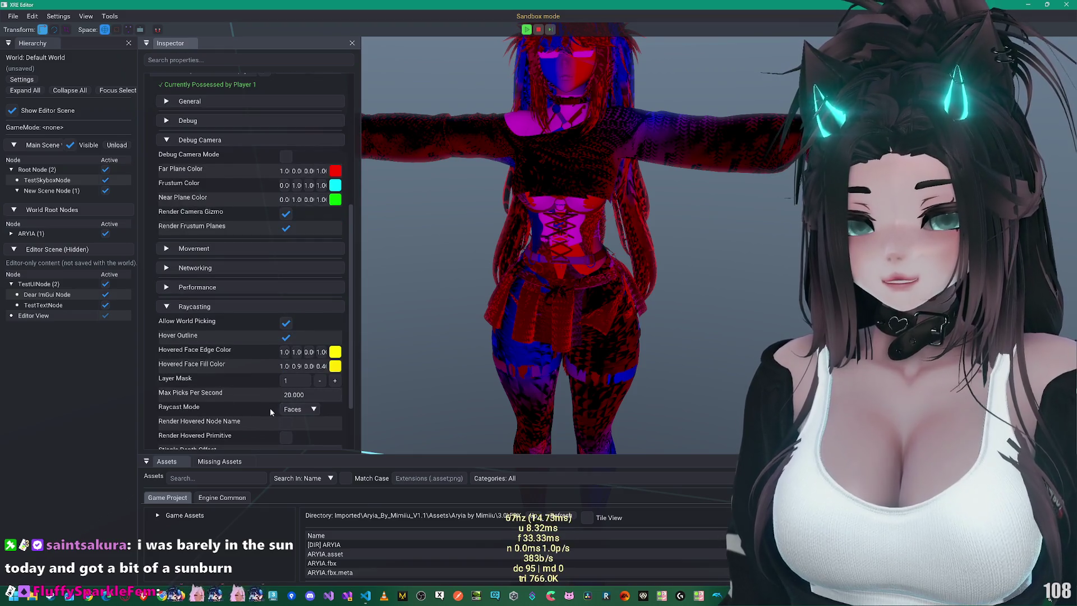
scroll(271, 412, "down", 2)
left_click(286, 400)
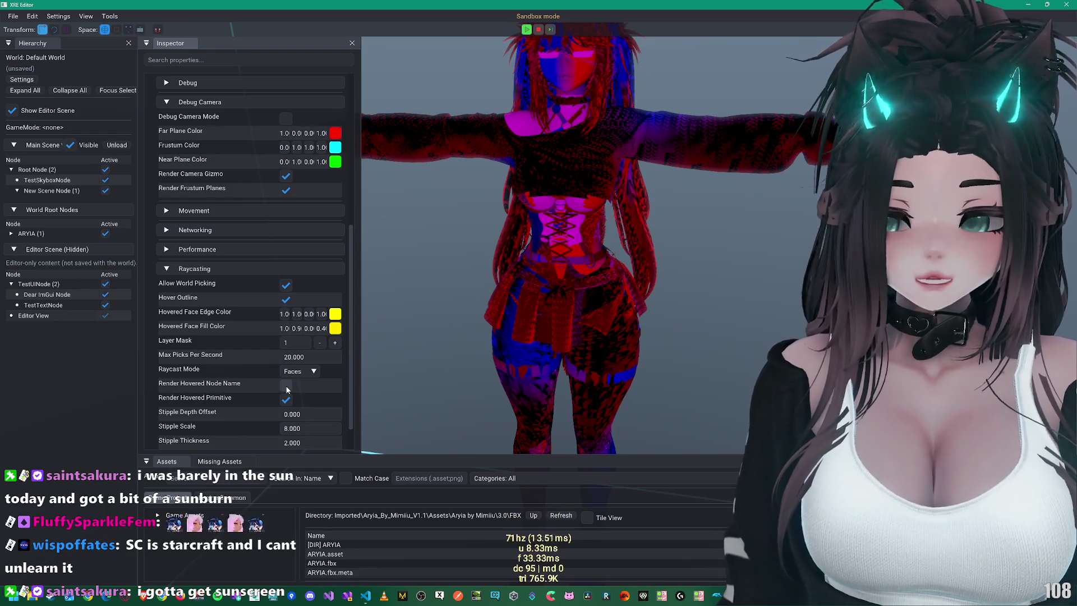
left_click(569, 180)
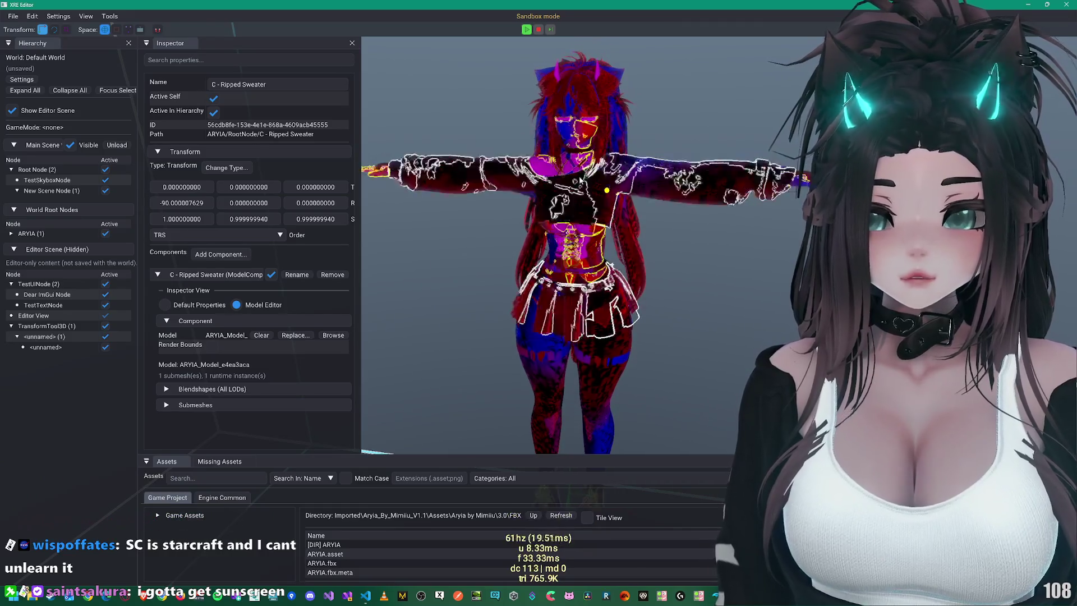
Step: Hide the Acc - Glasses piece, then turn H - Bangs off and back on
scroll(581, 182, "up", 5)
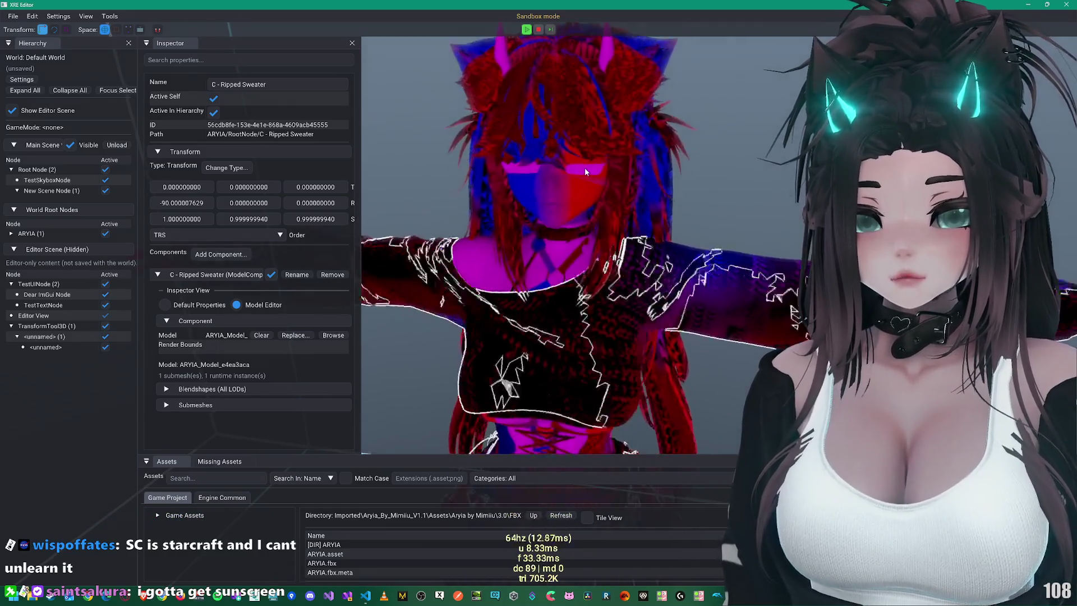
left_click(584, 167)
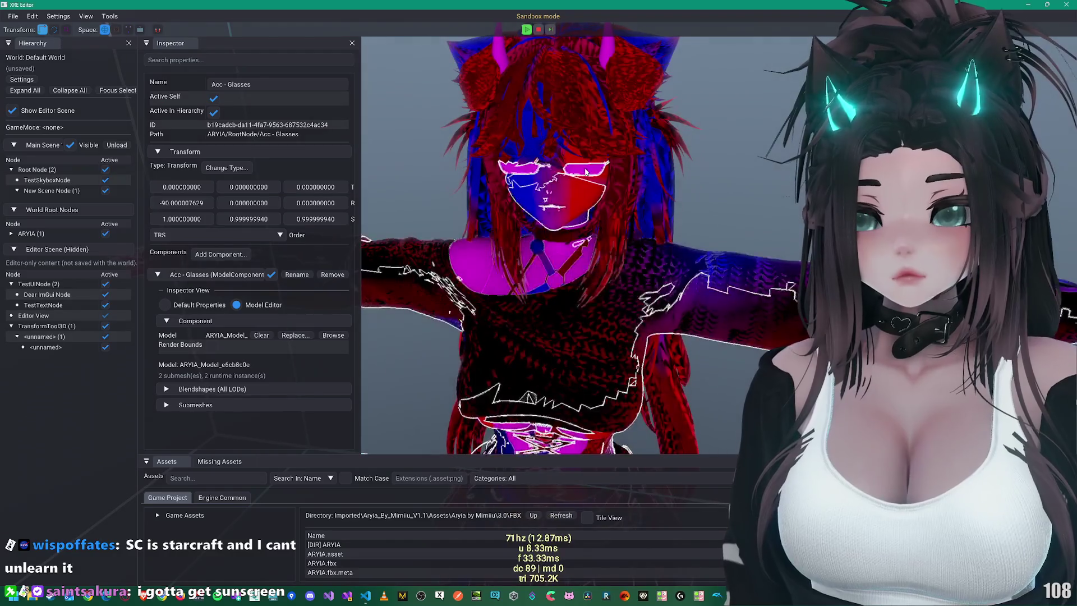
left_click(214, 98)
scroll(554, 183, "up", 3)
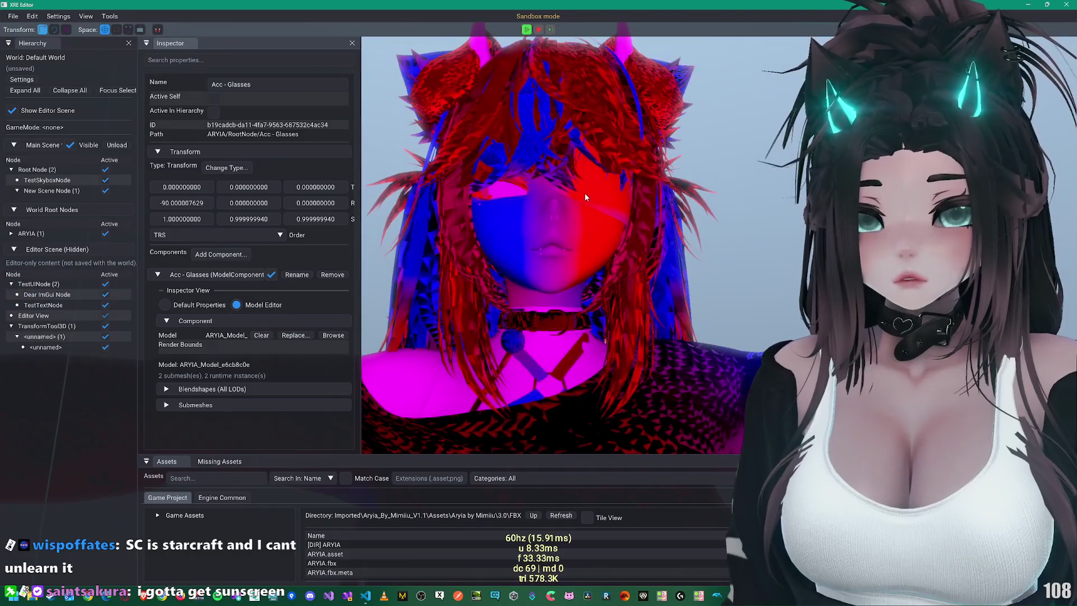
left_click(584, 193)
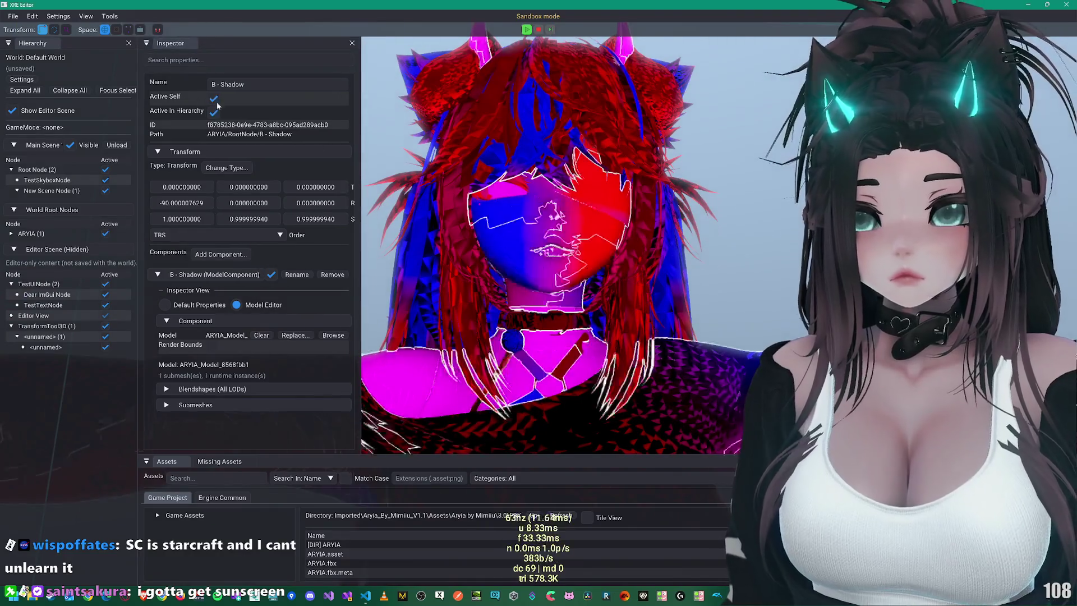
left_click(523, 206)
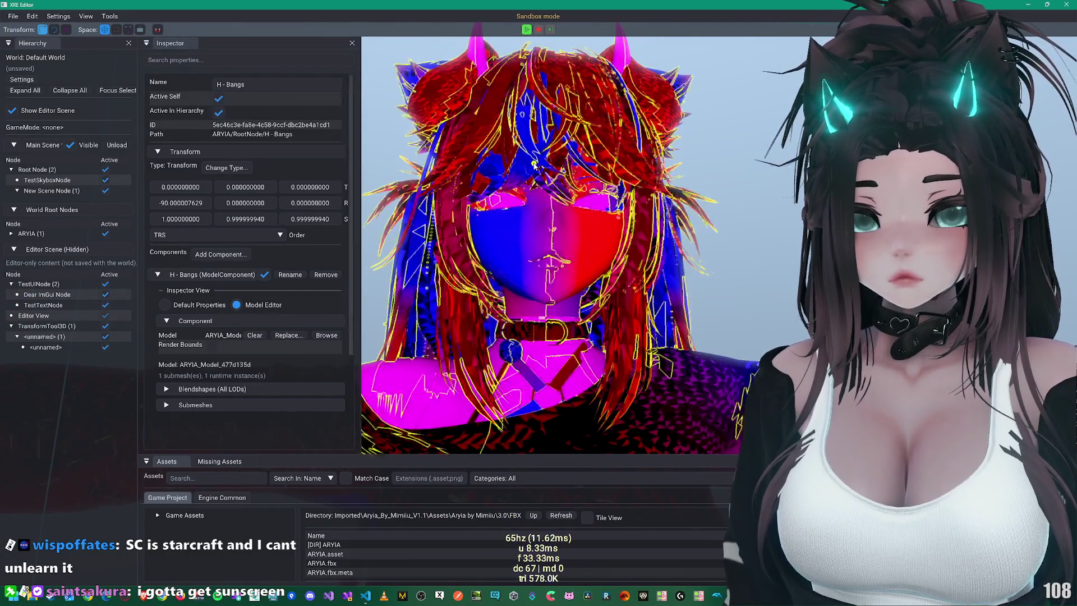
left_click(213, 98)
left_click_drag(563, 170, 548, 178)
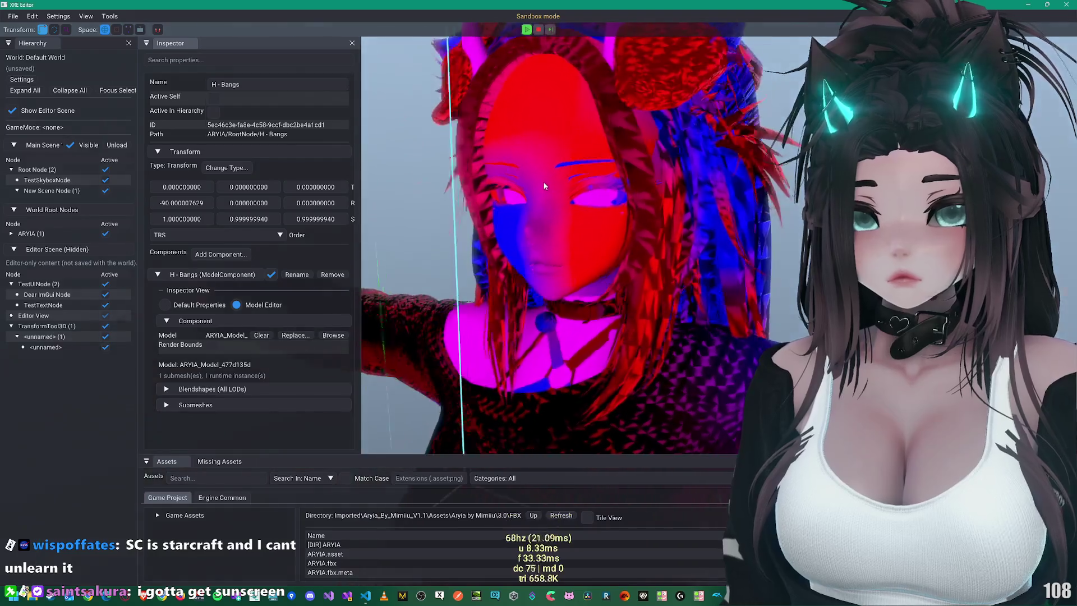
left_click(214, 99)
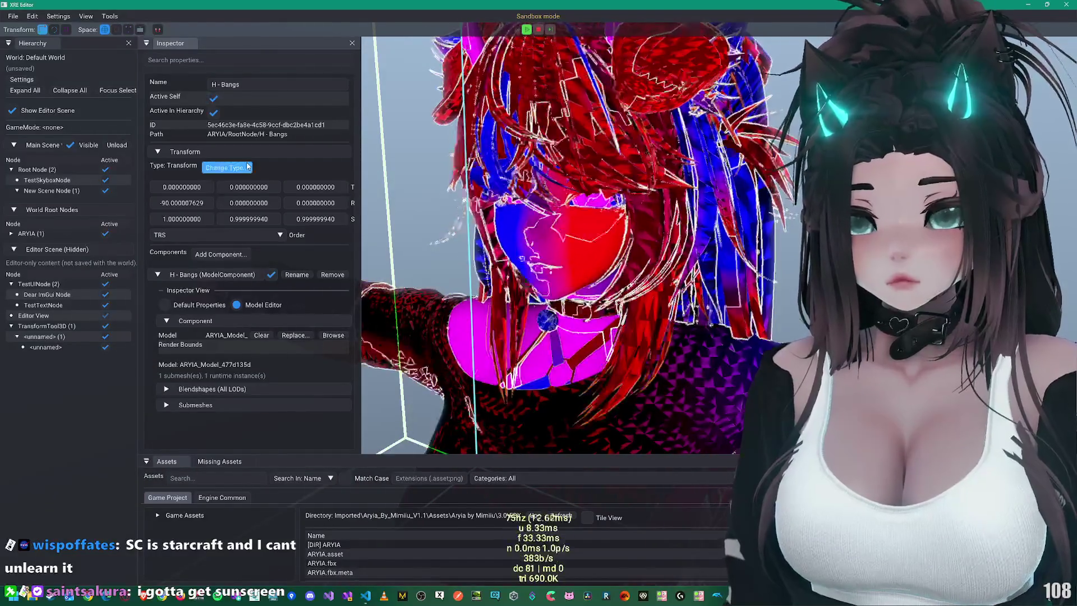
Step: Vary the H - Bangs Side Bangs ON blendshape weight between 0% and 100%
left_click(200, 389)
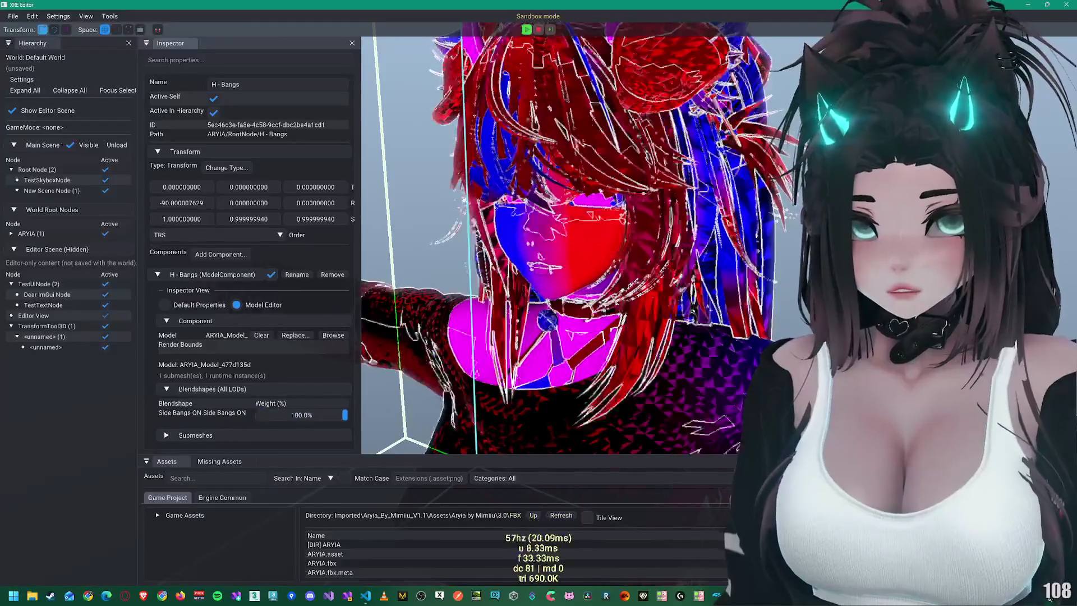
scroll(576, 165, "up", 5)
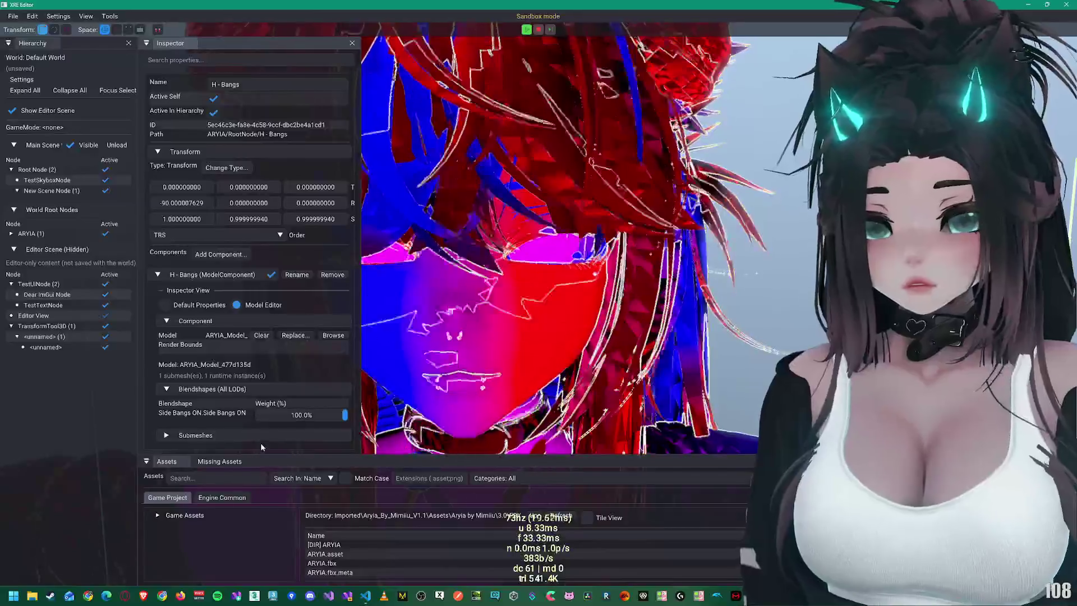
left_click_drag(344, 414, 255, 415)
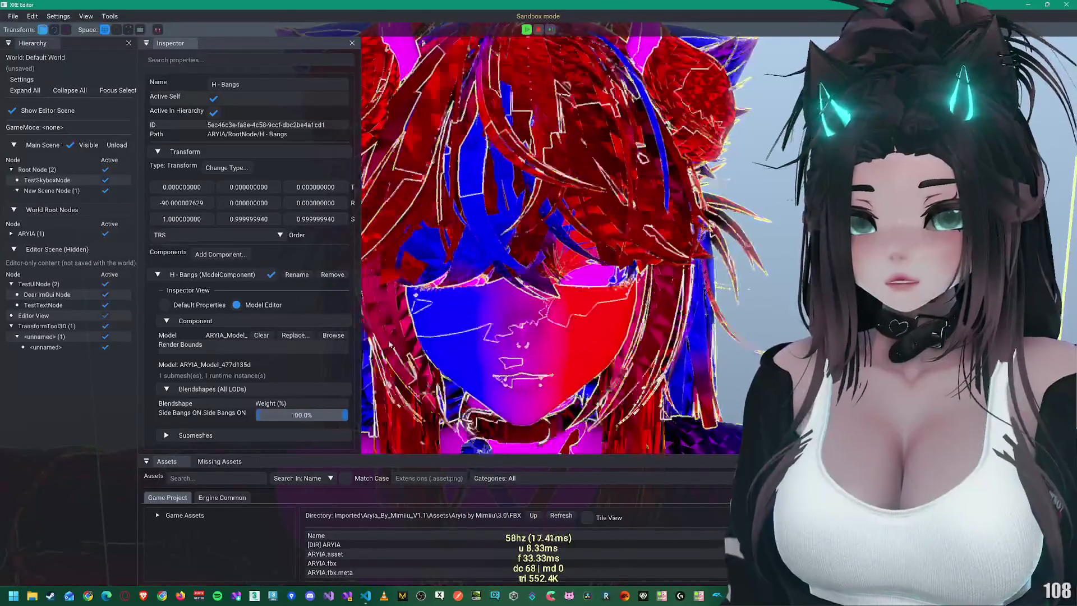
left_click_drag(258, 415, 346, 415)
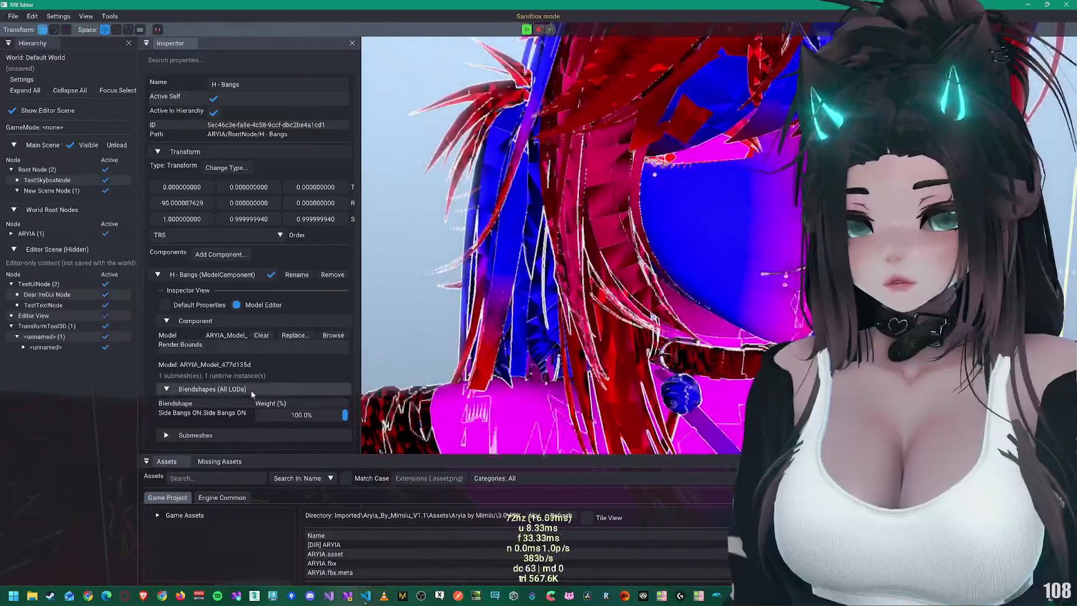
left_click(344, 415)
mouse_move(344, 415)
left_mouse_down()
mouse_move(231, 410)
mouse_move(459, 412)
left_mouse_up()
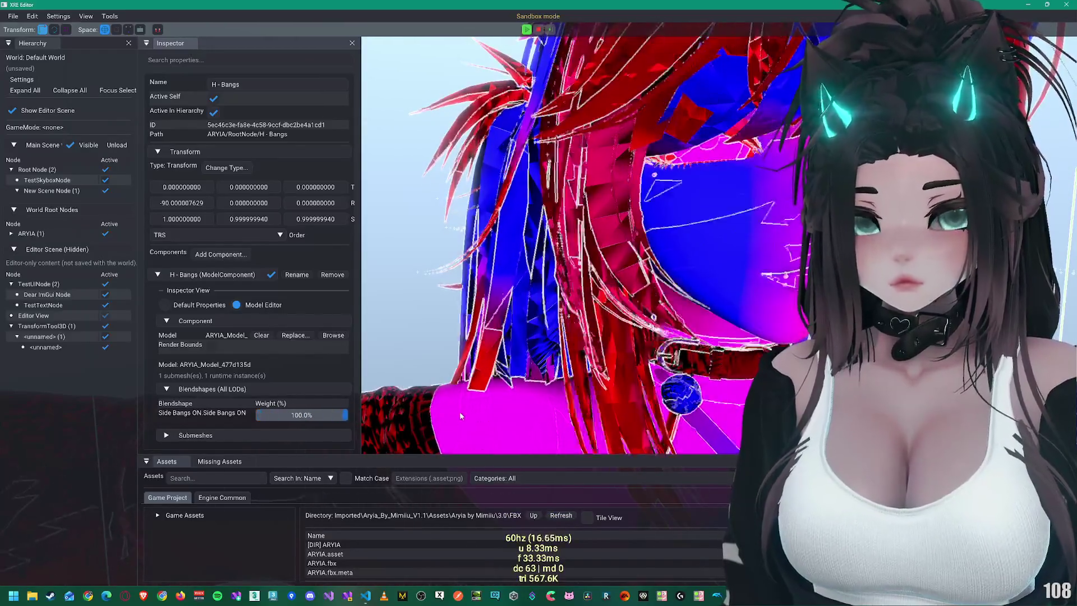
scroll(580, 239, "down", 3)
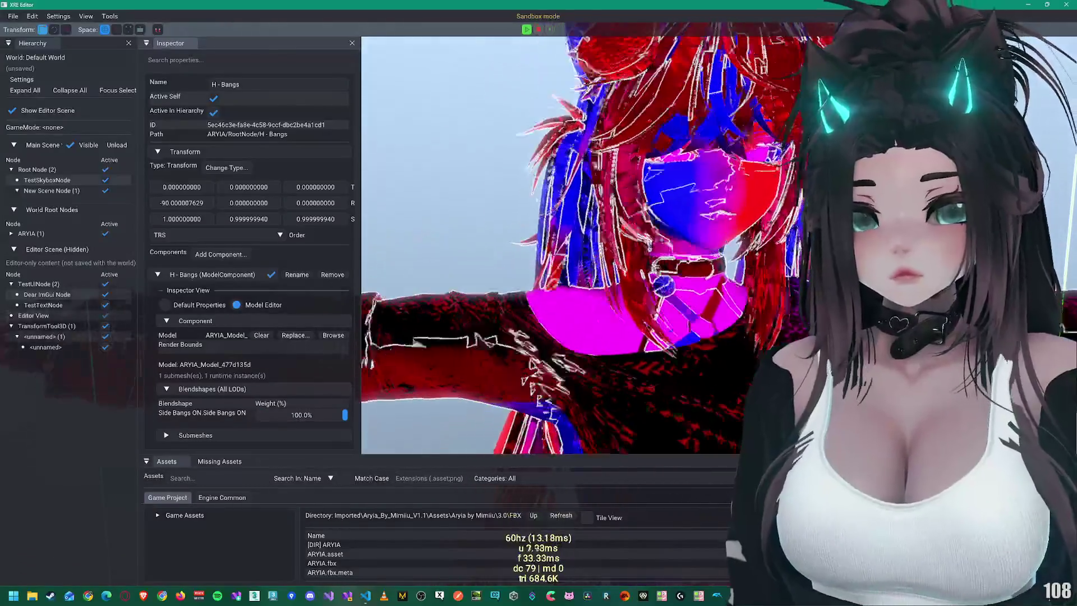
left_click(42, 315)
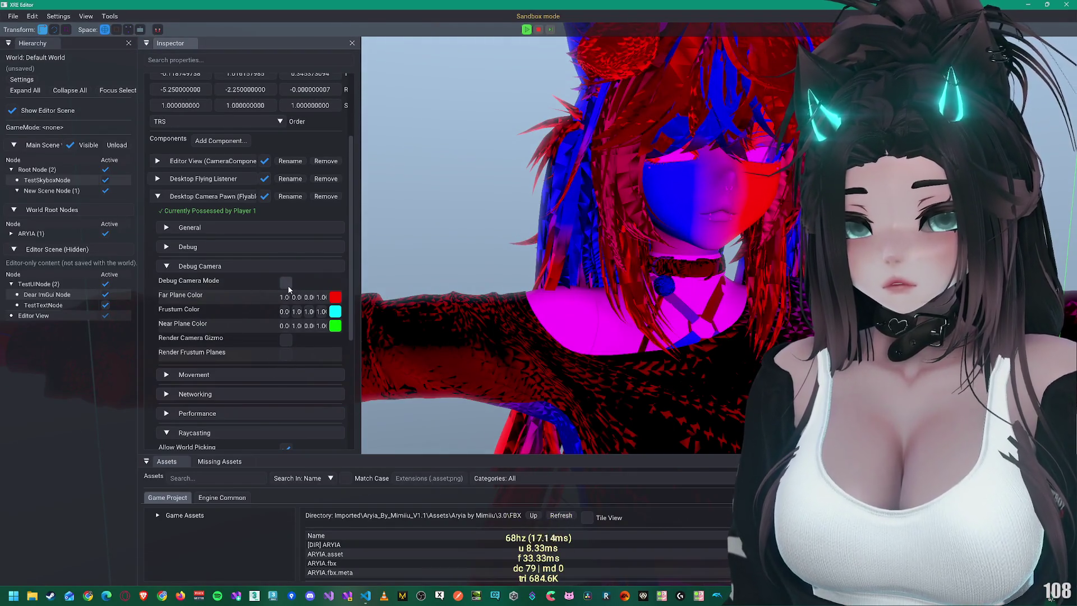
Step: Expand the Editor View camera's Movement and Performance settings and review them
left_click(200, 375)
scroll(203, 379, "down", 5)
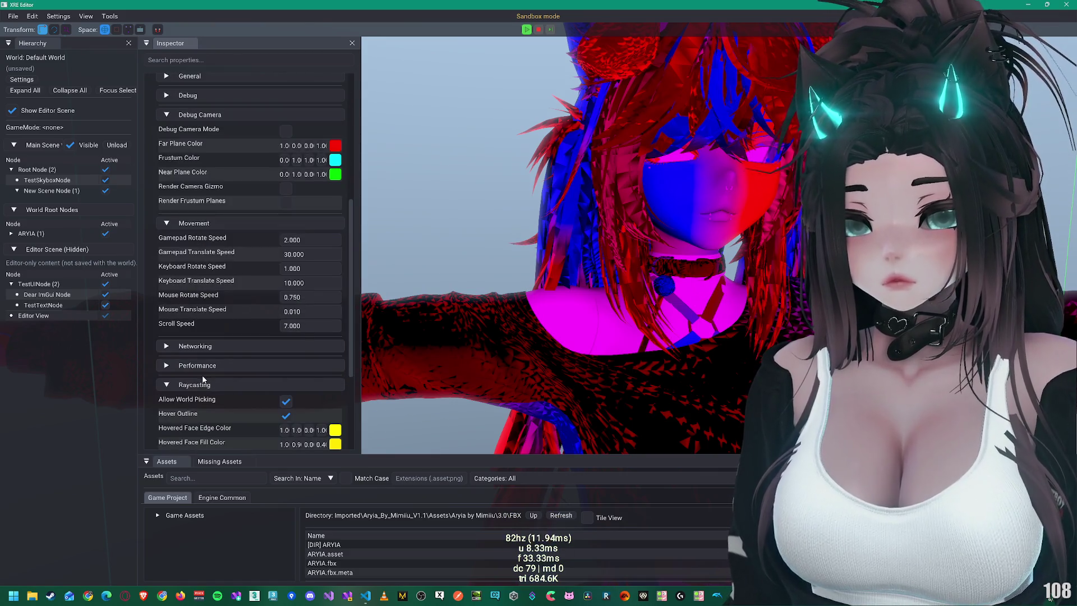
left_click(204, 369)
scroll(238, 387, "down", 5)
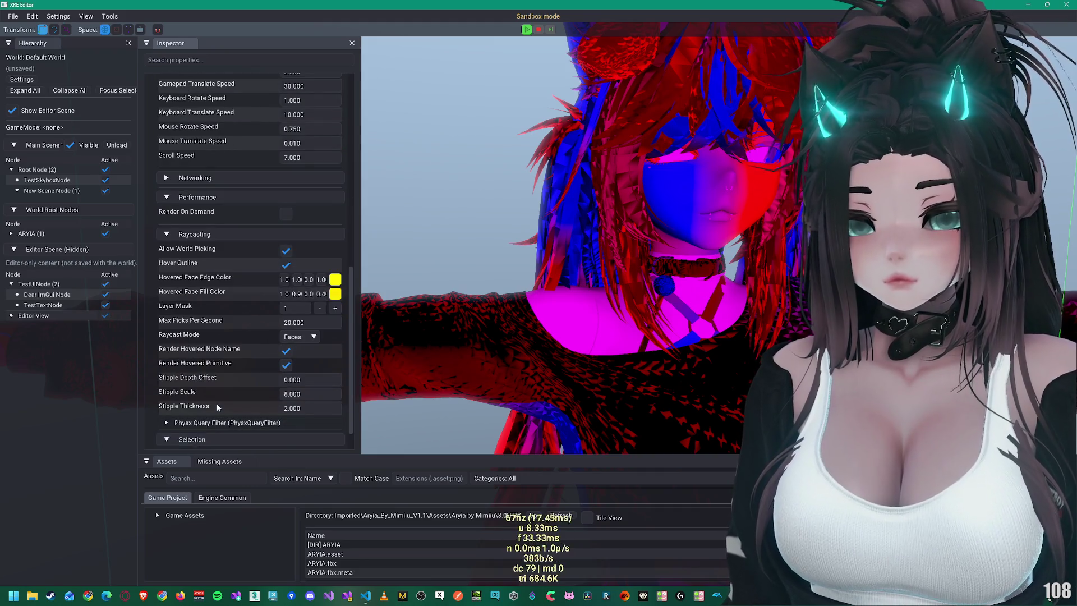
scroll(224, 414, "down", 2)
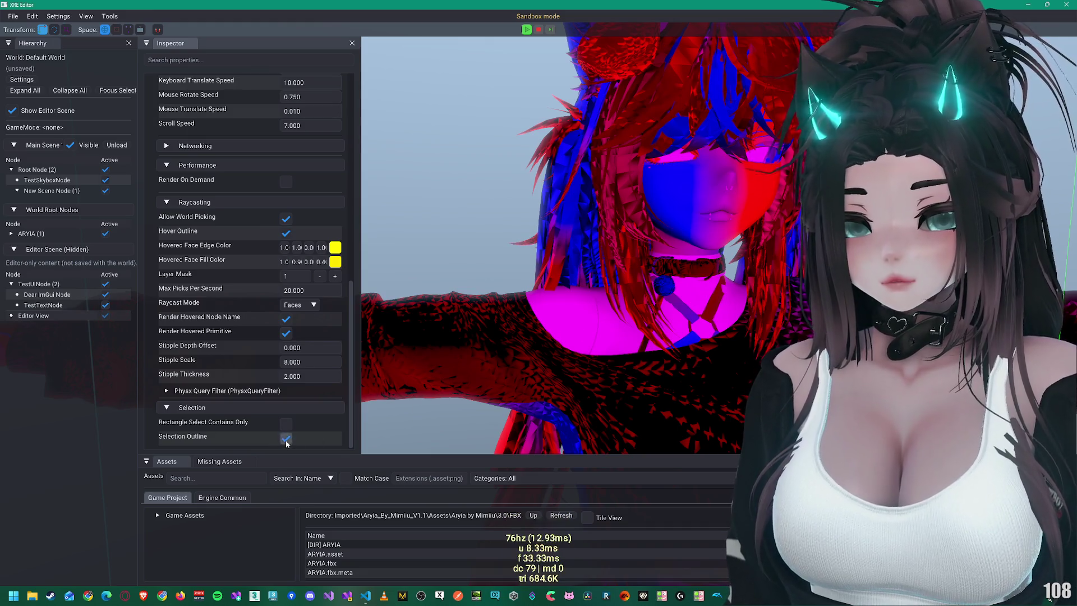
scroll(474, 318, "down", 5)
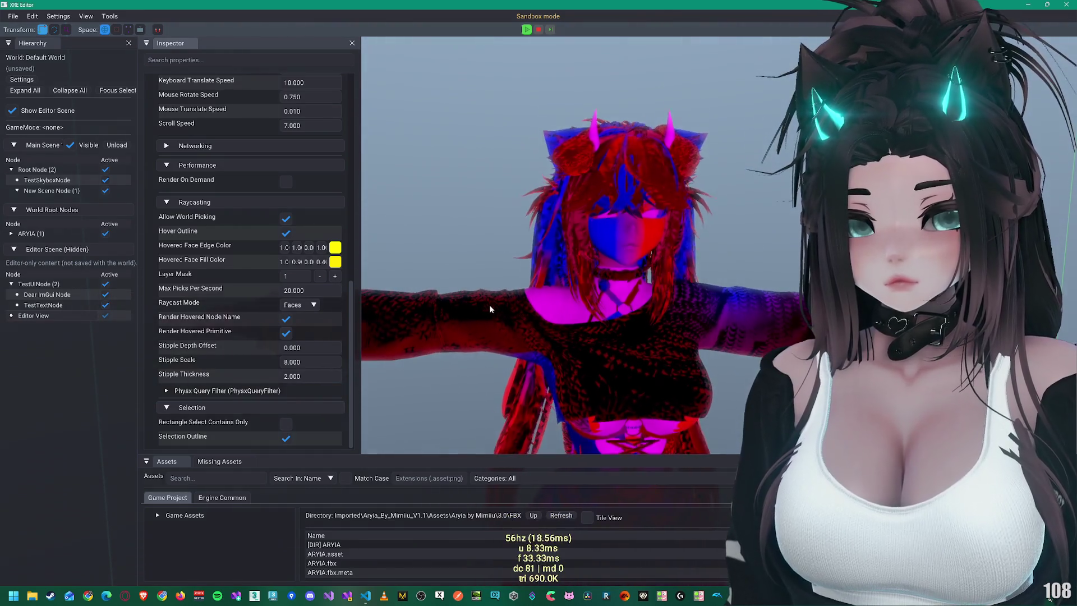
Step: Orbit to a side view and select the Ripped Sweater, then the Body mesh
mouse_move(489, 308)
left_mouse_down()
mouse_move(419, 299)
mouse_move(485, 263)
left_mouse_up()
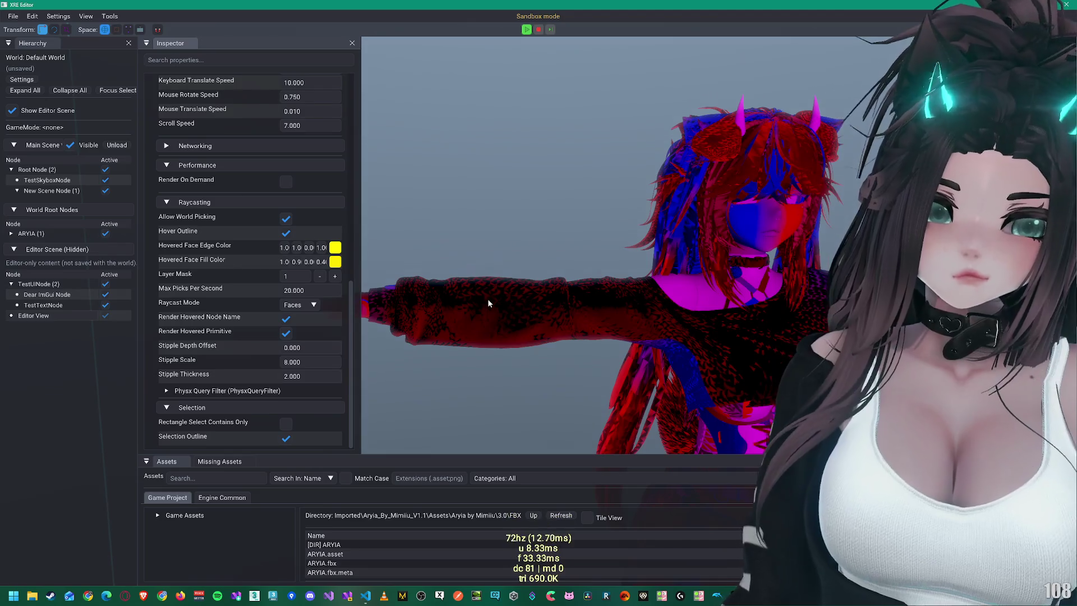
left_click(489, 301)
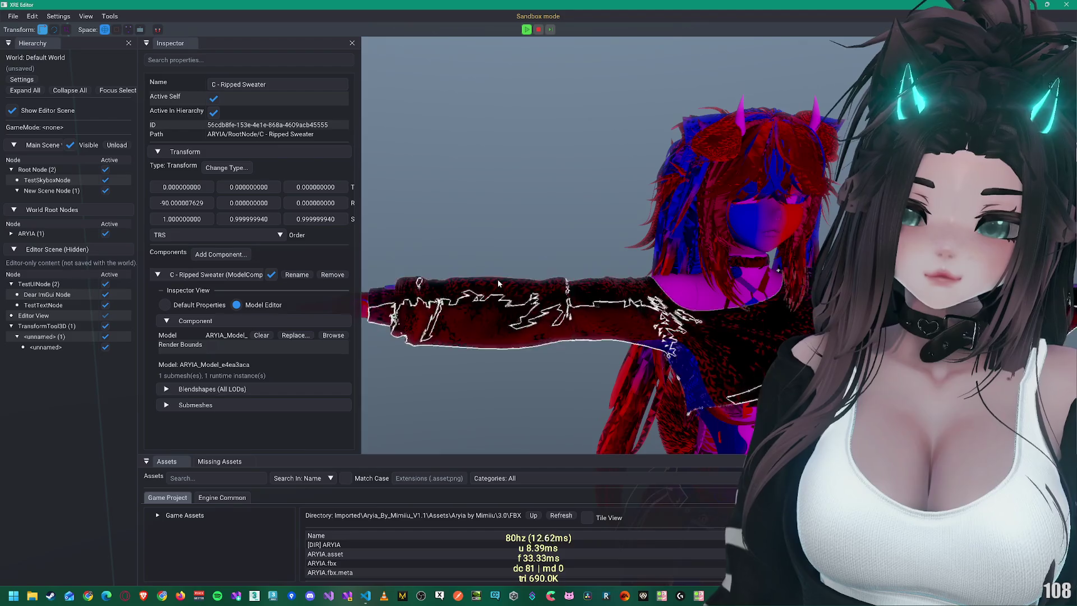
left_click(729, 137)
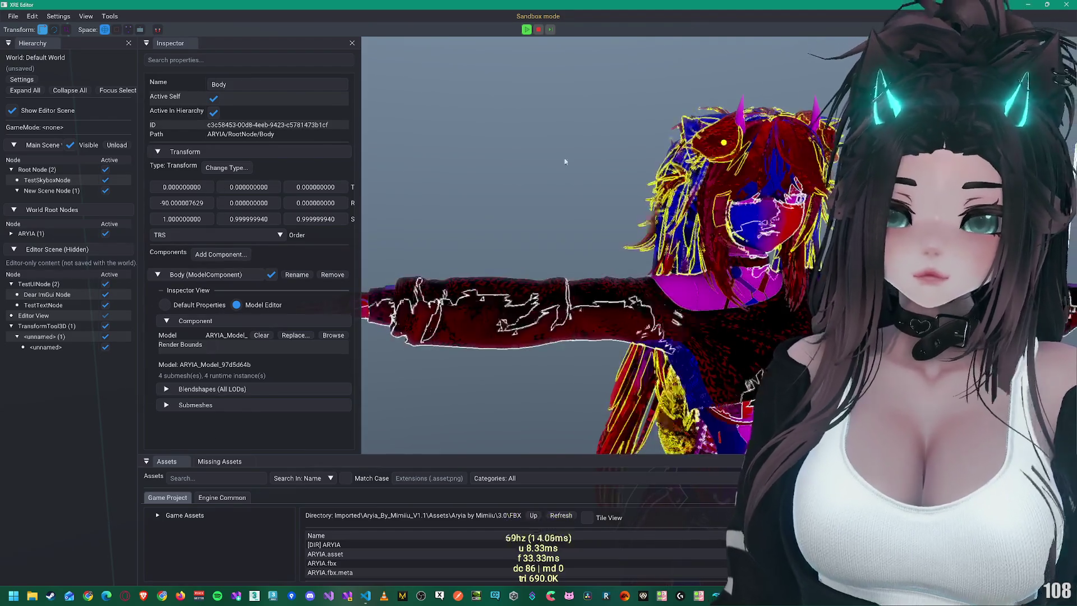
Step: Hide H - Back Hair and restore it, then reselect the Body mesh
left_click(737, 137)
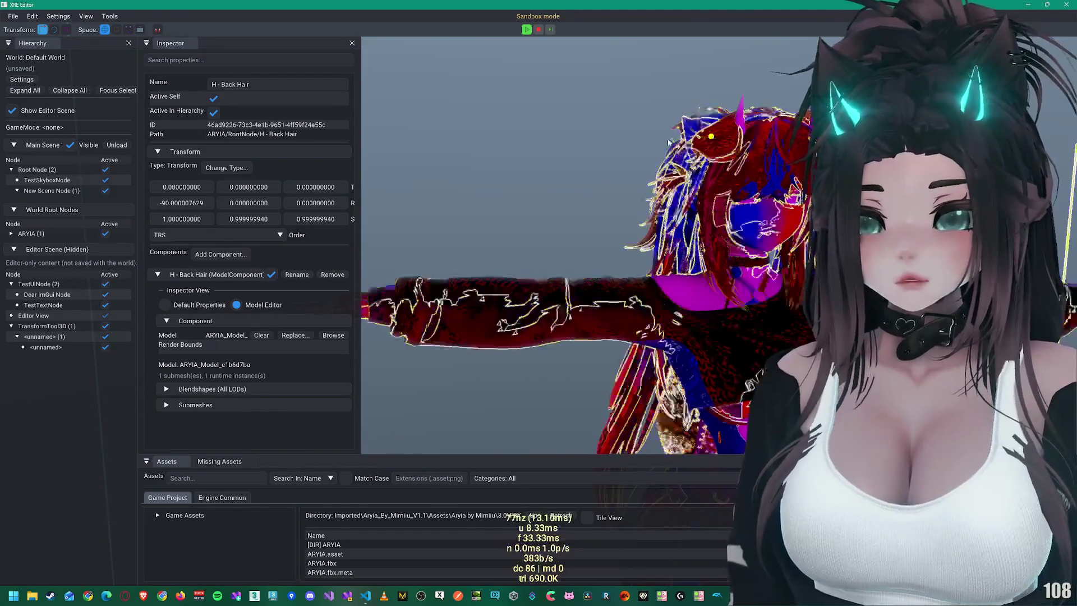
key("h")
left_click(213, 98)
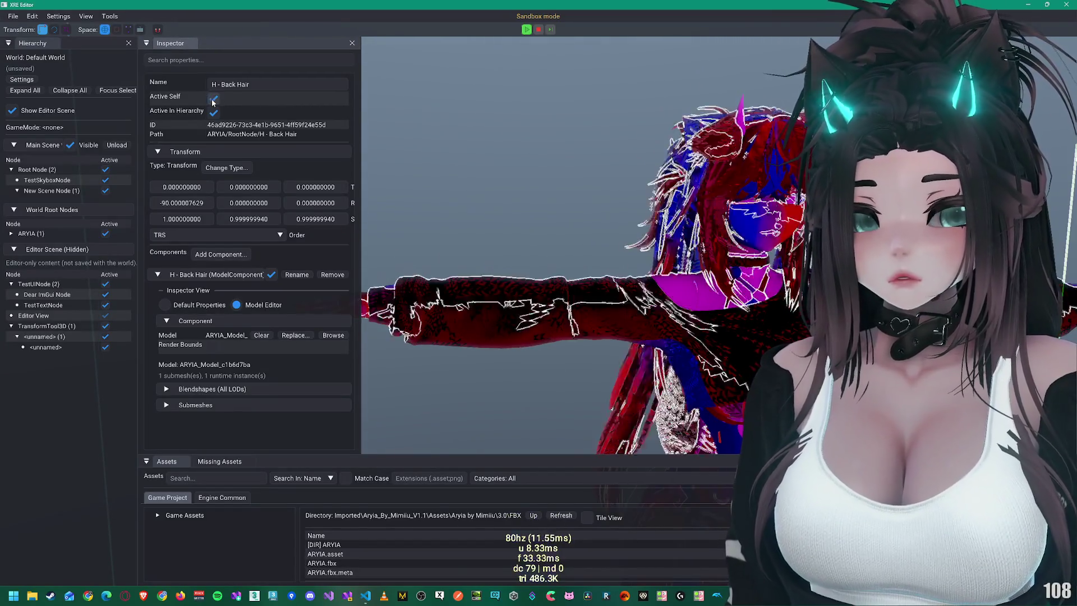
left_click(735, 158)
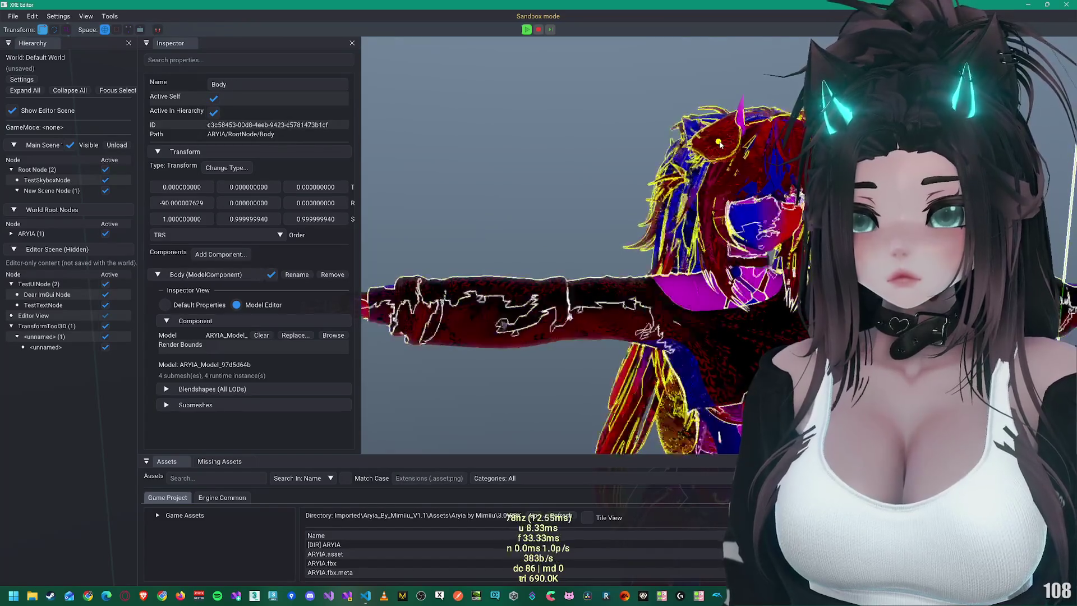
Step: Zoom to the head and alternate selecting the back hair and bangs meshes from several angles
left_click_drag(719, 143, 711, 181)
scroll(695, 171, "up", 10)
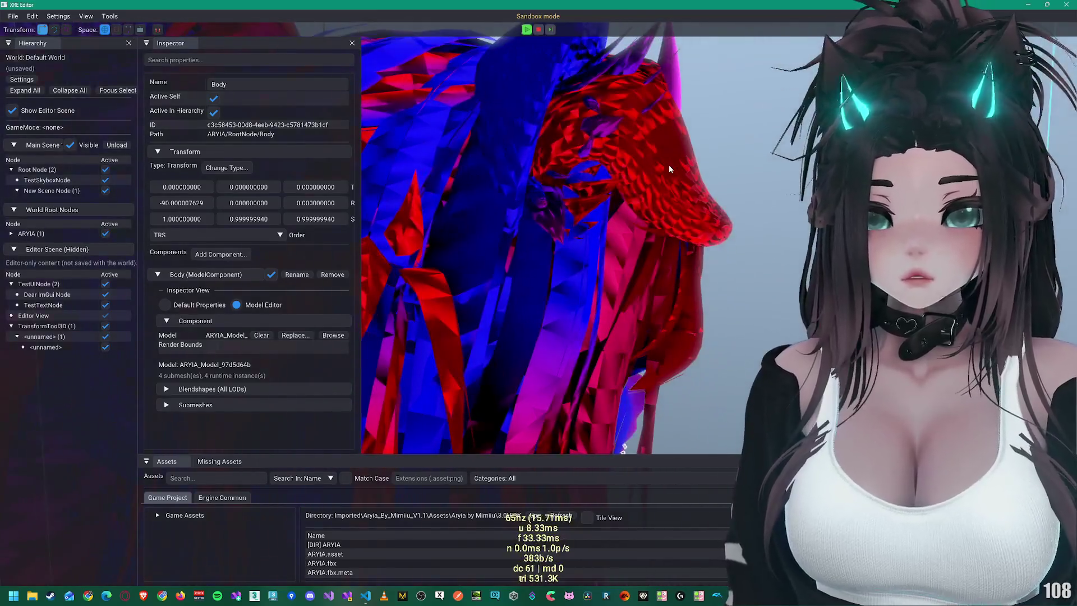
left_click(670, 165)
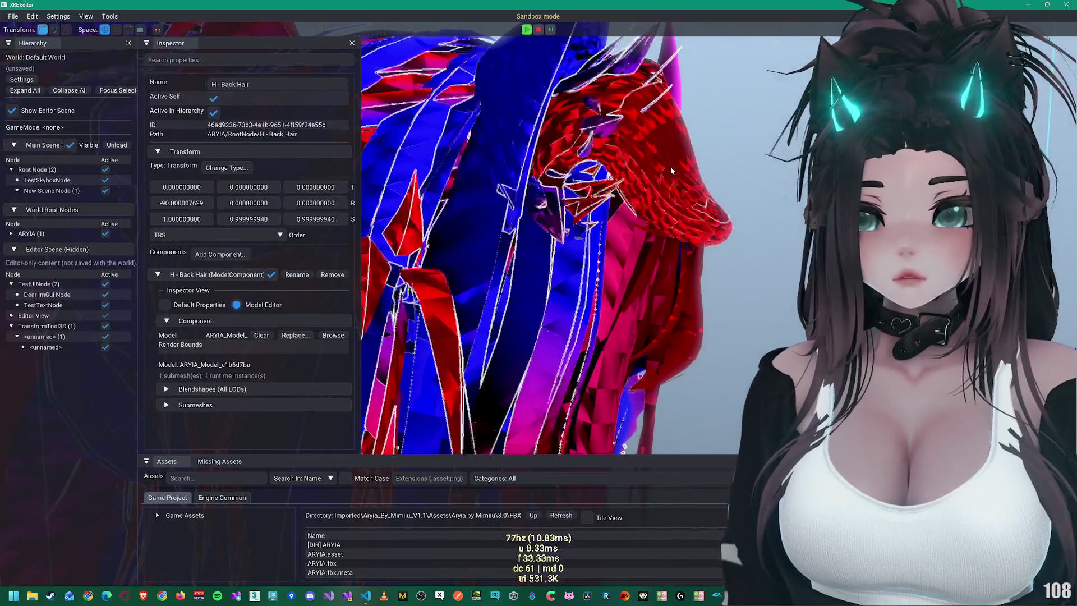
left_click(214, 98)
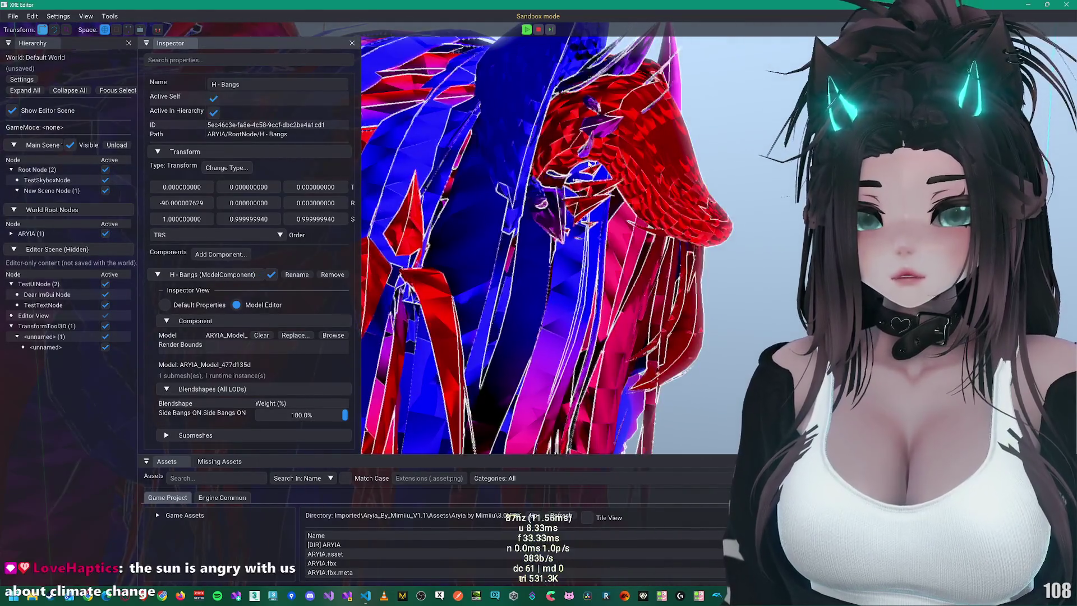
left_click(687, 181)
mouse_move(686, 181)
left_mouse_down()
mouse_move(622, 172)
mouse_move(679, 109)
mouse_move(648, 68)
left_mouse_up()
scroll(620, 173, "up", 5)
left_click_drag(626, 129, 669, 180)
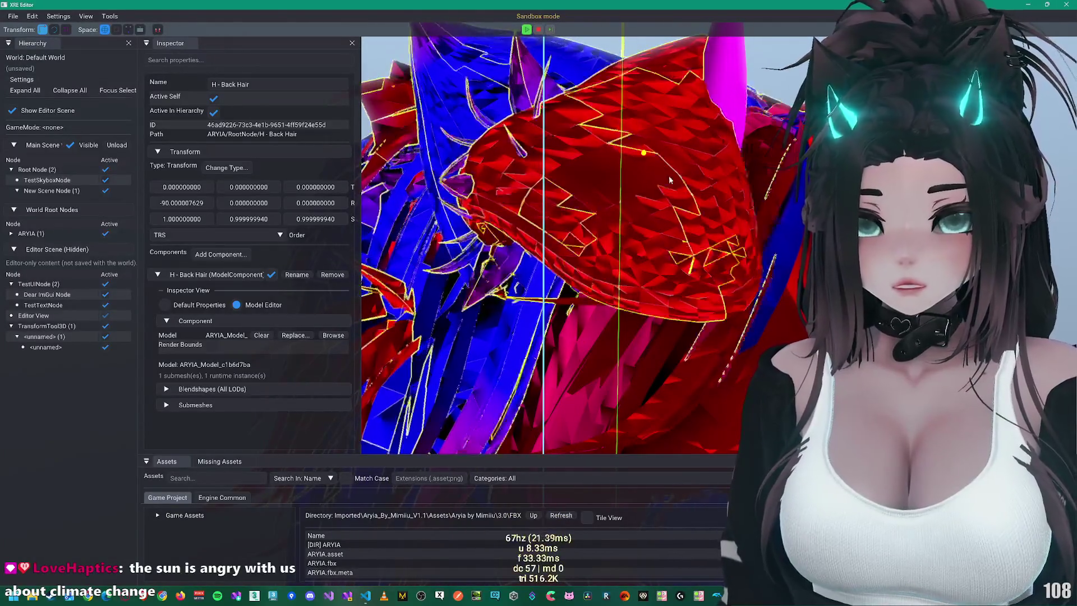
left_click_drag(712, 227, 710, 225)
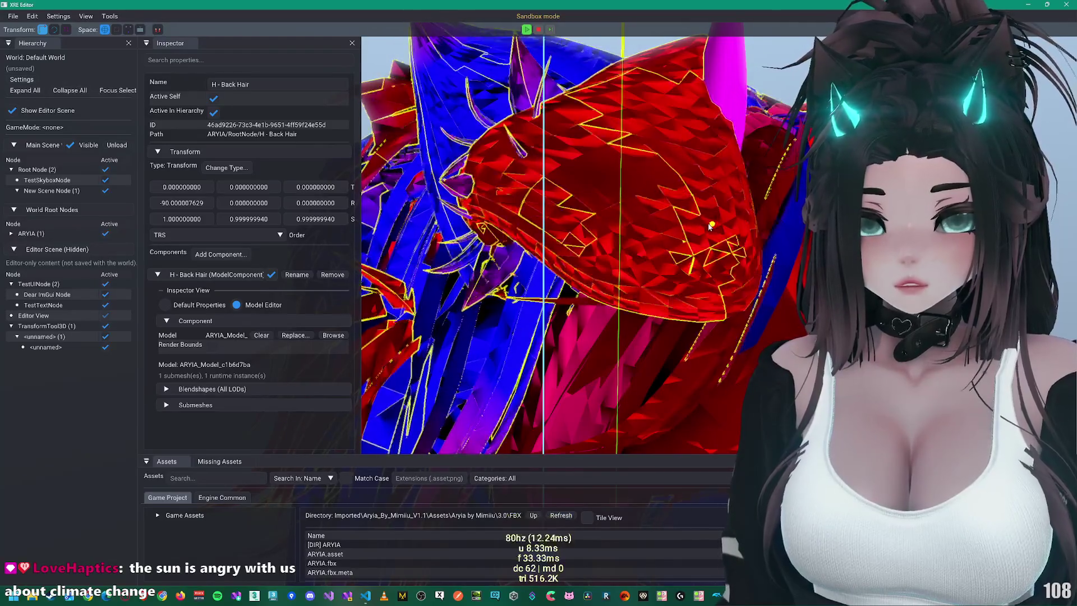
left_click(640, 222)
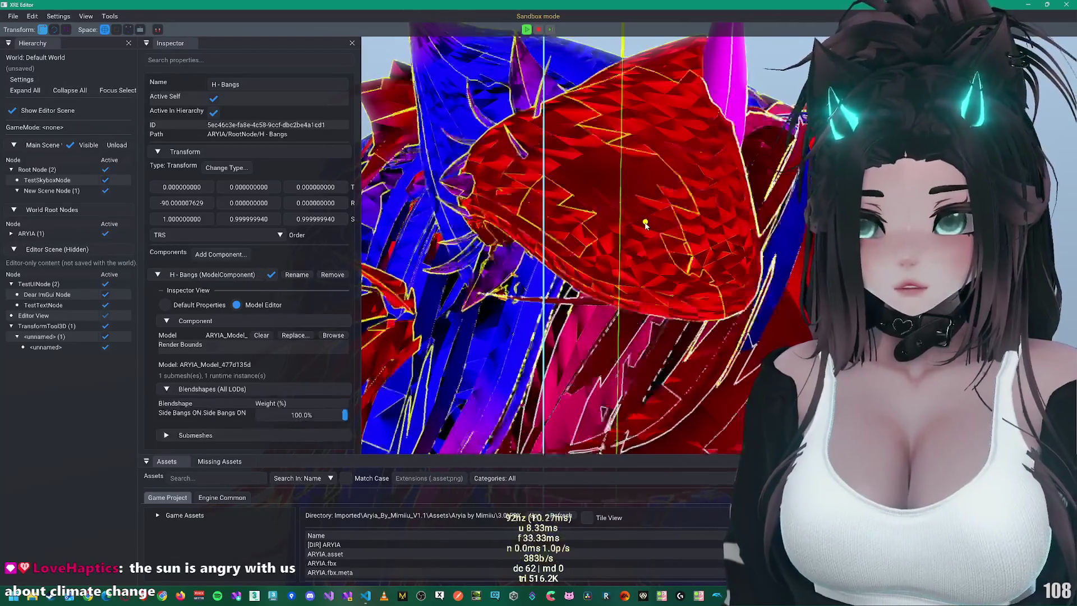
scroll(623, 230, "down", 5)
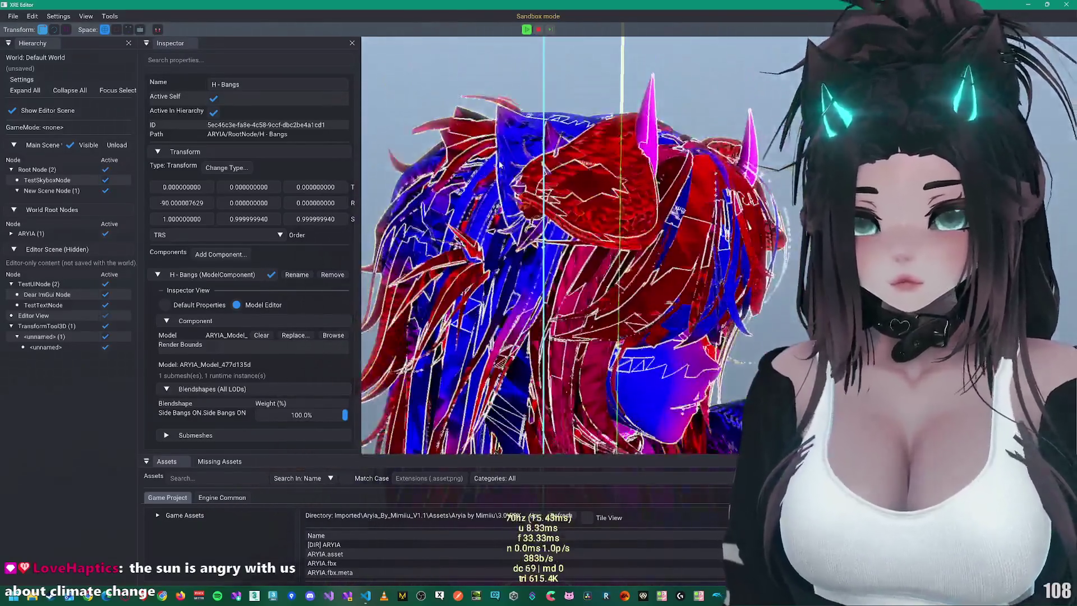
left_click(500, 164)
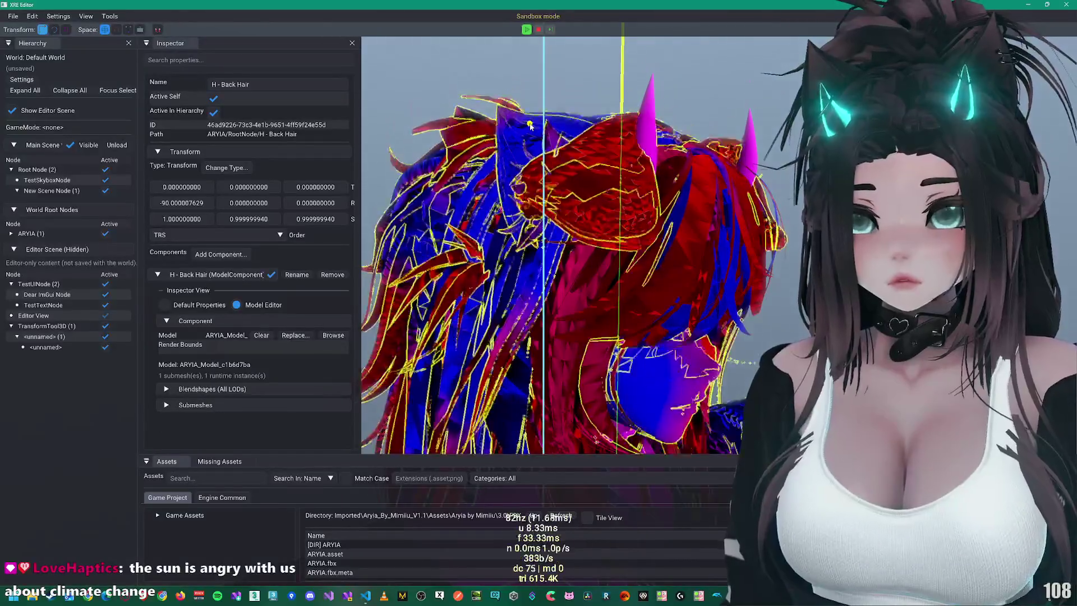
Step: Select Acc - Horns and uncheck Active Self to hide it
left_click(611, 131)
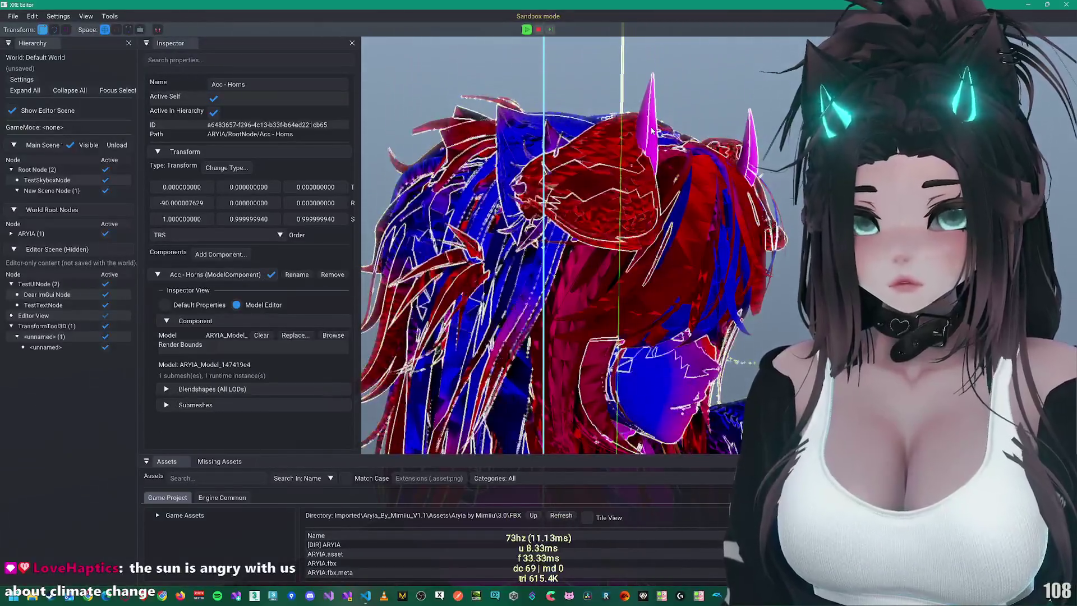
left_click(217, 98)
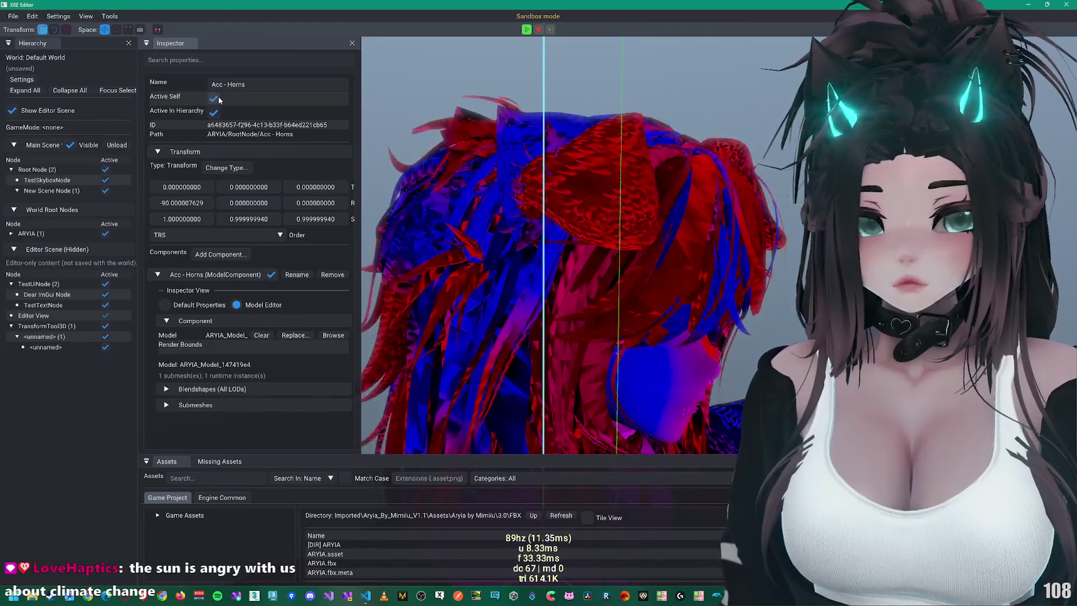
left_click_drag(627, 182, 613, 254)
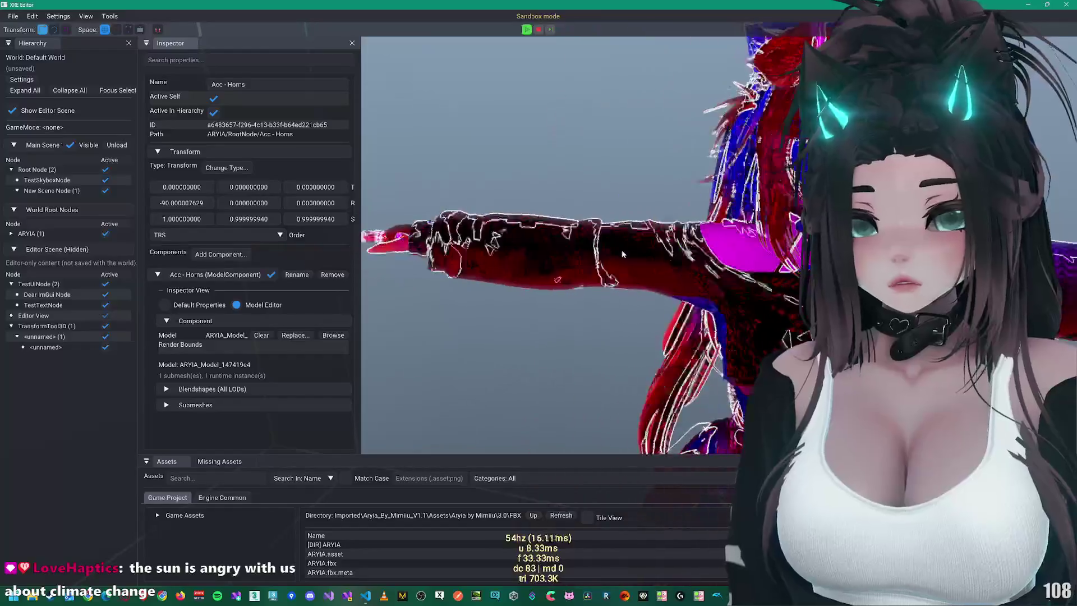
Step: Toggle the Ripped Sweater off and on, select Gloves then C - Pants, and raise the Assets splitter
left_click(622, 251)
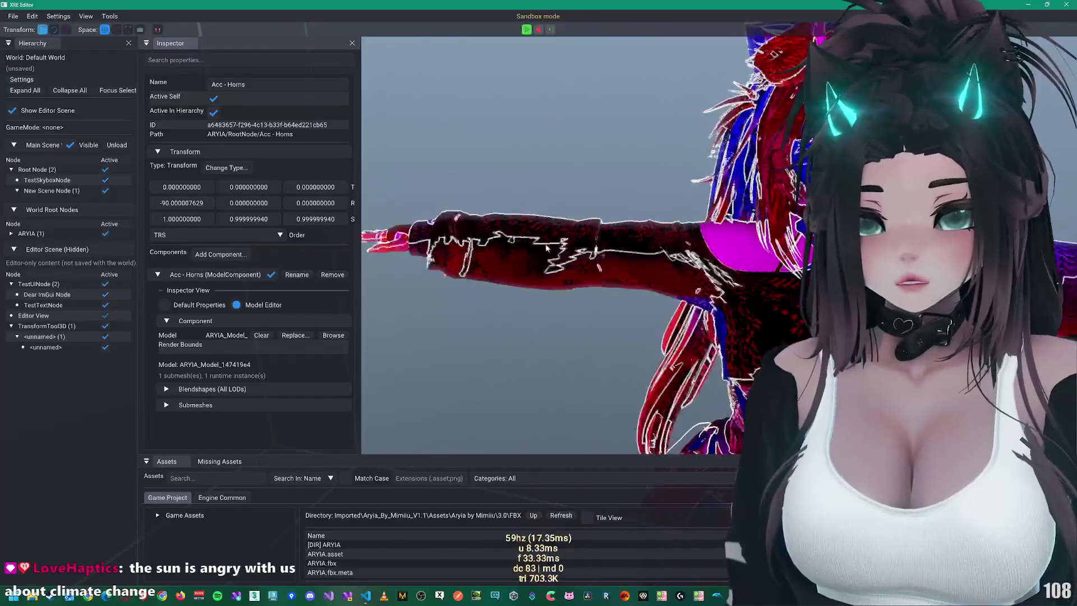
left_click(214, 99)
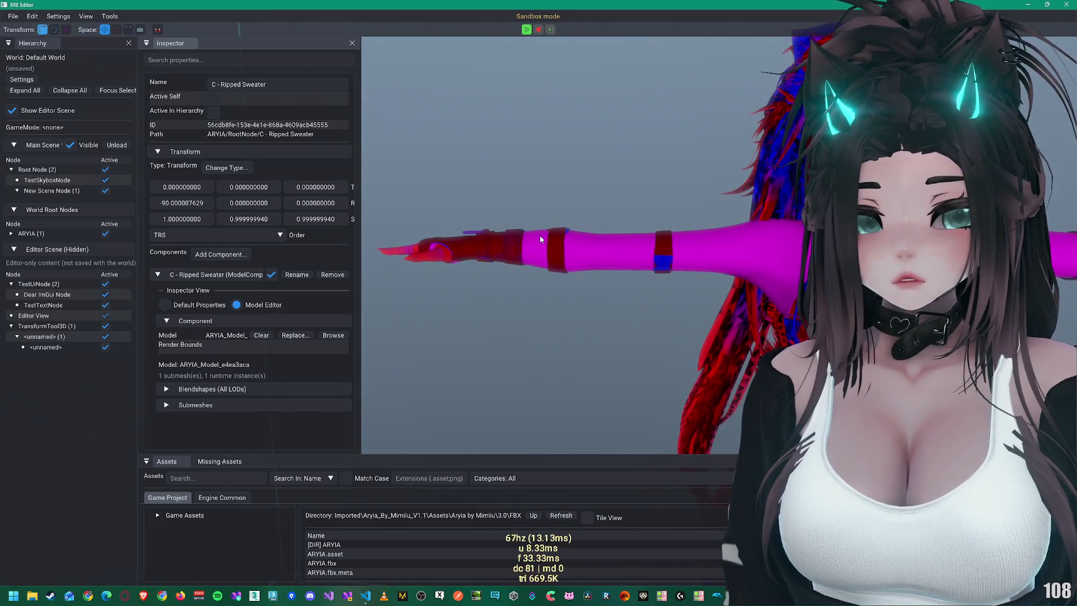
left_click(213, 99)
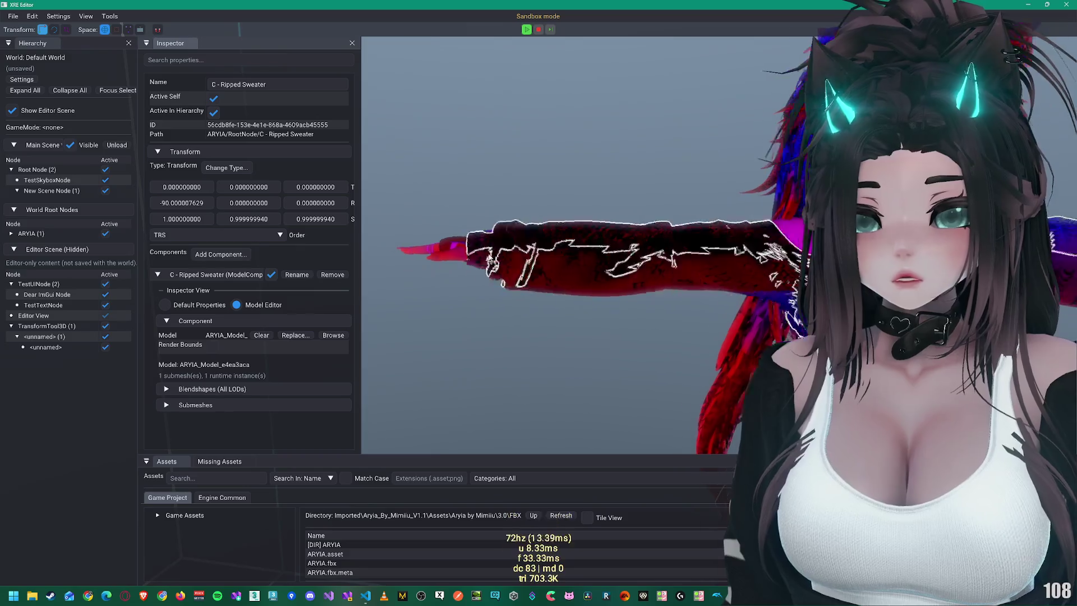
left_click(493, 240)
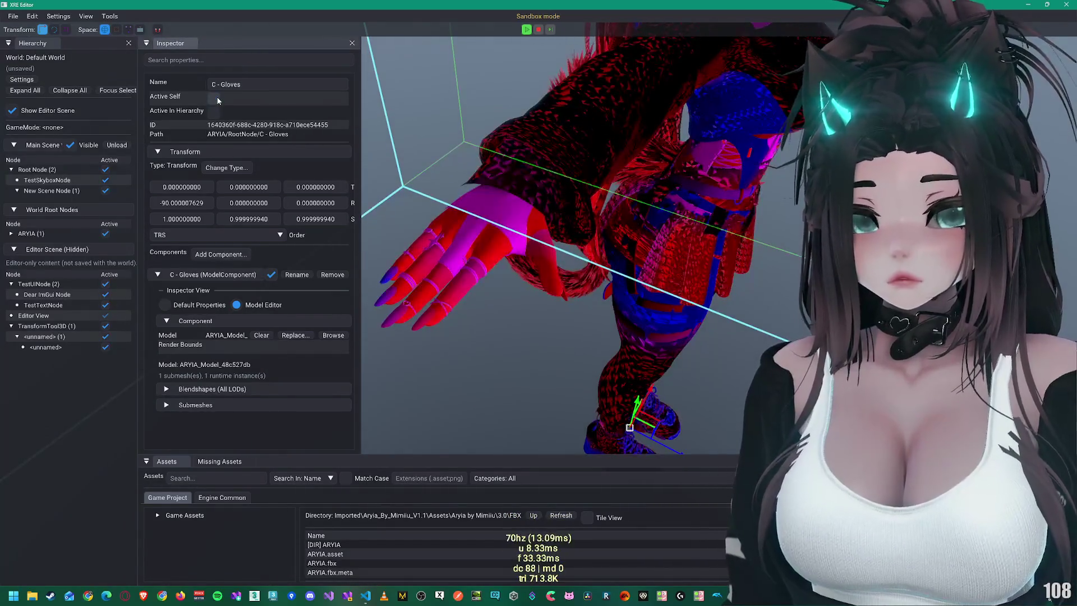
left_click(596, 306)
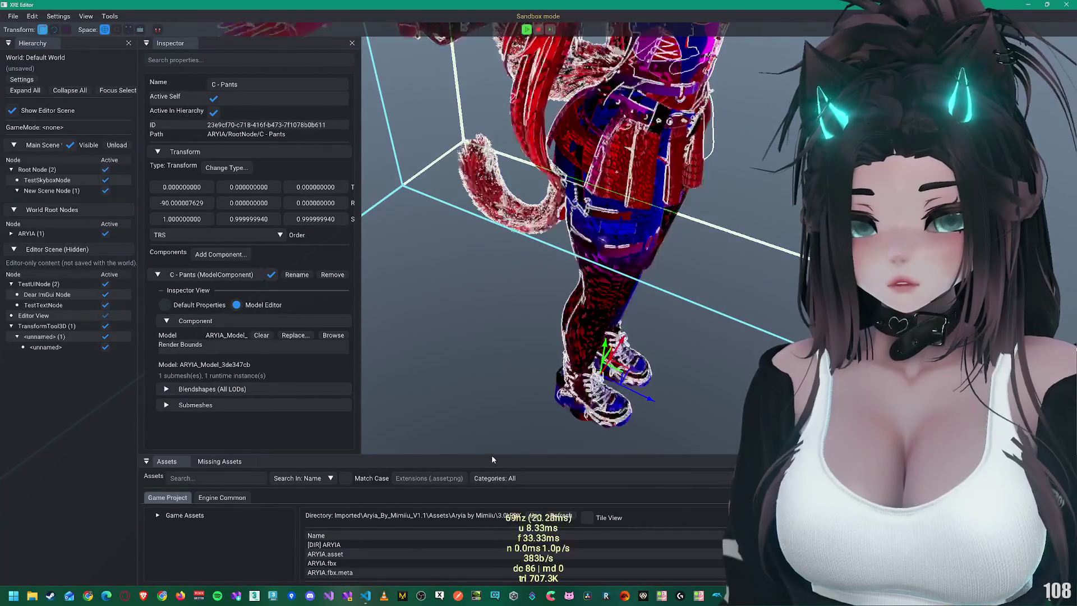
left_click_drag(491, 455, 493, 364)
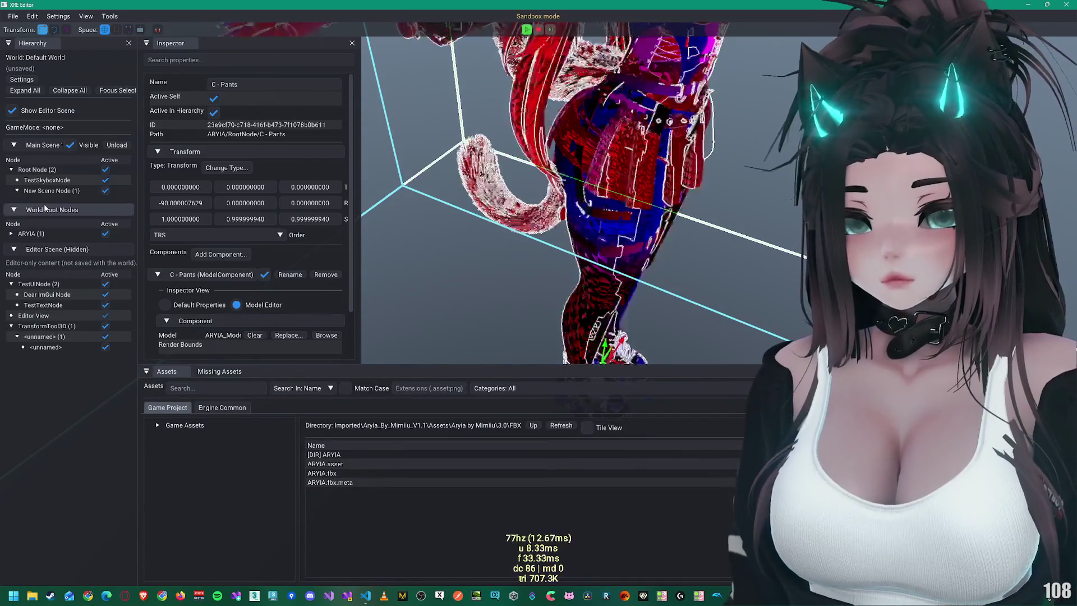
Step: Expand ARYIA in the Hierarchy and select ARYIA.fbx in Assets to view its import settings
double_click(31, 233)
scroll(34, 197, "down", 2)
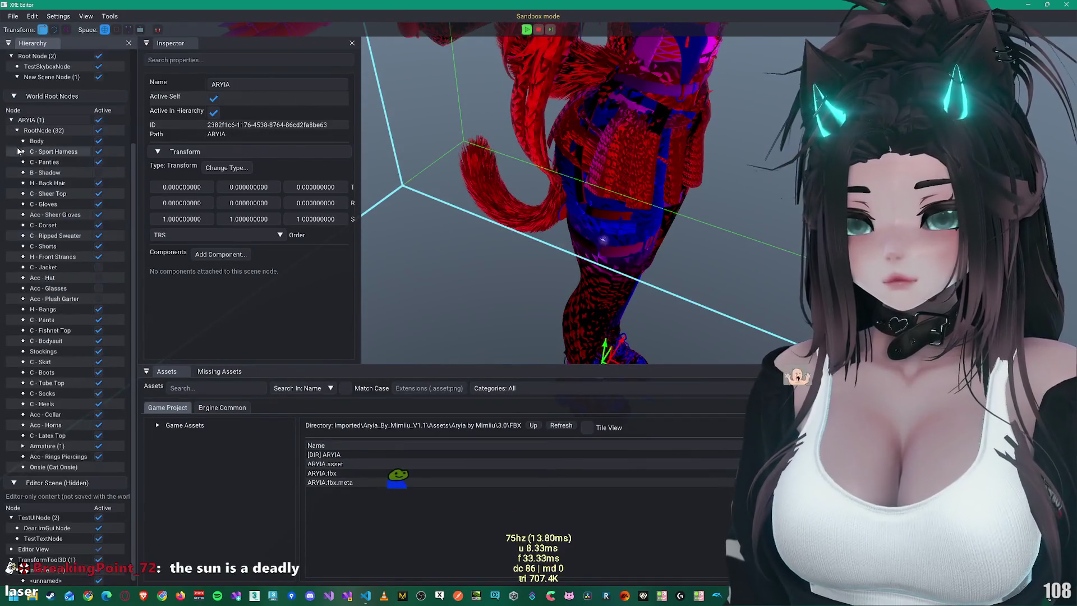
scroll(62, 294, "down", 1)
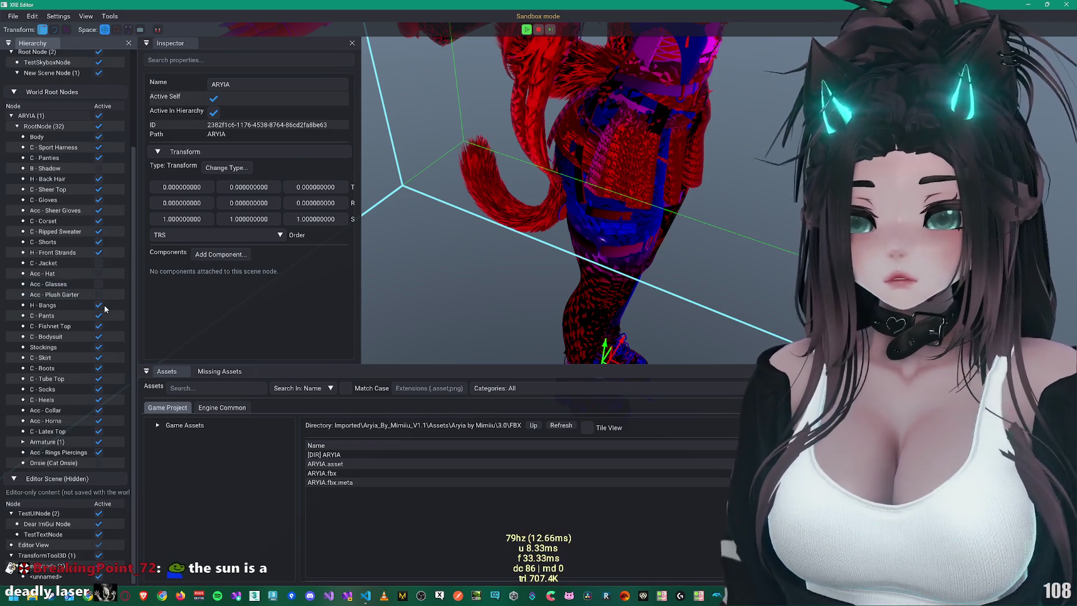
left_click(331, 473)
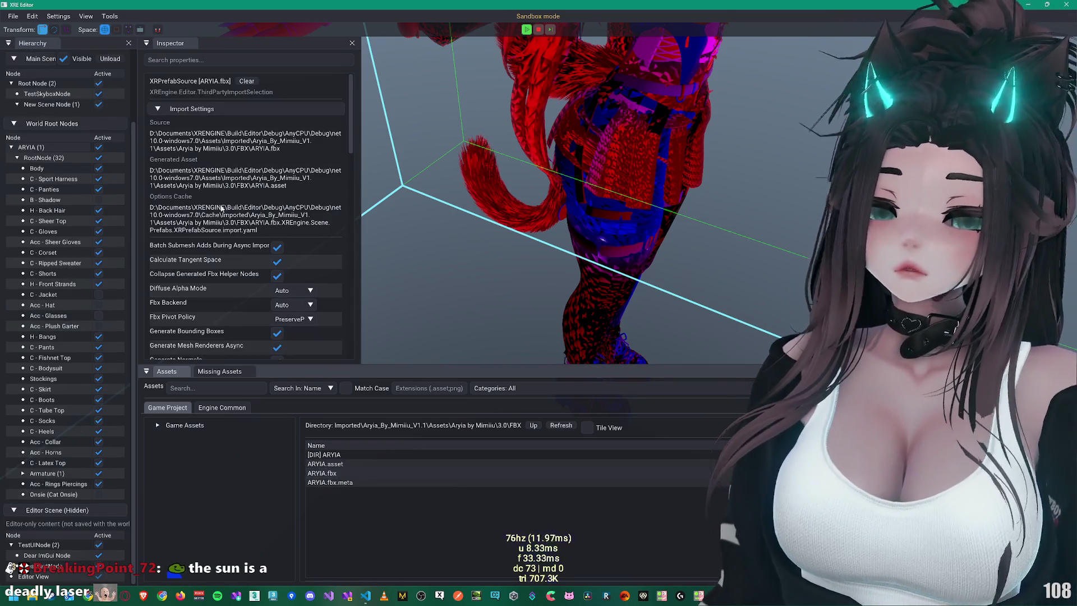
Step: Change the ARYIA.fbx Fbx Backend from Auto to Native, leaving Diffuse Alpha Mode on Auto
scroll(216, 249, "down", 1)
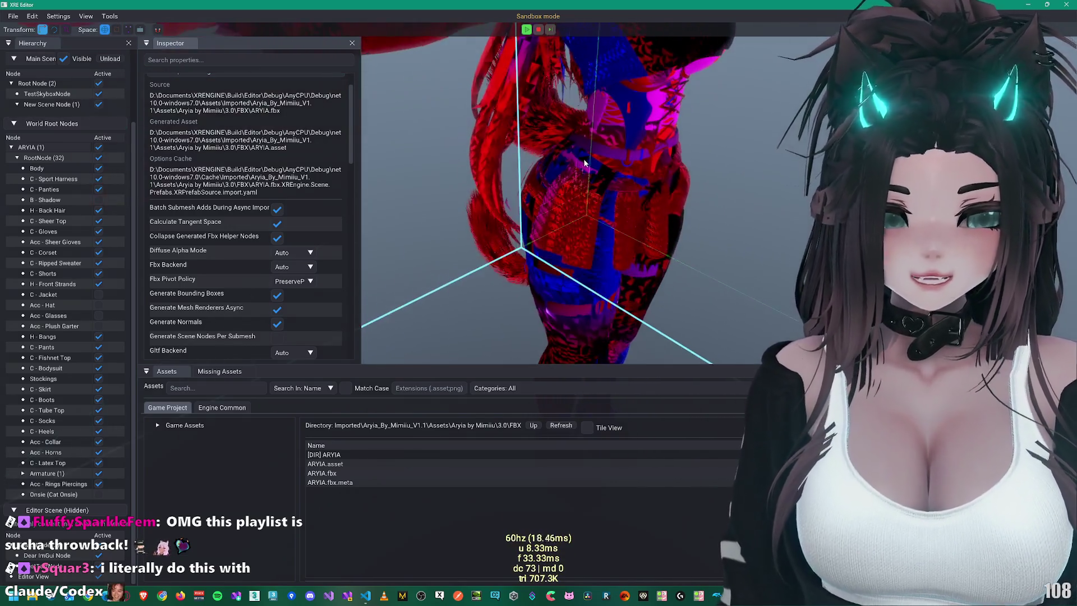
left_click(291, 252)
left_click(252, 268)
left_click(288, 268)
left_click(294, 293)
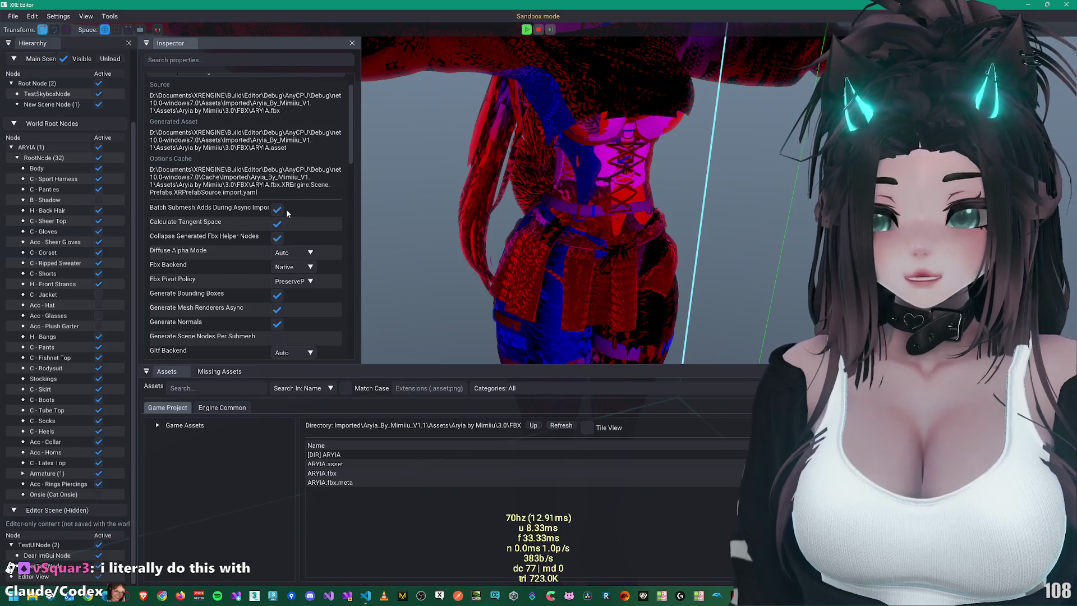
scroll(236, 322, "down", 2)
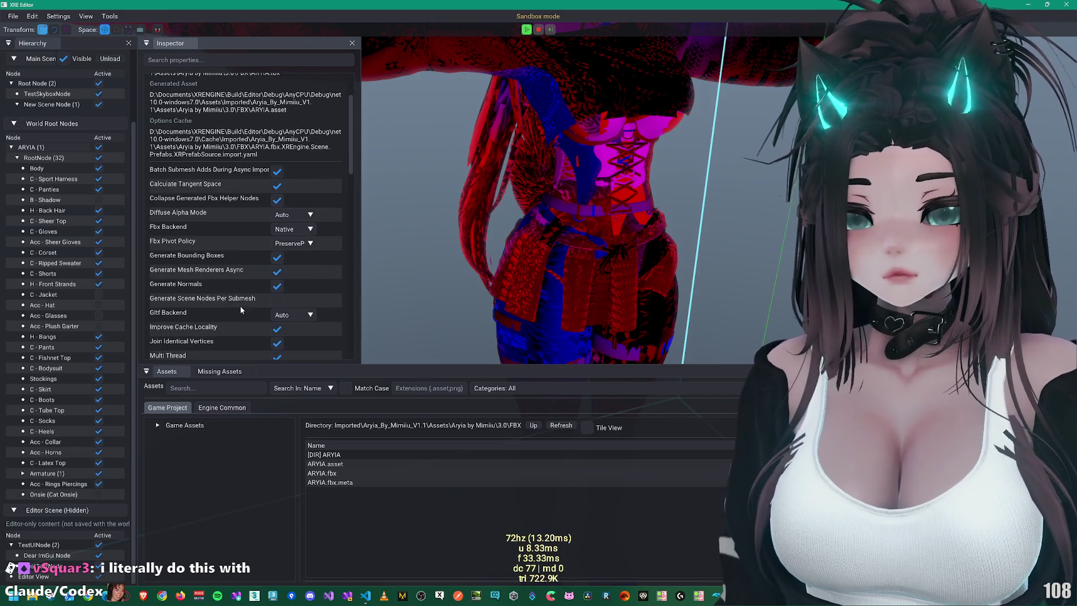
scroll(236, 307, "down", 4)
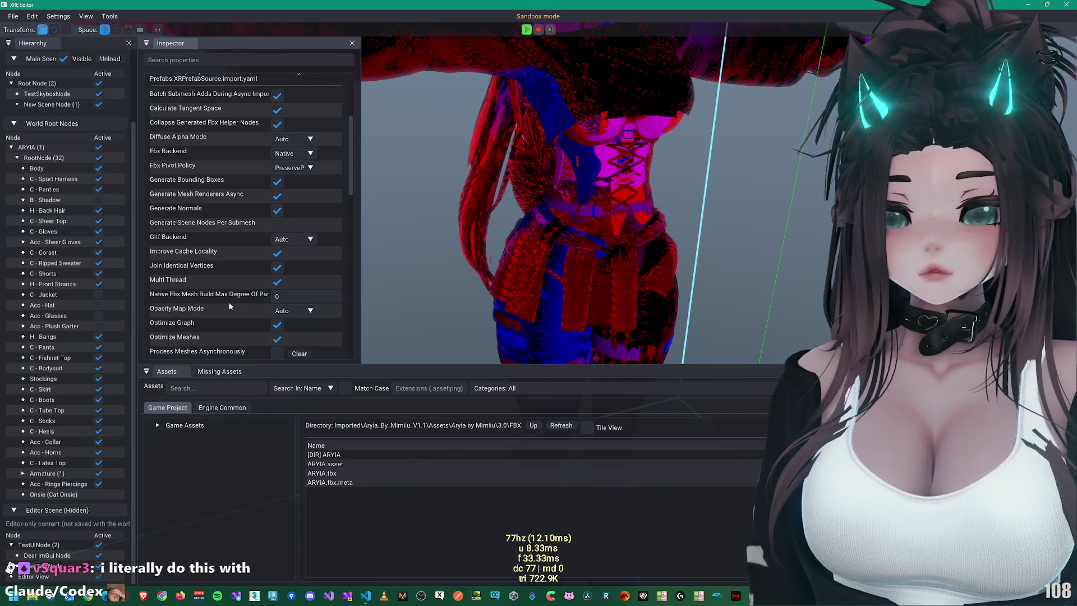
scroll(231, 287, "down", 4)
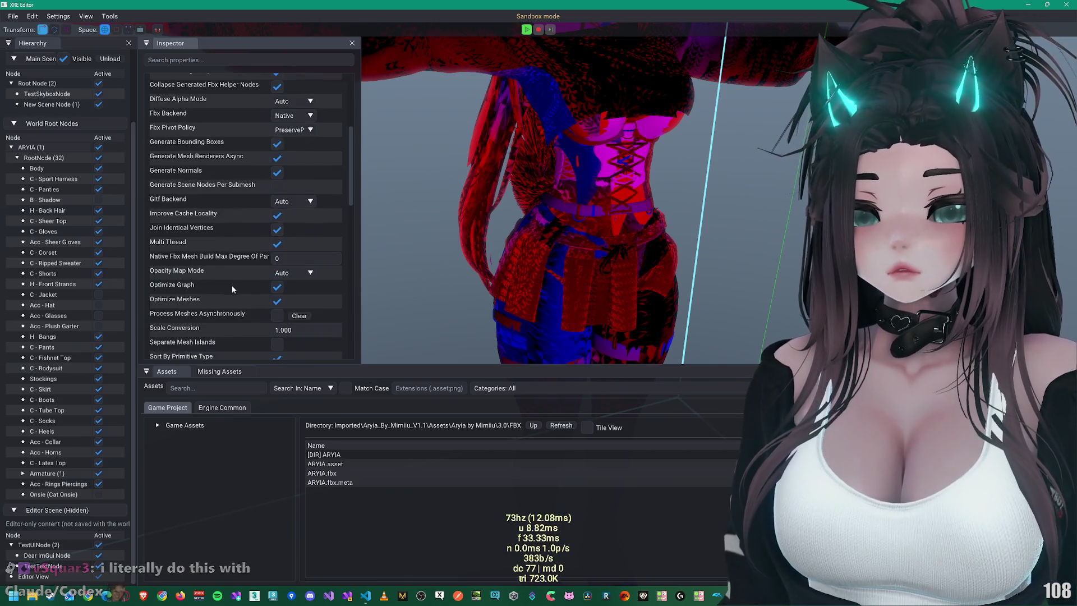
scroll(194, 288, "down", 4)
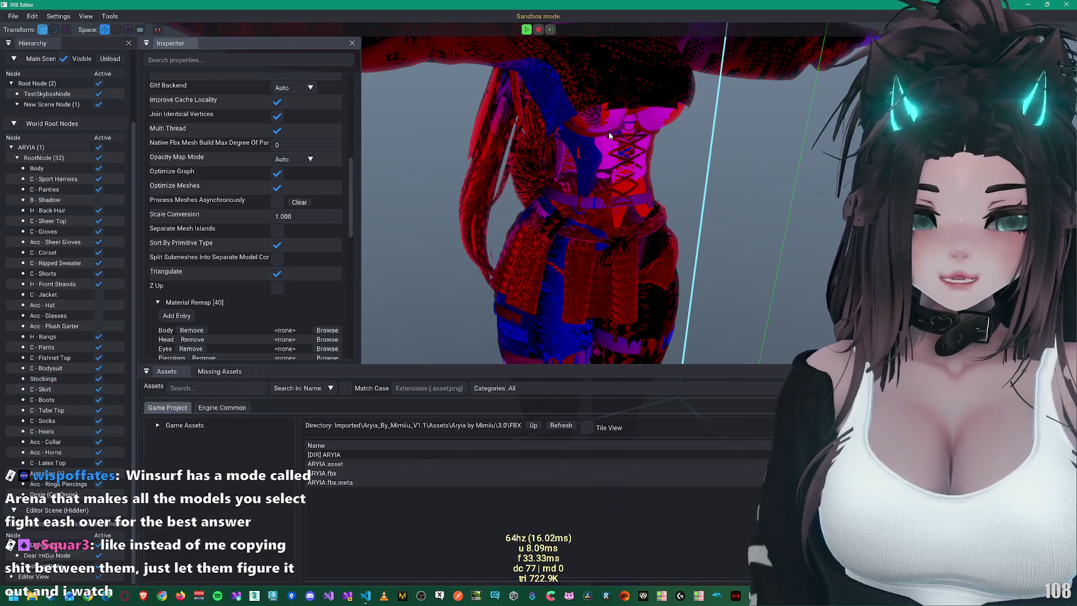
left_click_drag(597, 129, 589, 123)
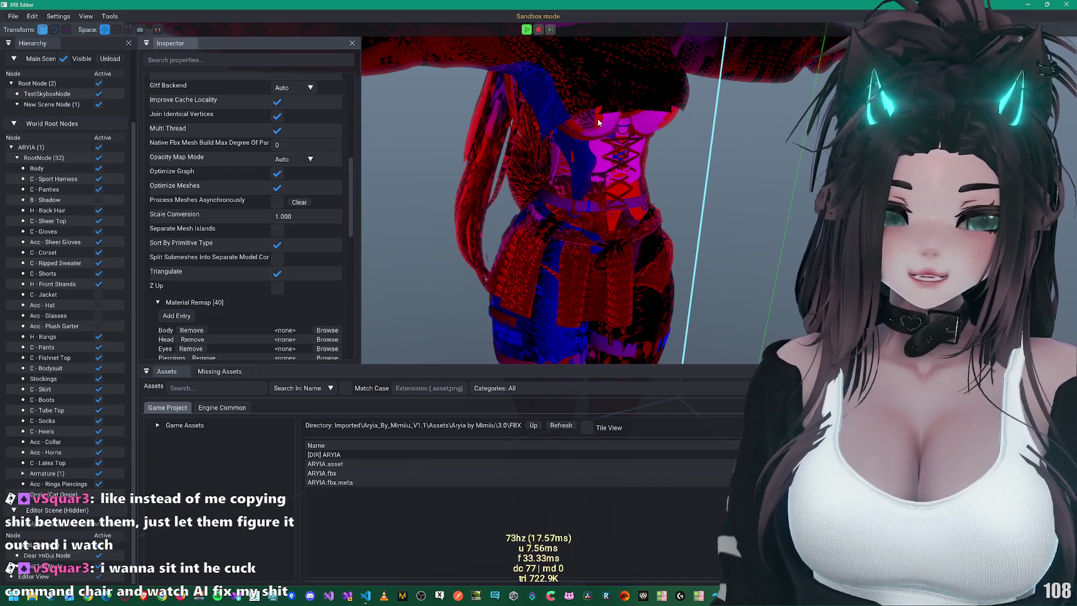
mouse_move(364, 212)
left_mouse_down()
mouse_move(587, 177)
mouse_move(589, 188)
mouse_move(591, 168)
left_mouse_up()
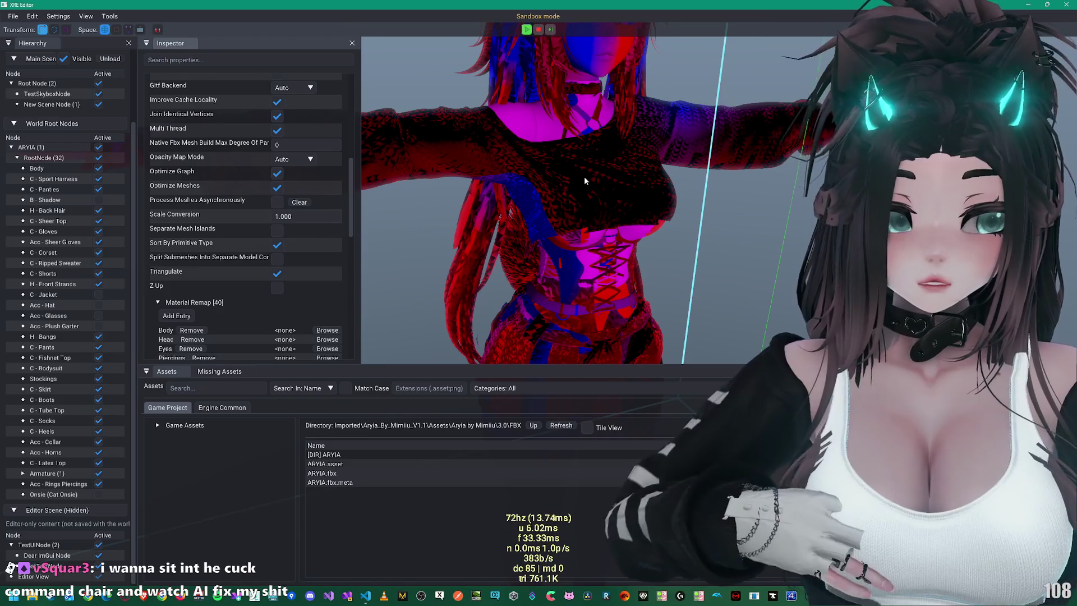
left_click_drag(598, 219, 594, 188)
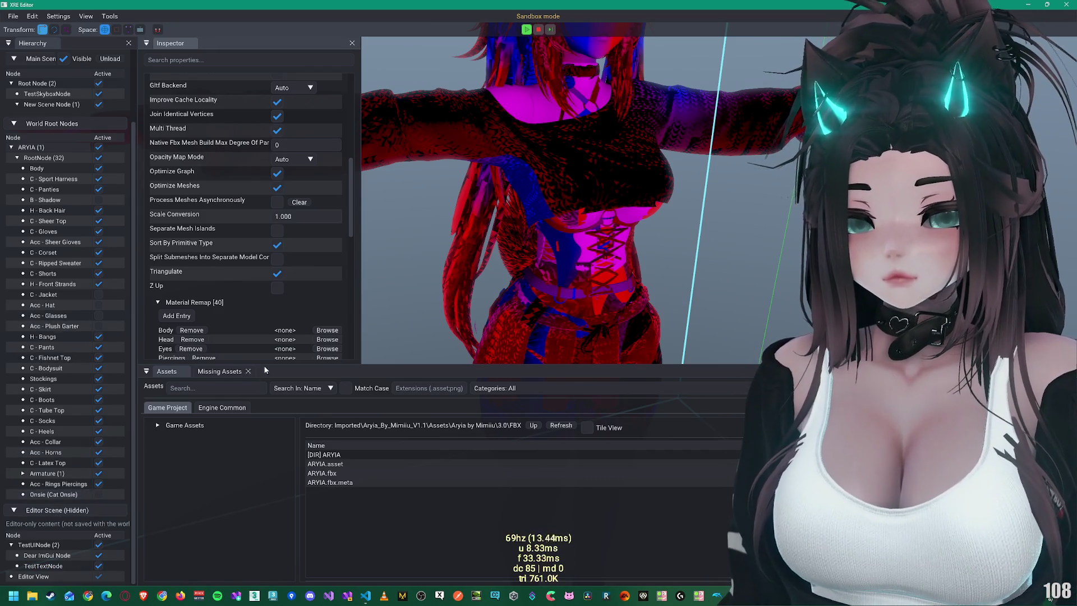
left_click_drag(594, 156, 591, 170)
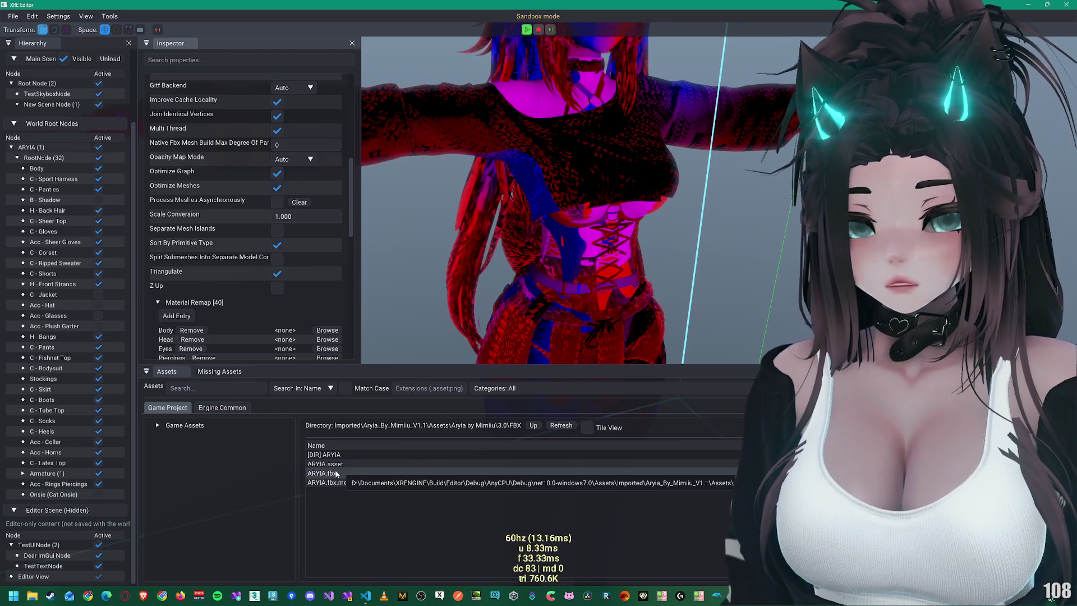
Step: Apply Save && Reimport to the ARYIA.fbx import settings
scroll(213, 269, "down", 4)
scroll(197, 260, "down", 8)
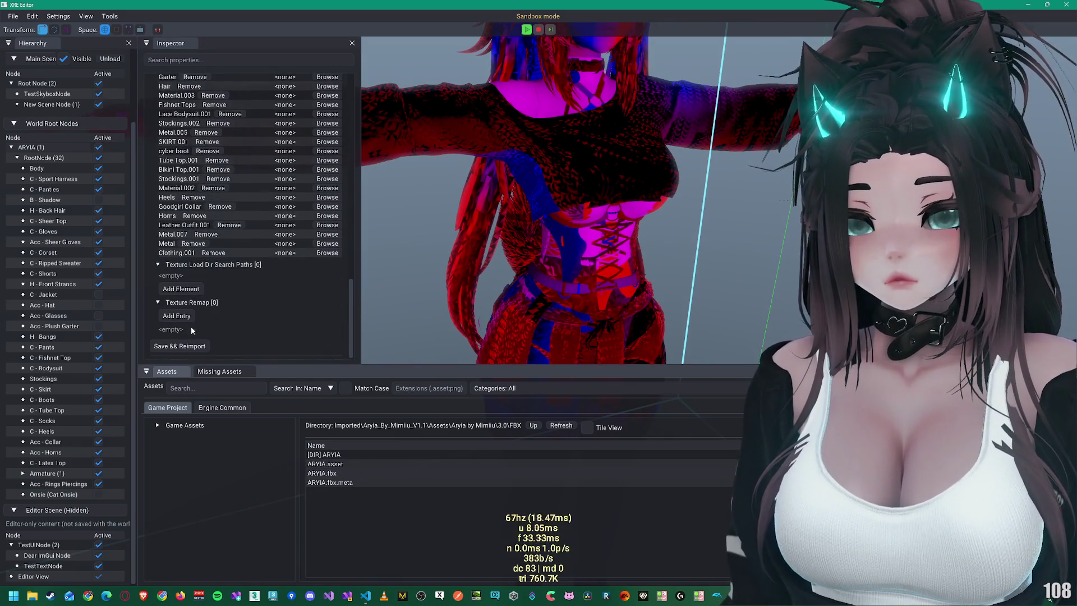
left_click(185, 346)
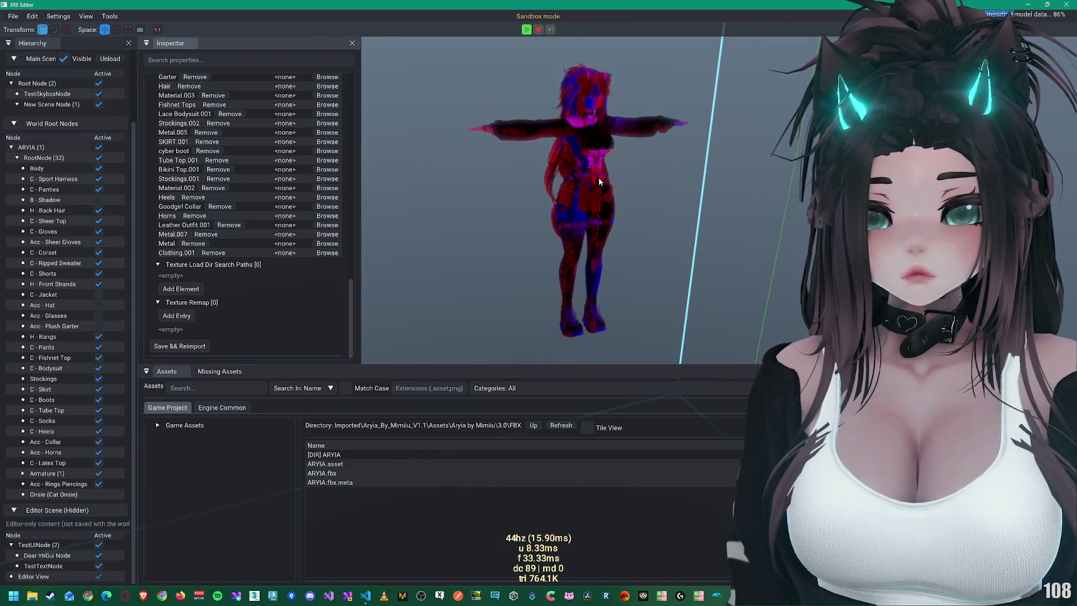
Step: Uncheck Active Self on C - Skirt and C - Pants to hide both on the avatar
left_click(598, 177)
scroll(200, 112, "up", 2)
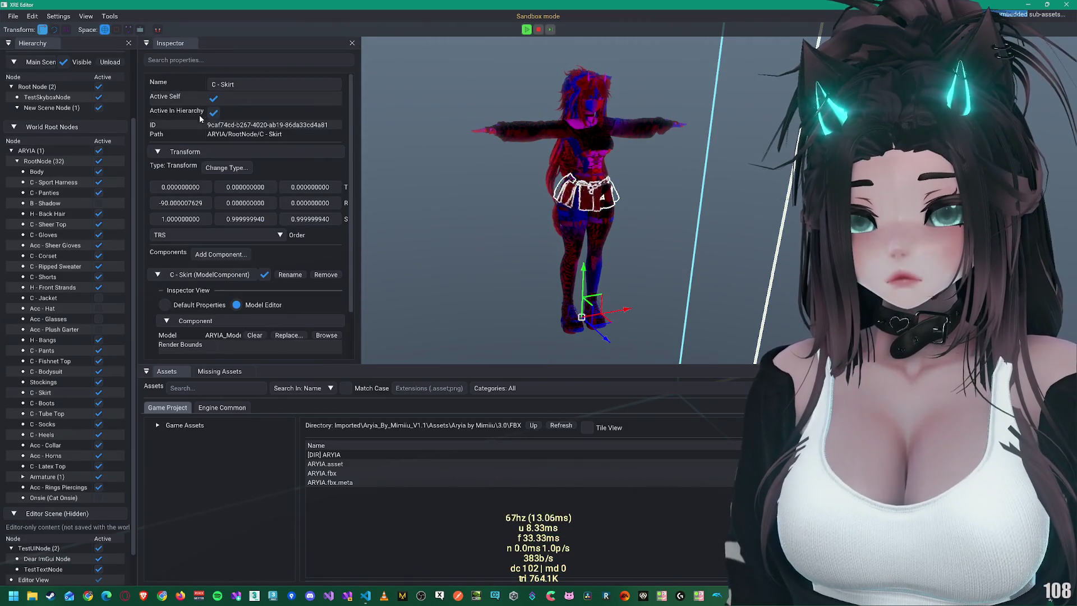
left_click(213, 96)
scroll(570, 190, "up", 5)
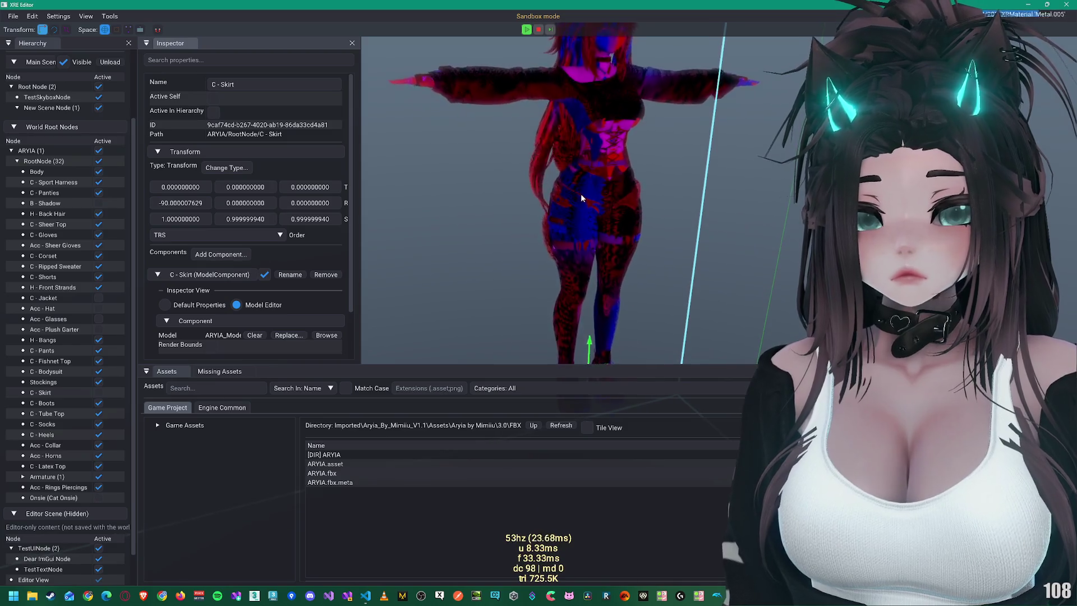
left_click(594, 183)
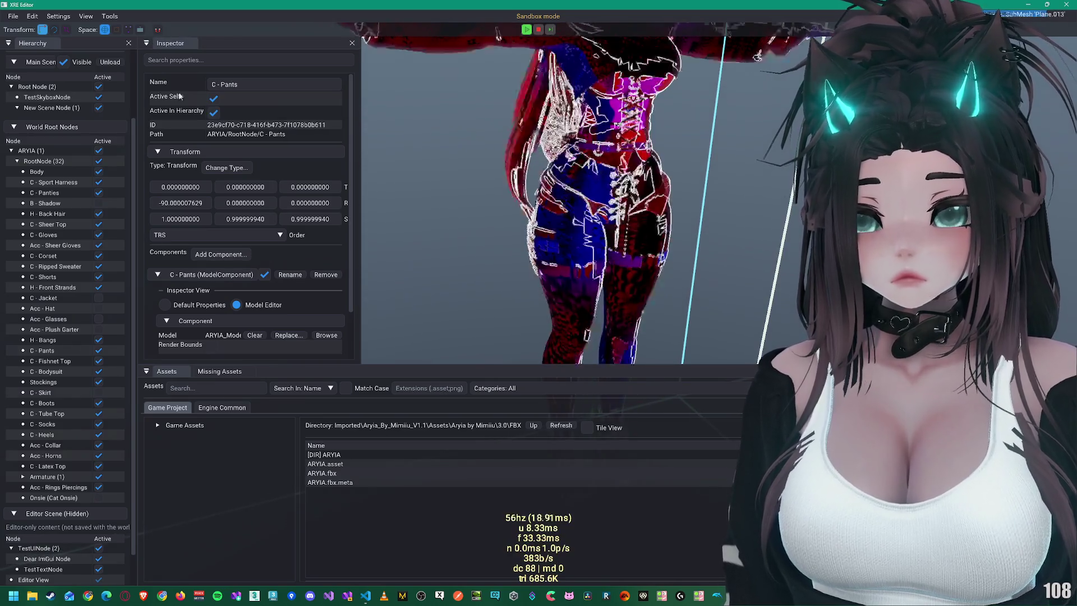
left_click(213, 98)
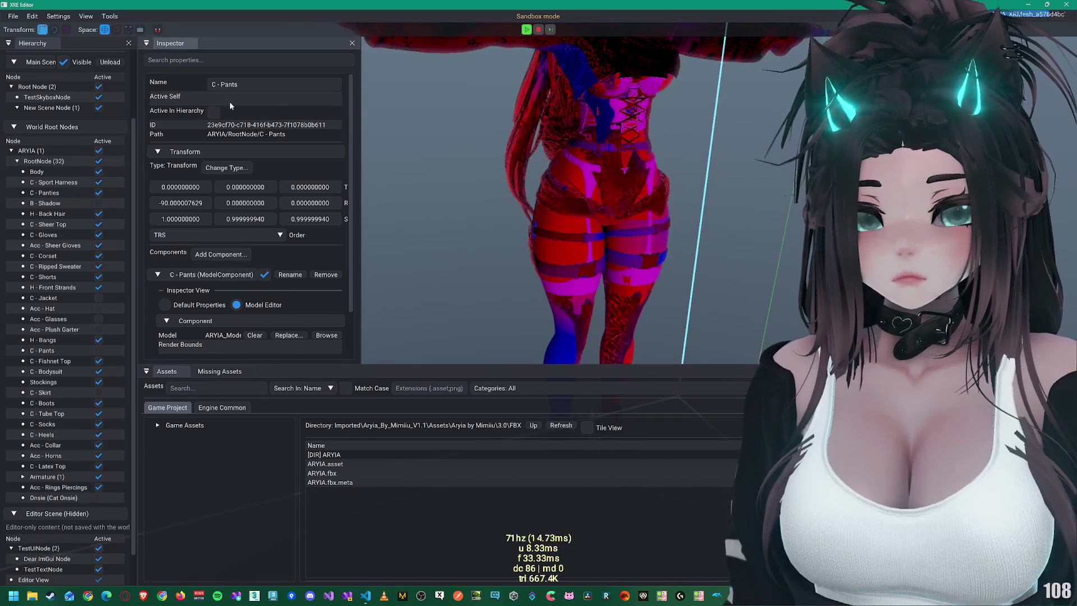
left_click_drag(627, 235, 612, 212)
scroll(610, 209, "down", 2)
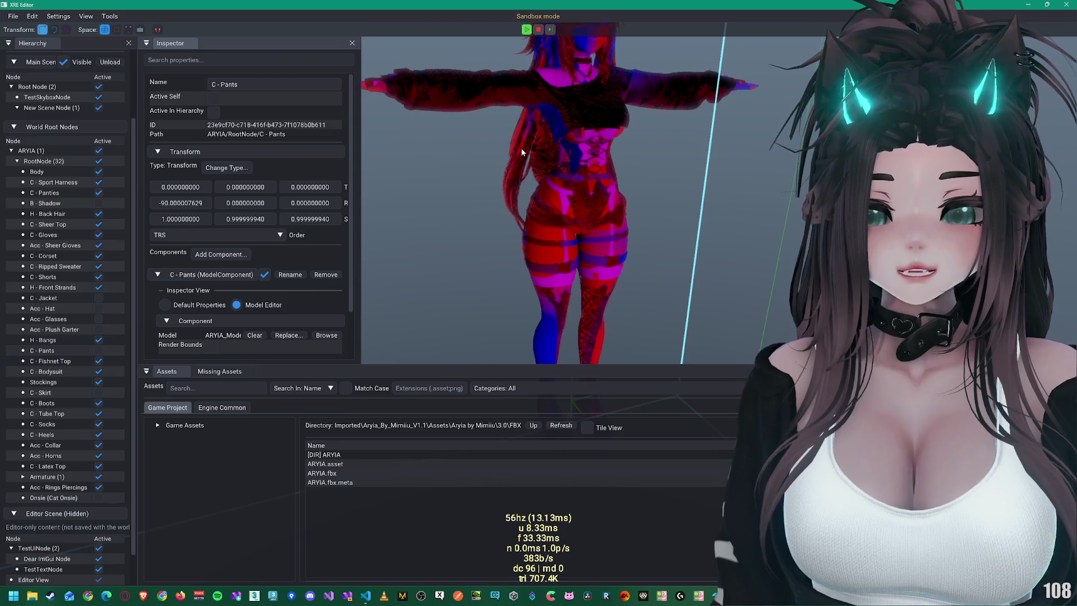
scroll(522, 148, "up", 5)
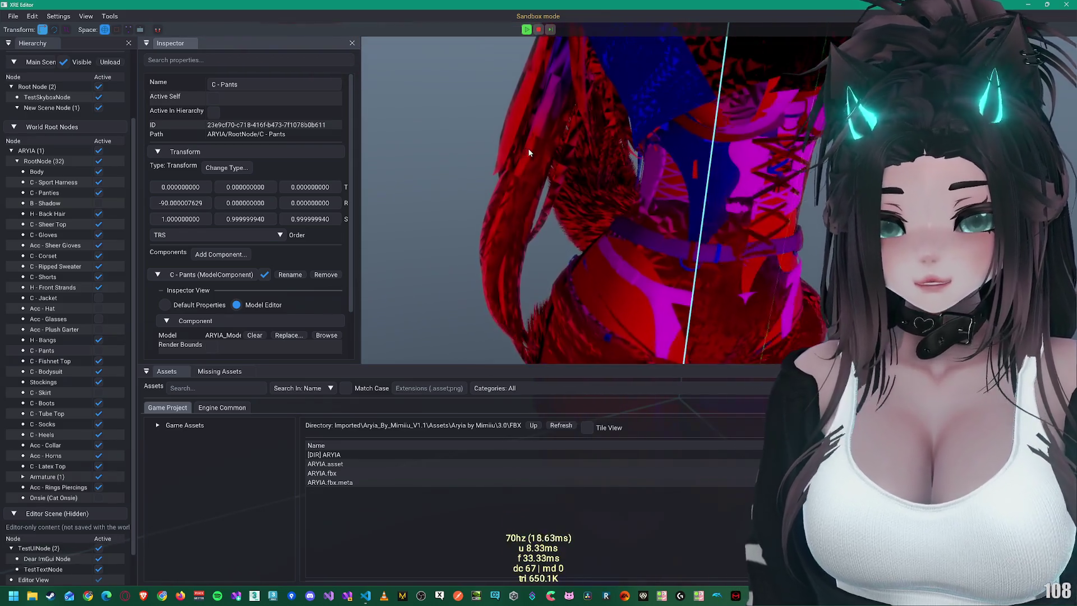
mouse_move(528, 152)
left_mouse_down()
mouse_move(650, 167)
mouse_move(581, 157)
mouse_move(621, 261)
left_mouse_up()
left_click(621, 261)
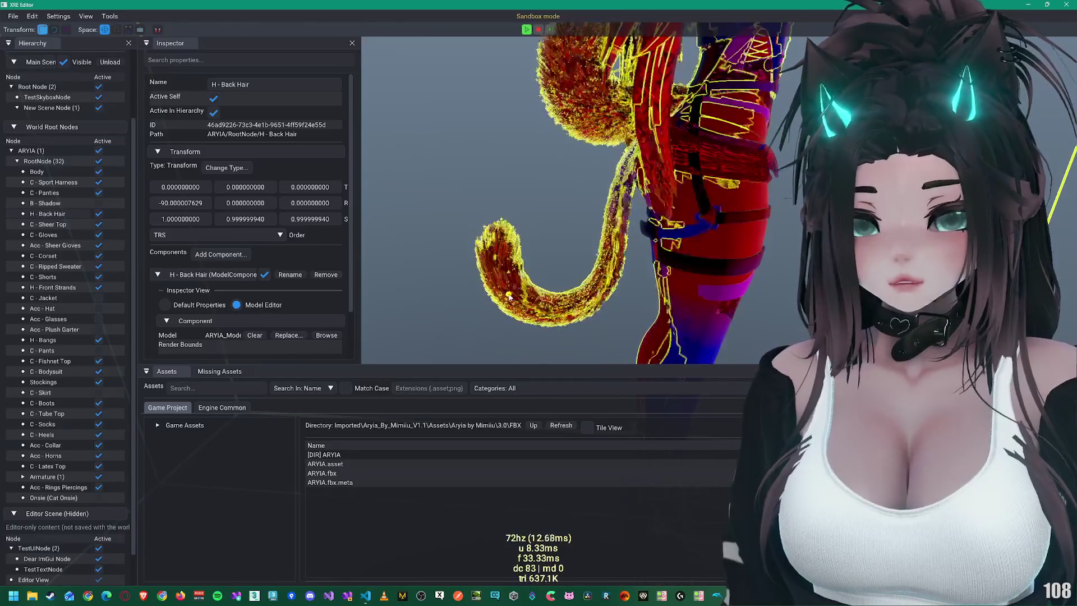
left_click(213, 99)
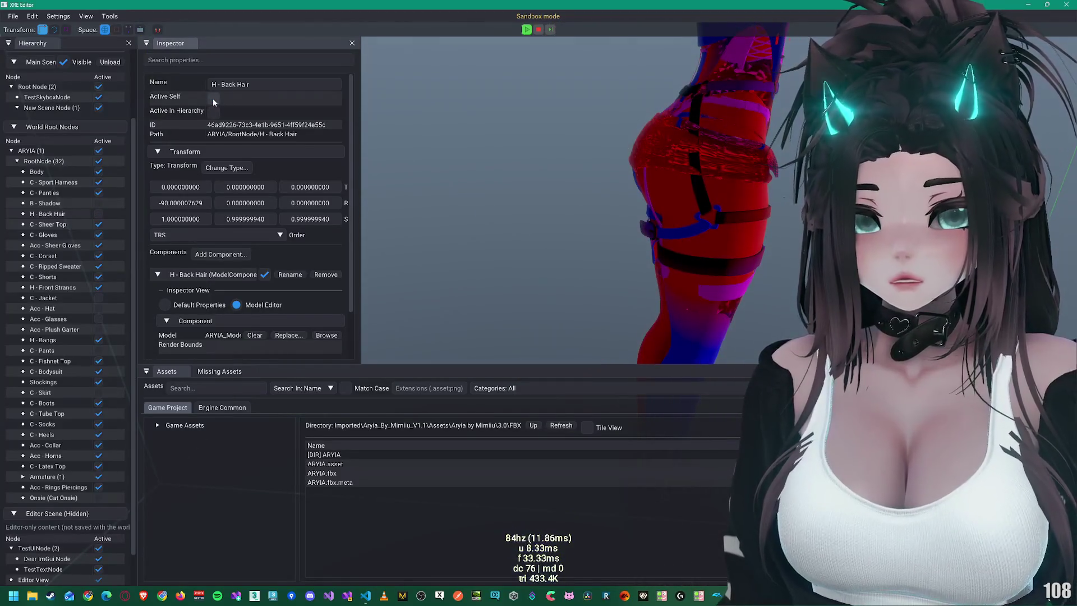
left_click(213, 99)
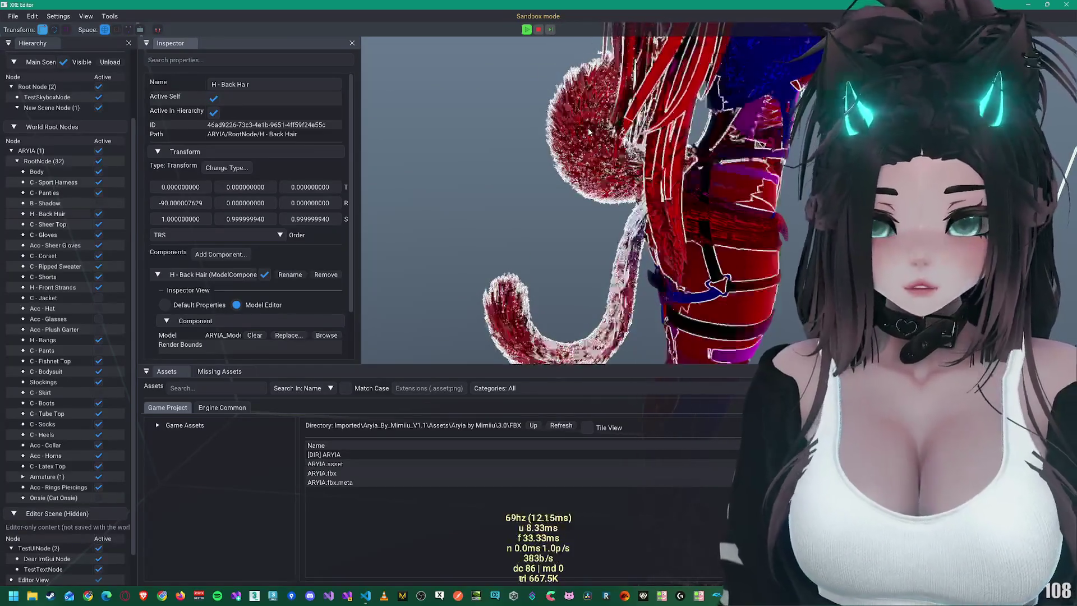
scroll(224, 258, "down", 2)
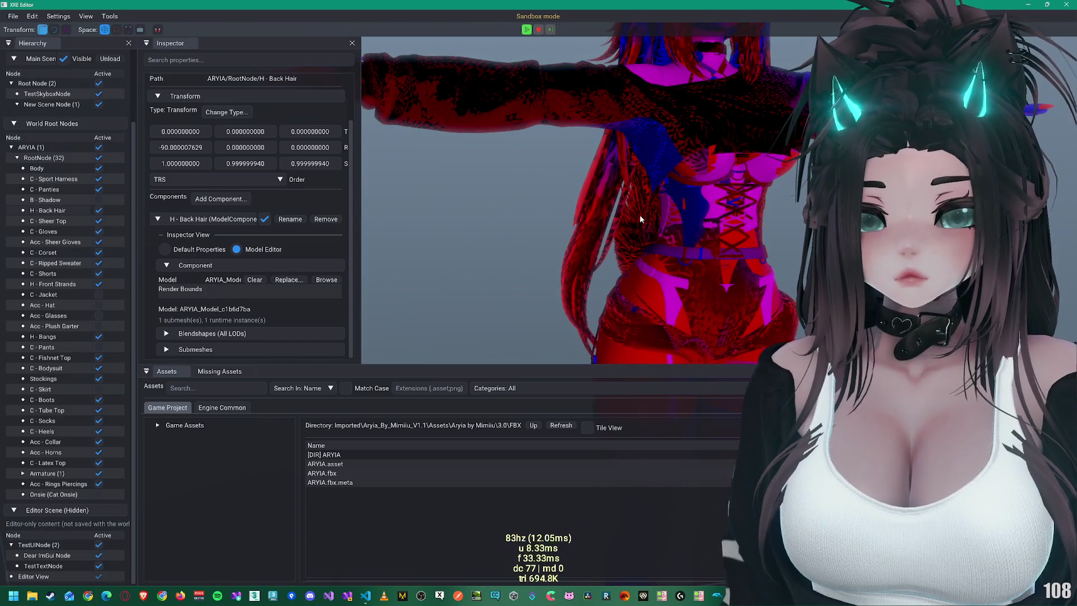
scroll(639, 214, "down", 3)
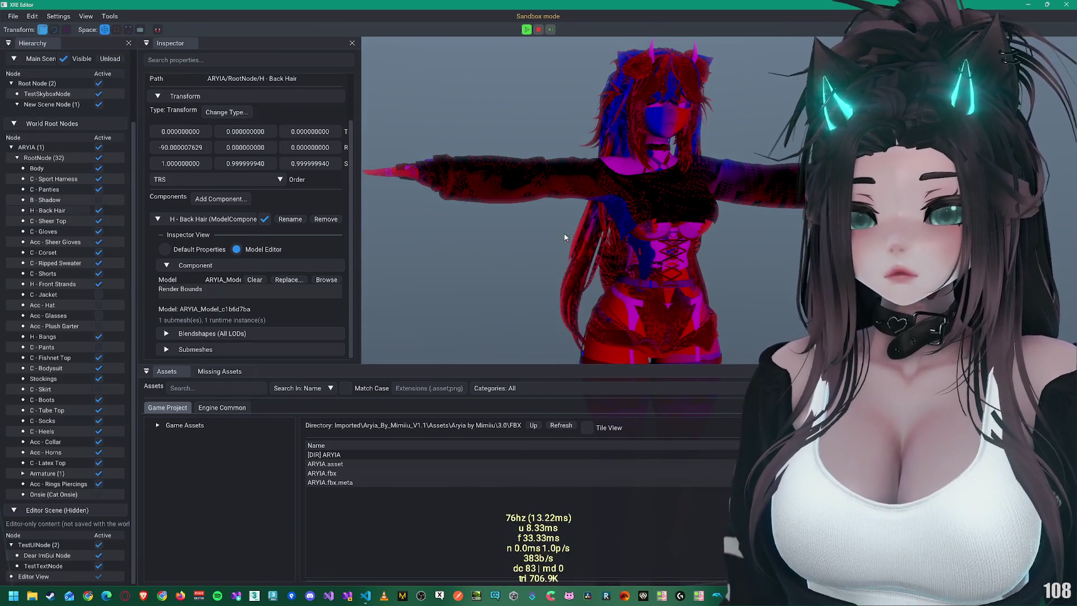
mouse_move(719, 223)
left_mouse_down()
mouse_move(624, 121)
mouse_move(600, 206)
mouse_move(581, 166)
mouse_move(512, 187)
mouse_move(624, 208)
mouse_move(662, 163)
left_mouse_up()
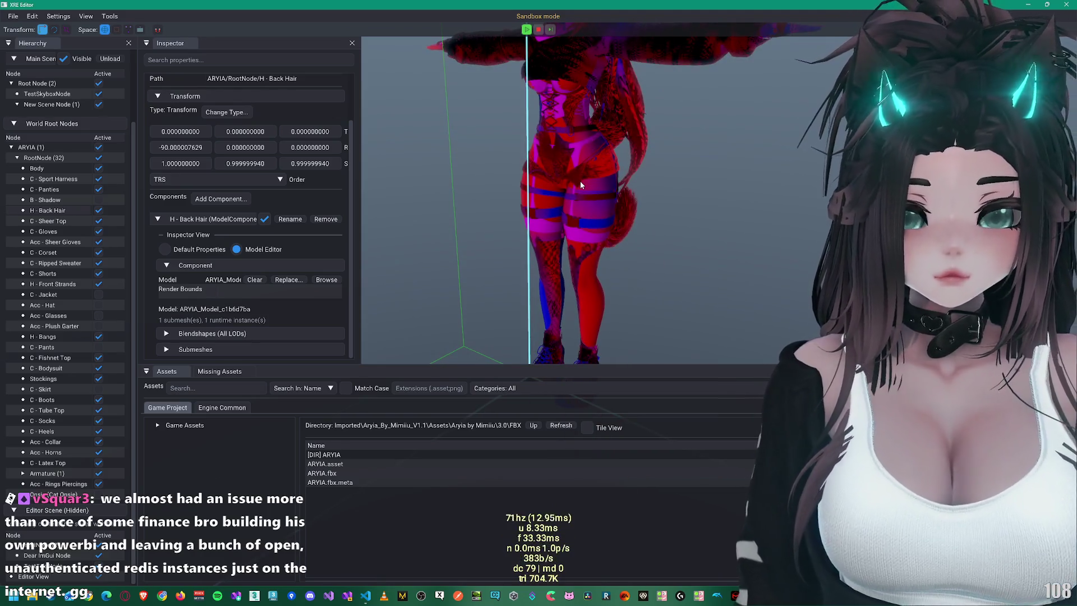
Step: Hide the avatar's socks by unchecking their Active Self
left_click(577, 268)
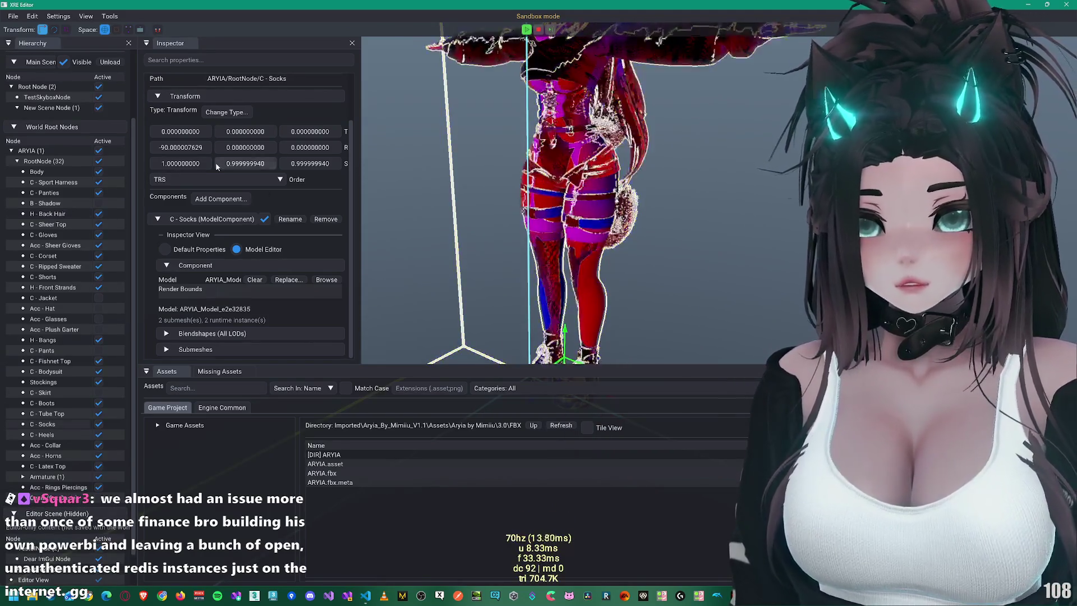
scroll(215, 162, "up", 2)
left_click(219, 96)
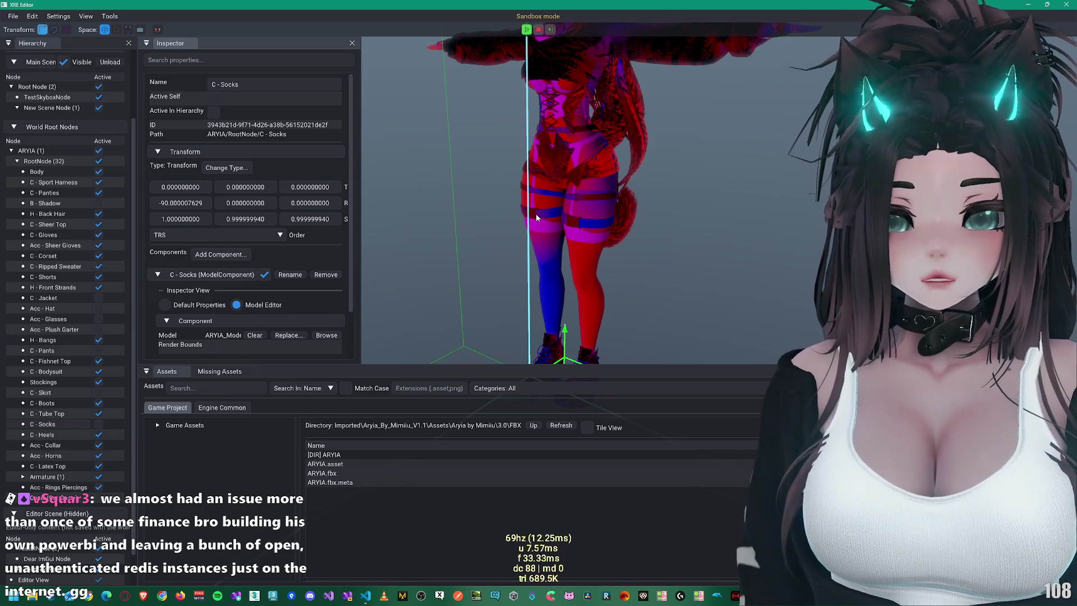
Step: Inspect the Body, C - Boots and C - Heels pieces, then select the New Scene Node directional light
left_click(563, 159)
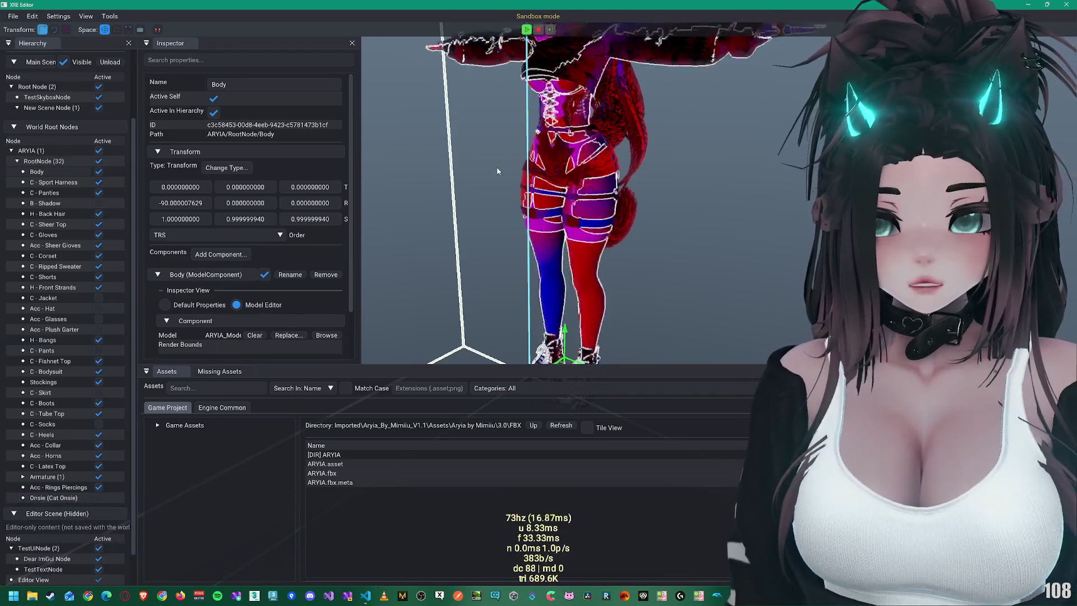
left_click(567, 185)
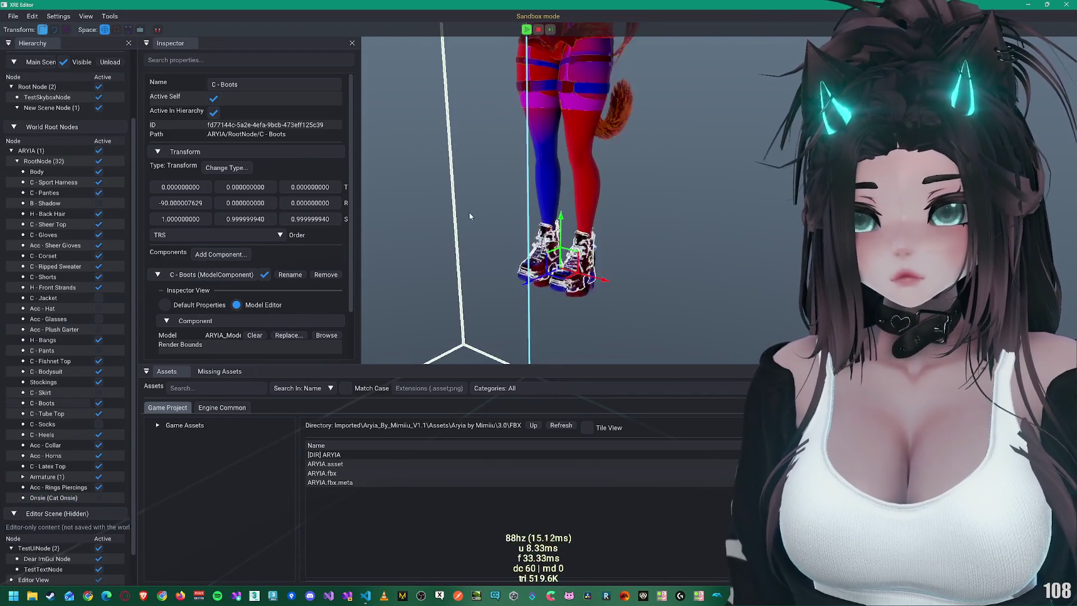
left_click(585, 300)
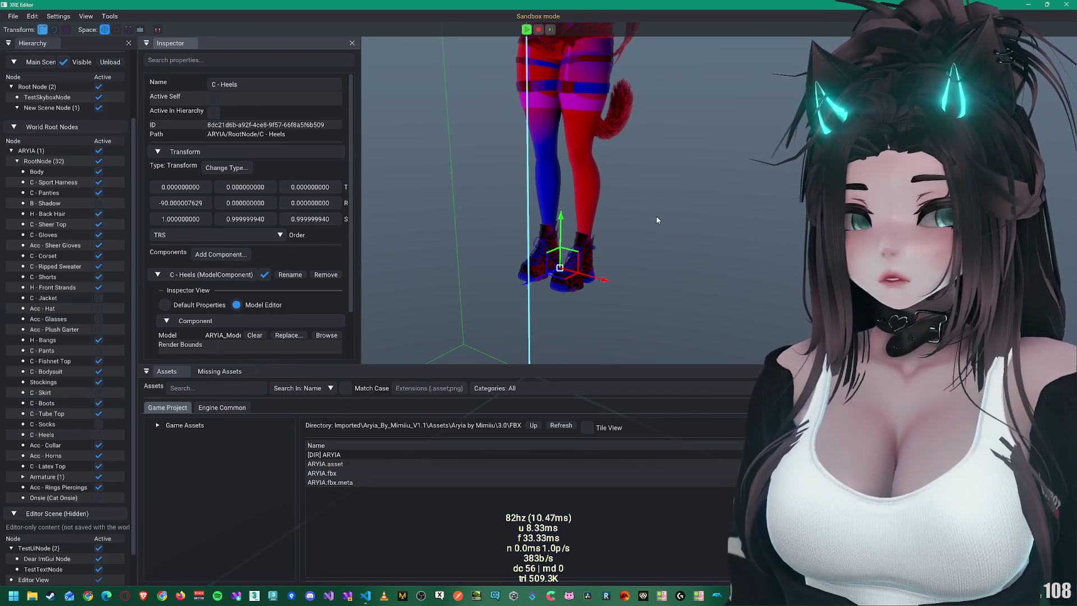
left_click_drag(584, 126, 587, 241)
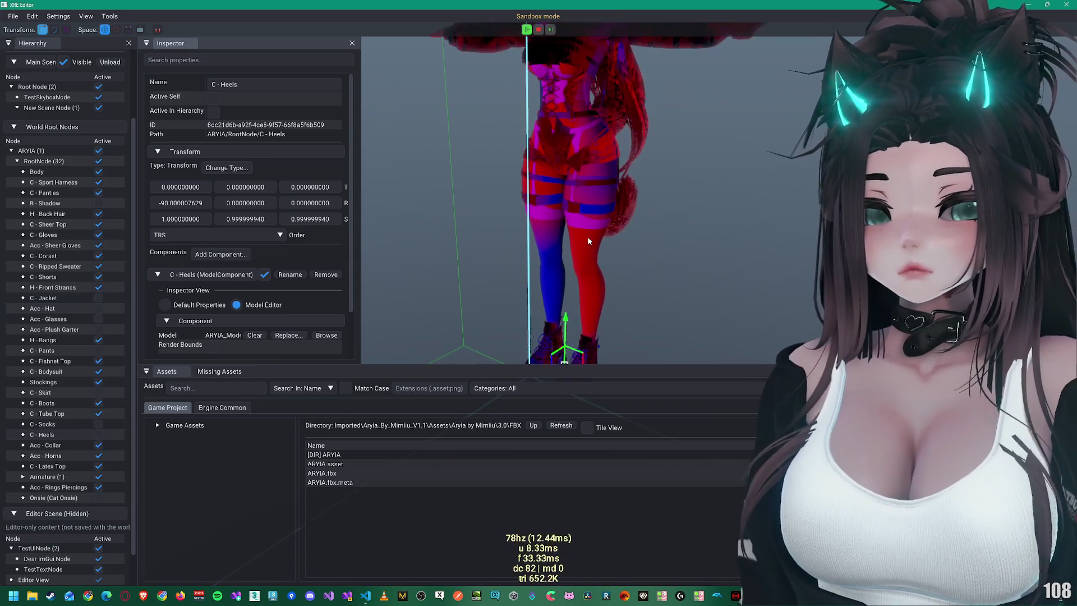
left_click(37, 109)
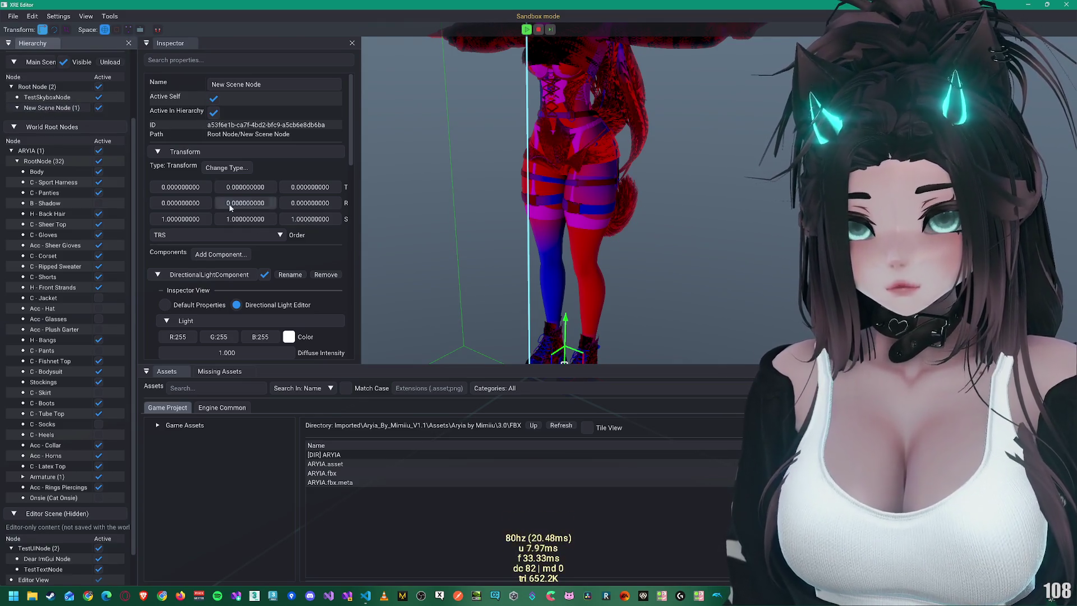
Step: Tick Casts Shadows under the directional light's Shadow Map, then select the avatar's Body
scroll(239, 251, "down", 5)
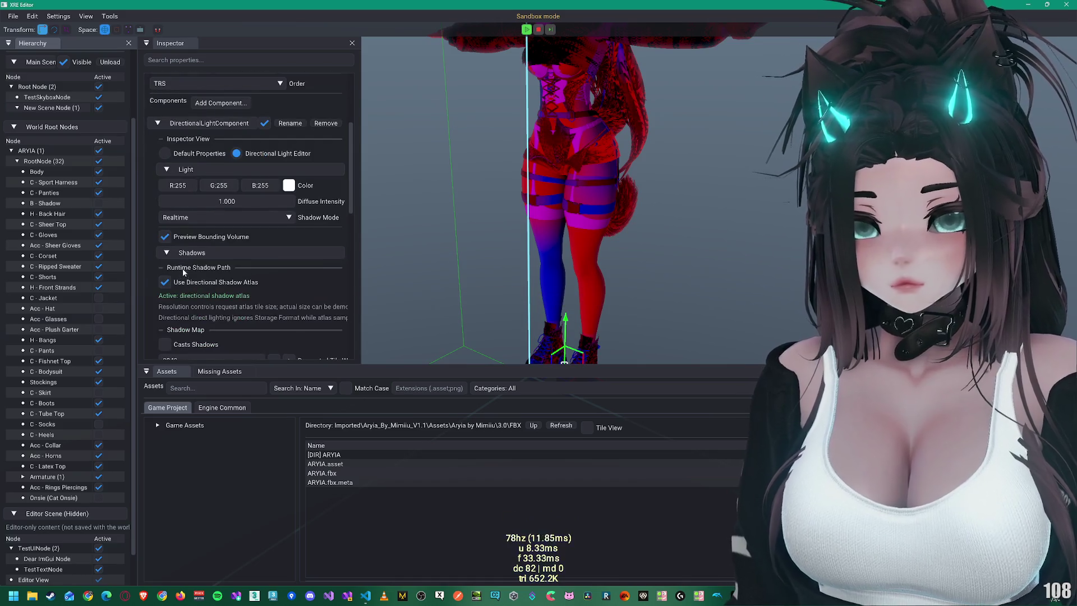
left_click(197, 345)
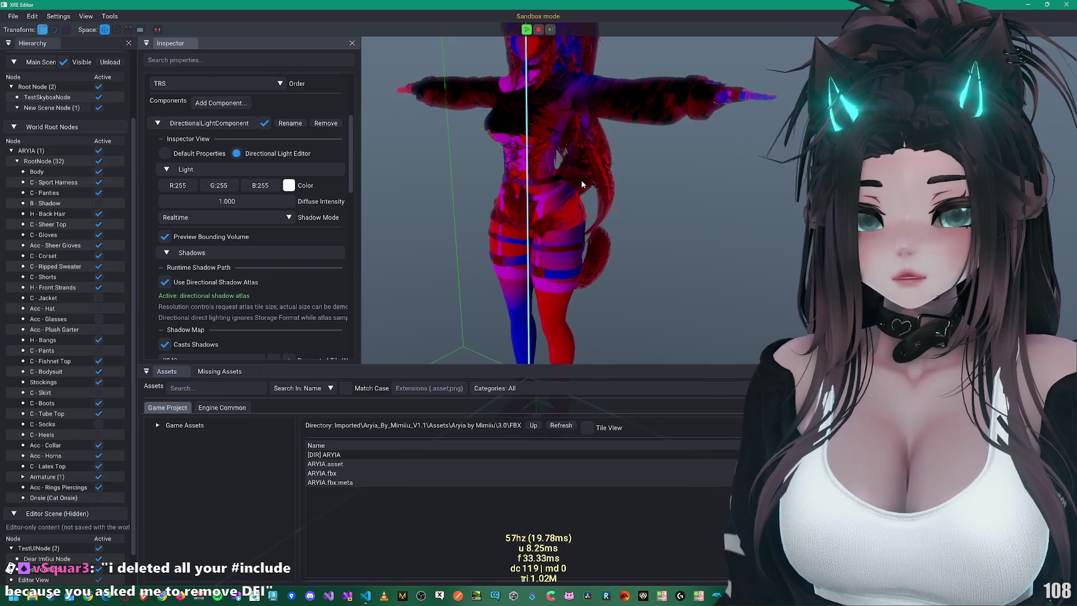
scroll(581, 177, "up", 5)
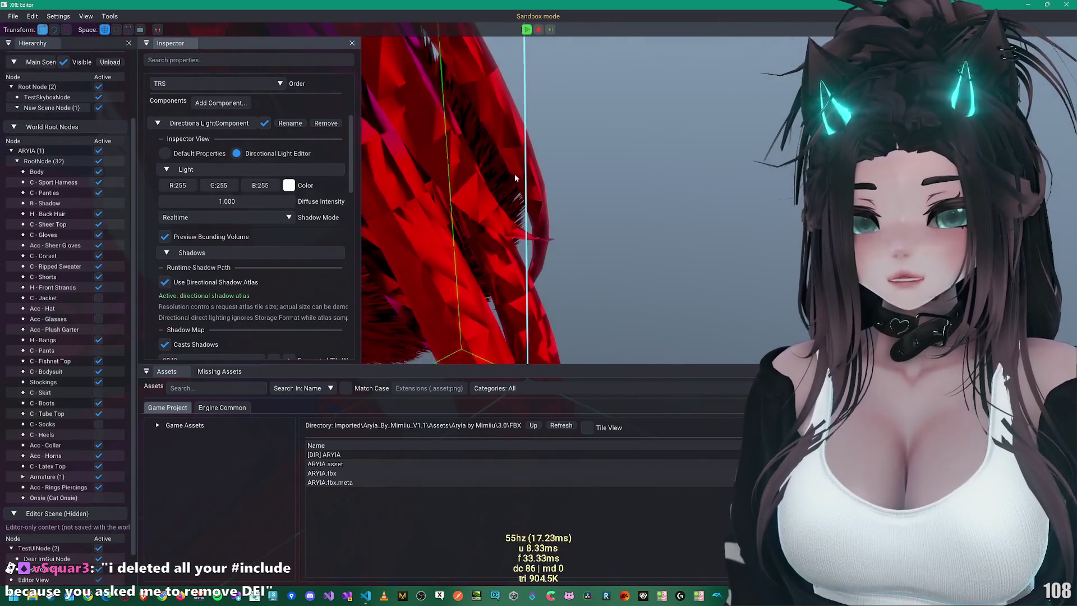
scroll(474, 176, "down", 3)
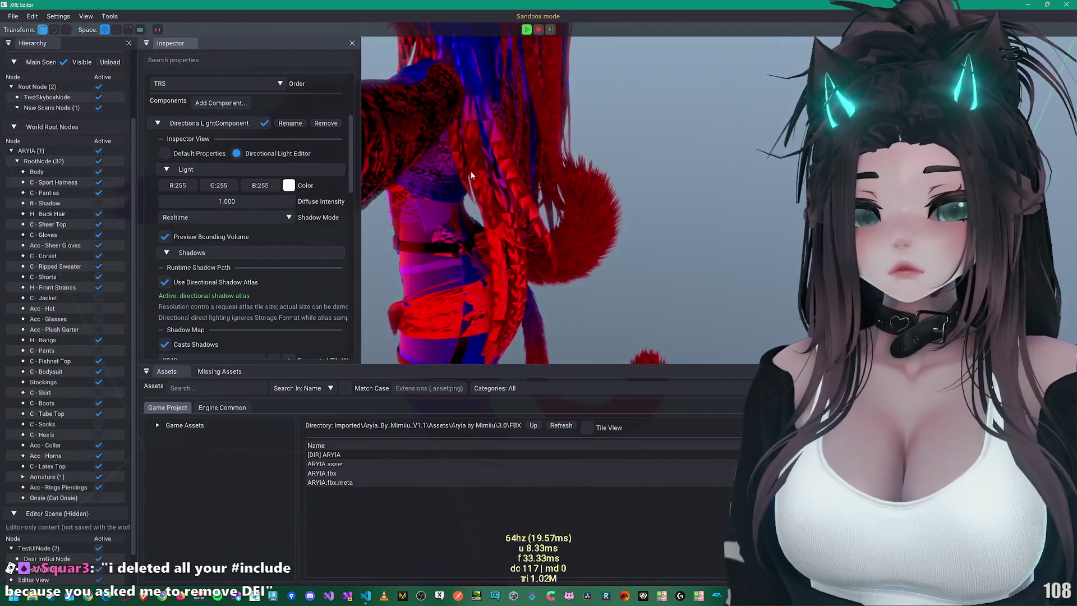
left_click(39, 174)
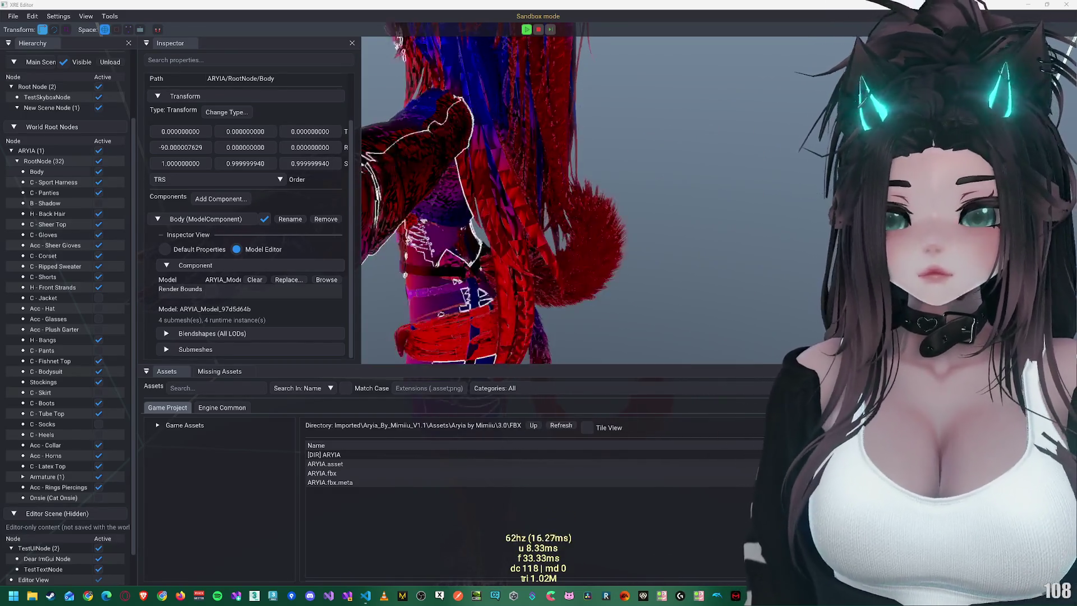
Step: Expand the Body mesh's Submesh Tools and enable BVH Preview
left_click(493, 112)
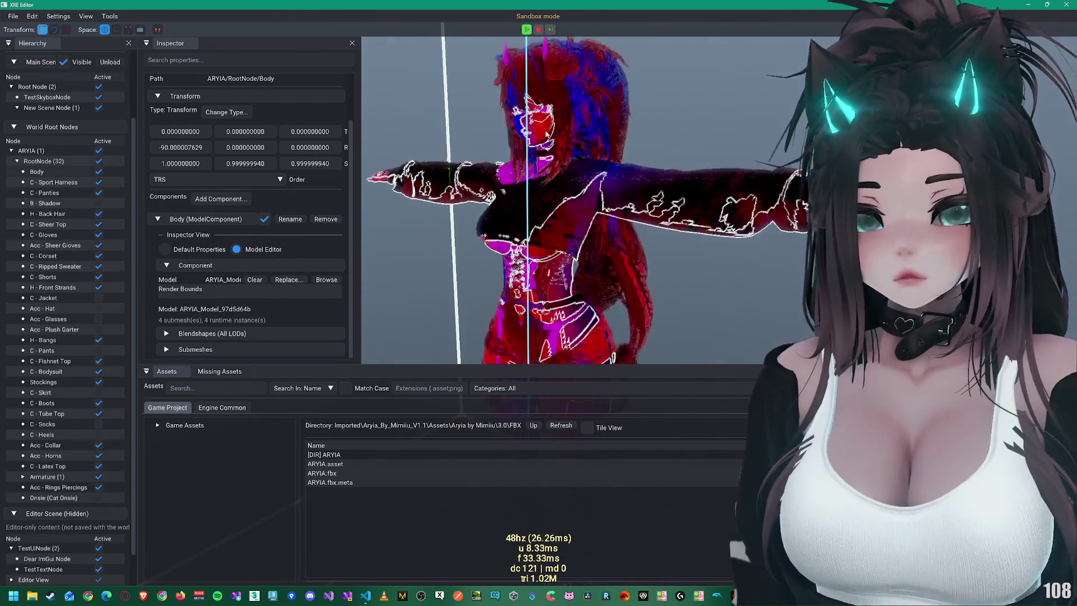
scroll(545, 133, "up", 5)
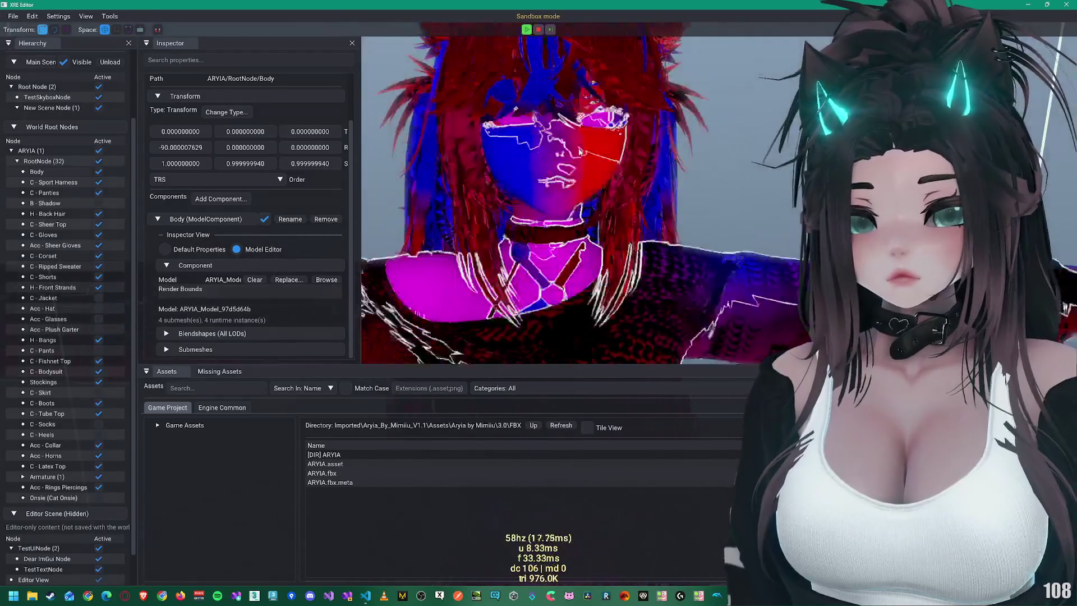
scroll(580, 152, "up", 3)
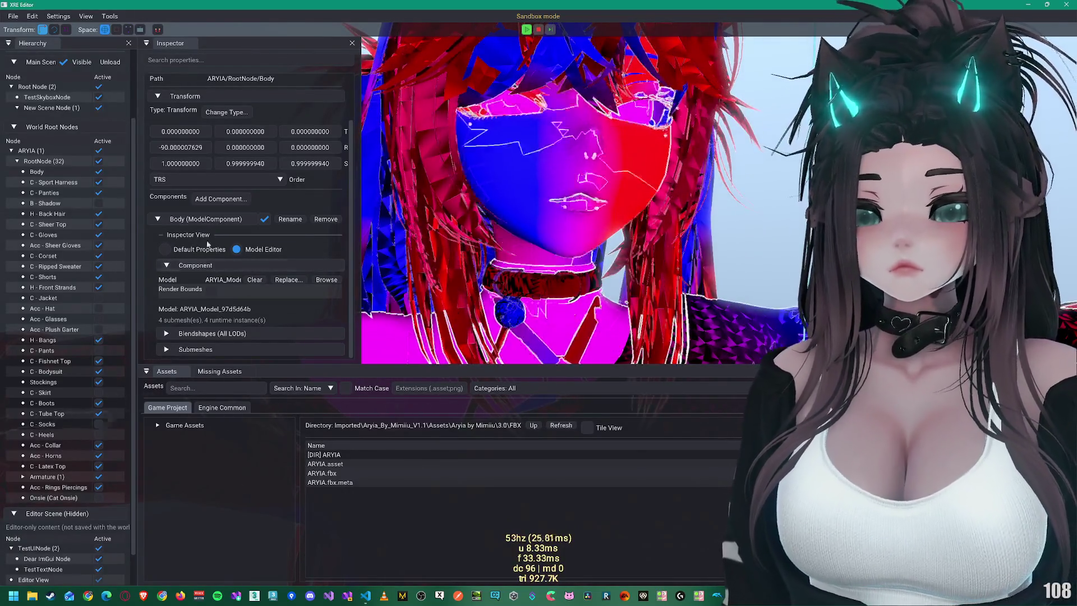
left_click(198, 349)
scroll(221, 330, "down", 3)
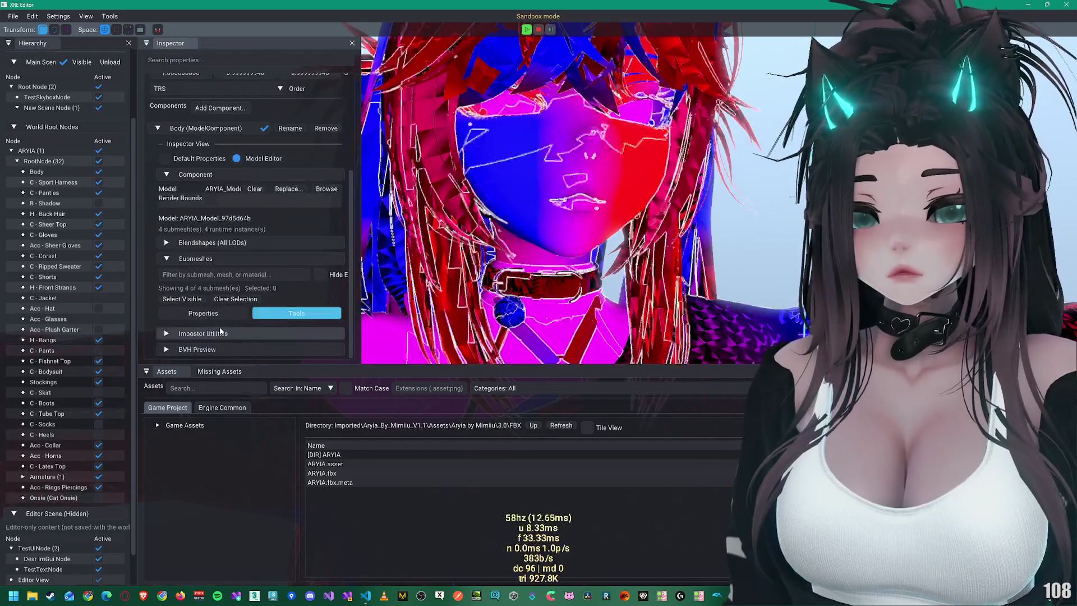
left_click(197, 349)
scroll(204, 340, "down", 3)
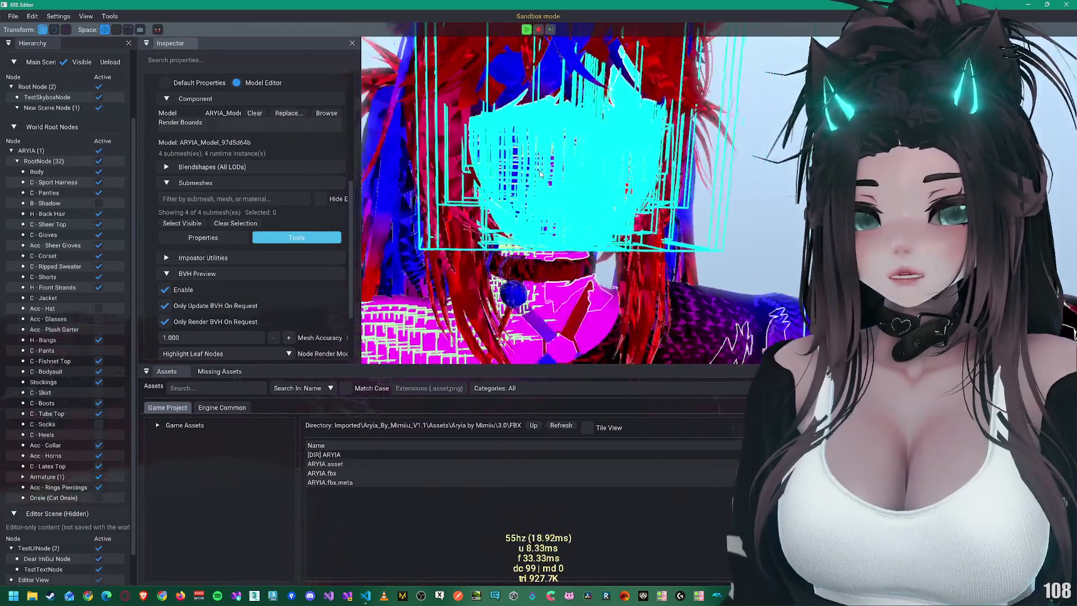
Step: Set the BVH Node Render Mode to Leaf Nodes Only, then select H - Bangs
scroll(555, 191, "up", 2)
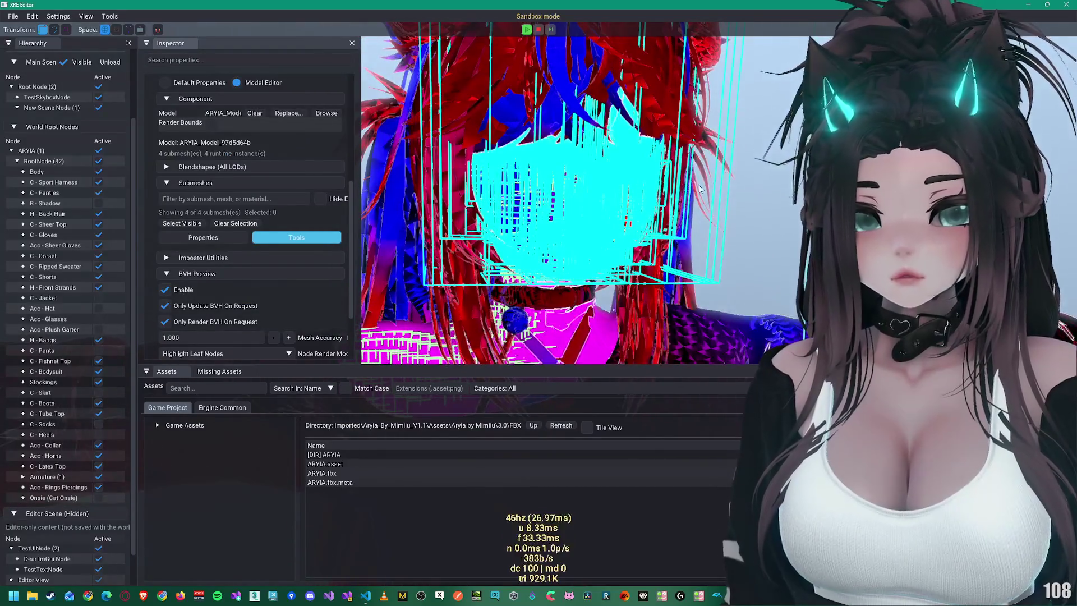
scroll(227, 317, "down", 3)
left_click(224, 277)
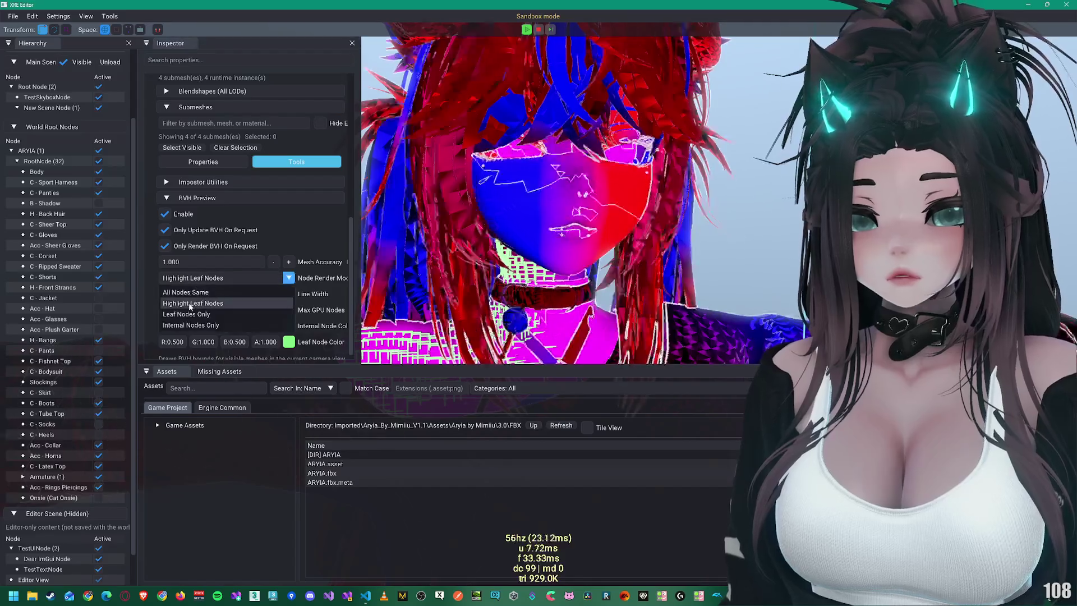
left_click(224, 298)
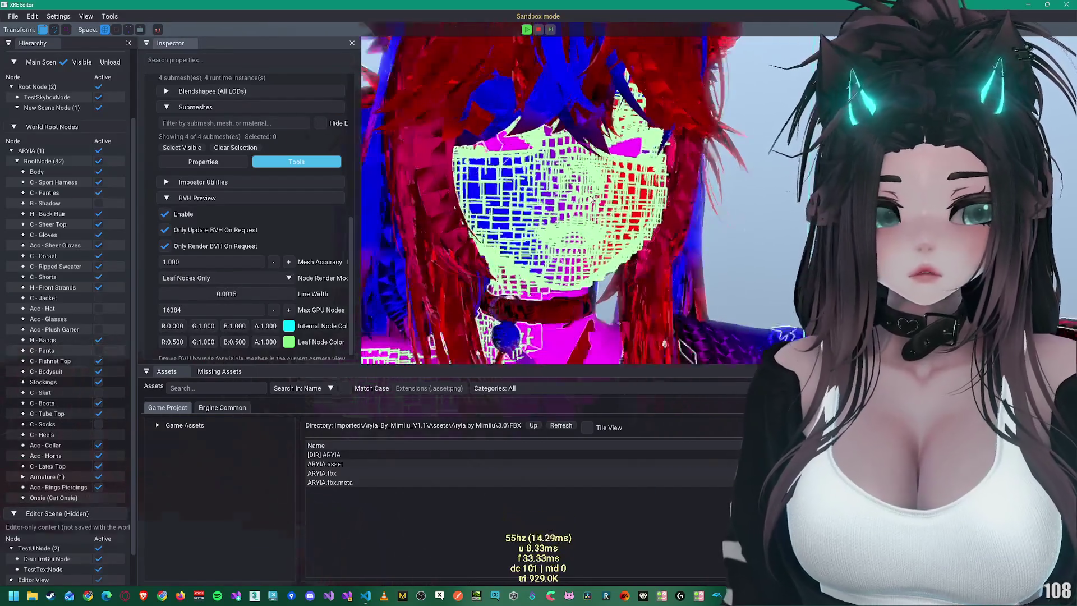
scroll(588, 196, "up", 3)
scroll(588, 196, "down", 3)
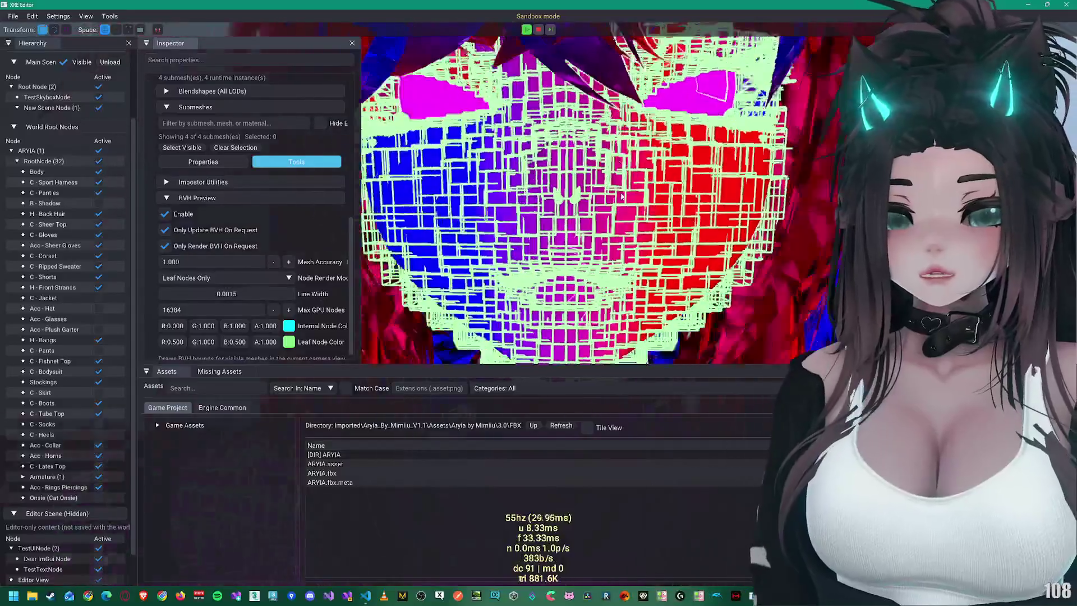
scroll(636, 185, "up", 4)
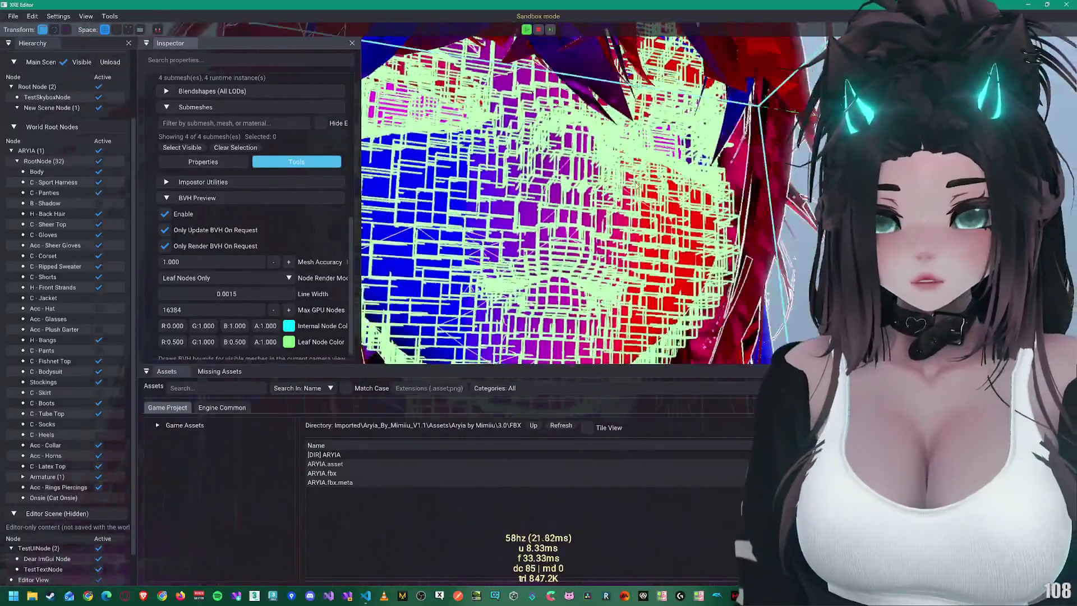
mouse_move(636, 185)
left_mouse_down()
mouse_move(622, 221)
mouse_move(583, 186)
mouse_move(616, 202)
mouse_move(634, 194)
left_mouse_up()
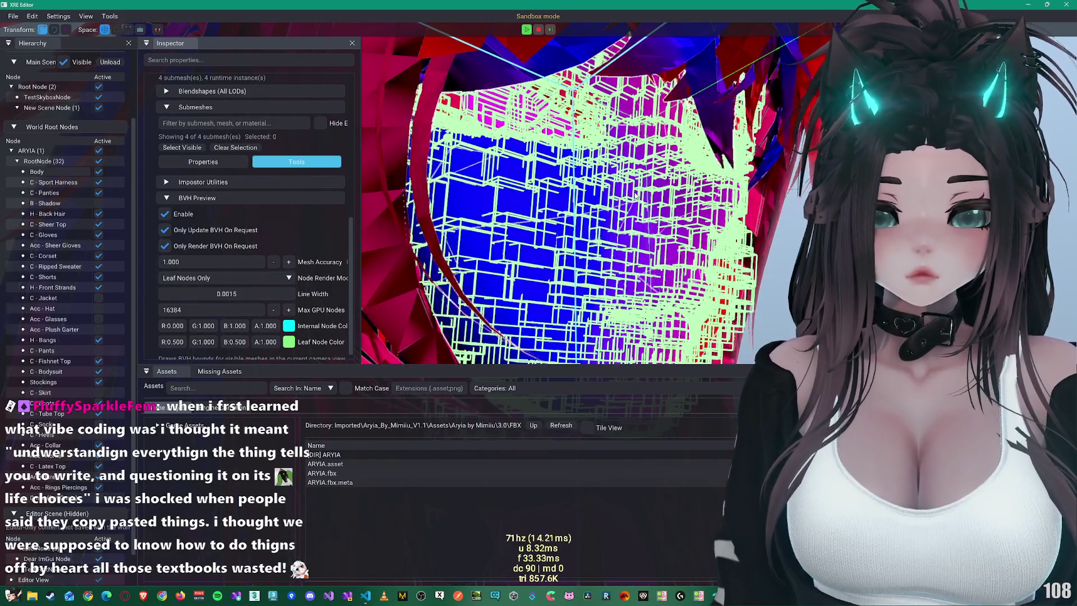
scroll(585, 218, "down", 3)
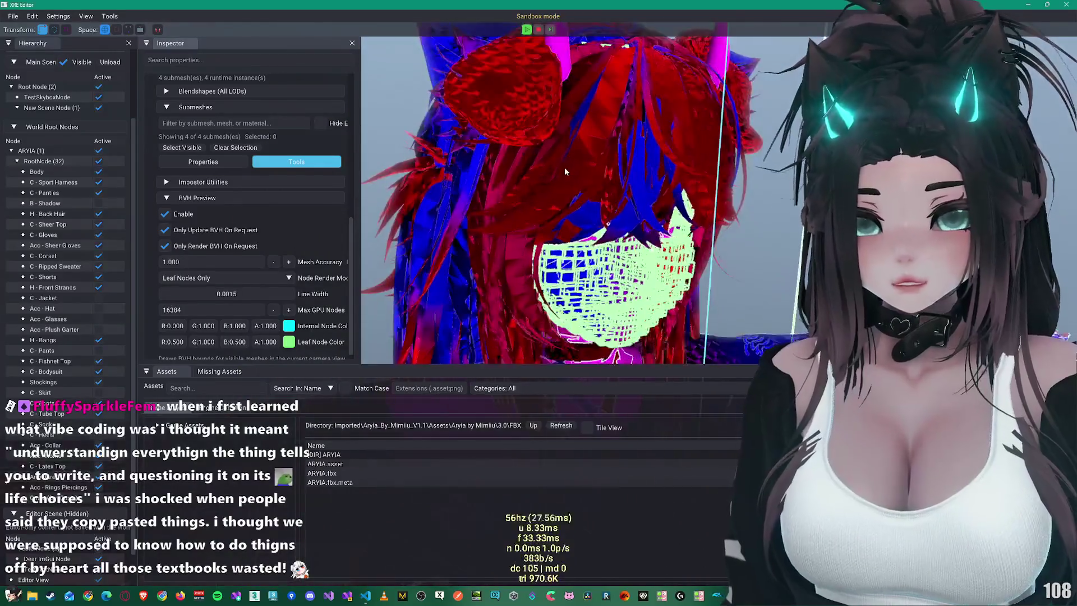
left_click(564, 167)
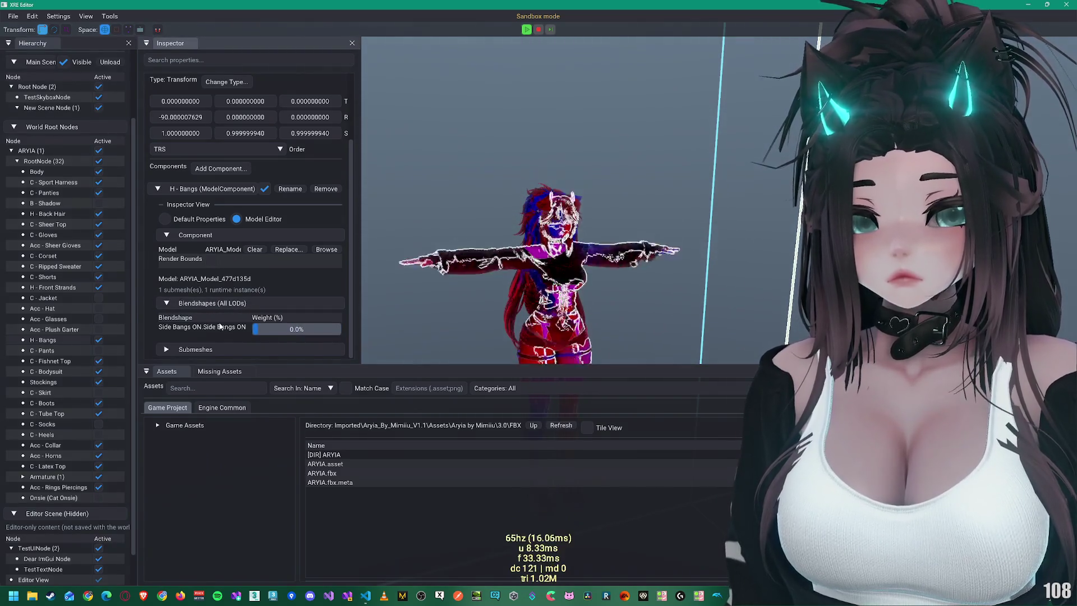
Step: Set the H - Bangs Side Bangs ON blendshape weight to 0.0% and zoom in on the head
left_click_drag(294, 330, 236, 320)
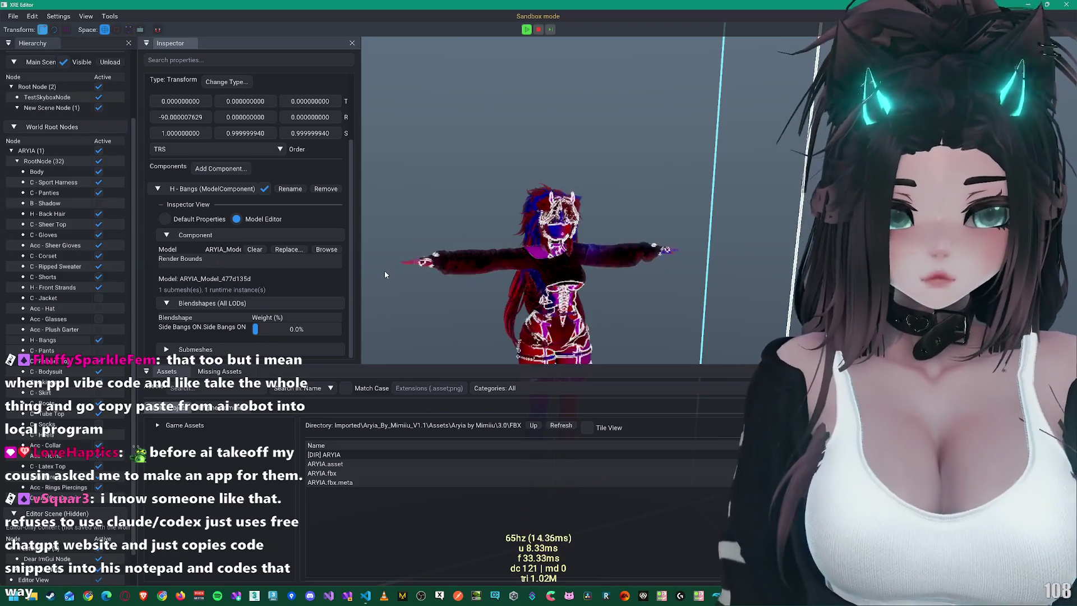
scroll(529, 265, "up", 2)
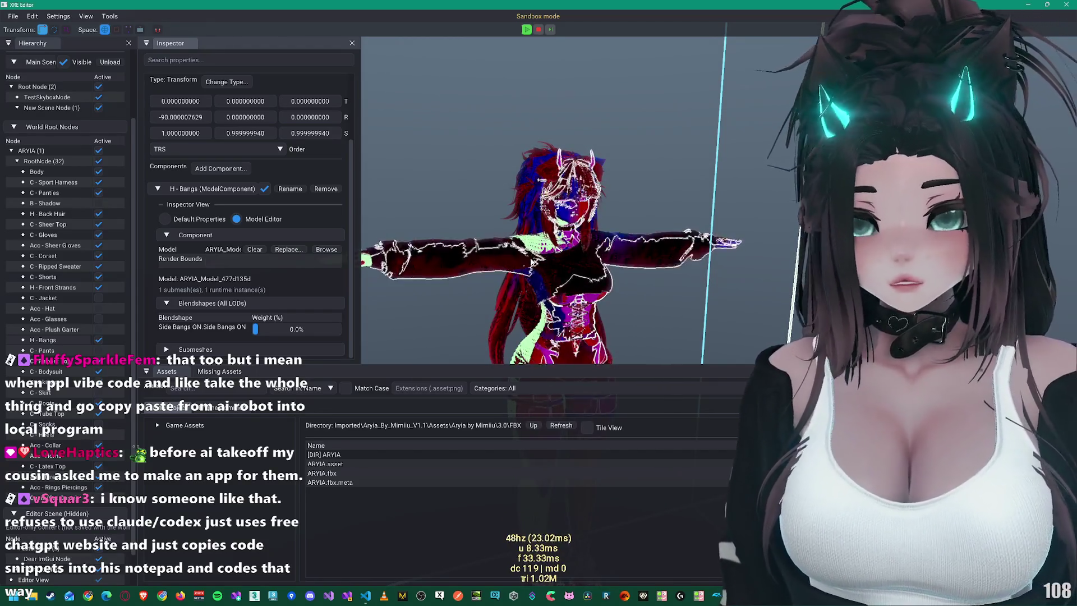
scroll(532, 261, "up", 2)
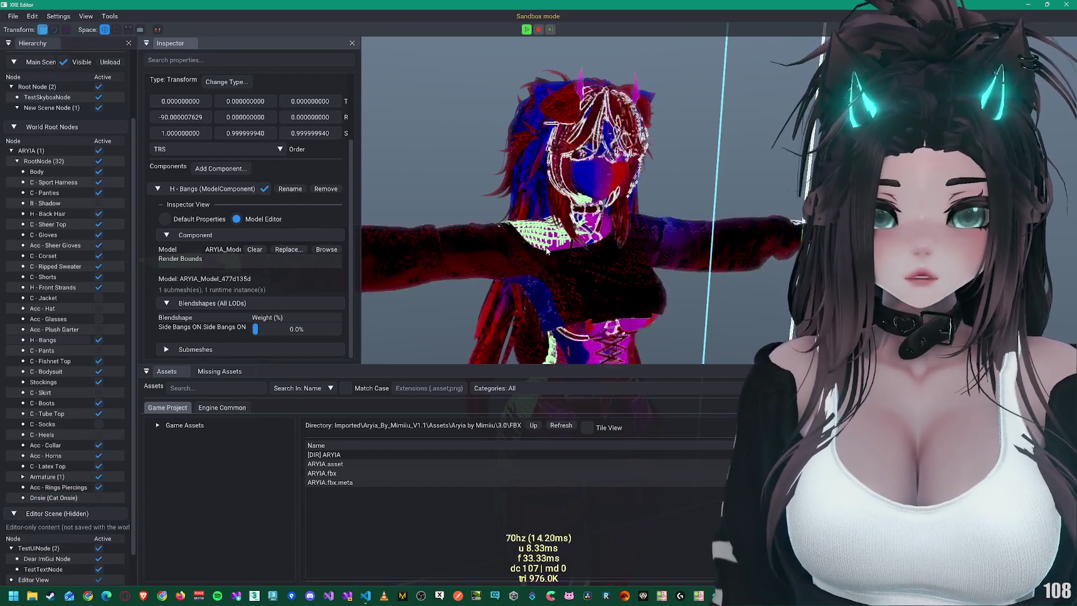
scroll(549, 246, "up", 2)
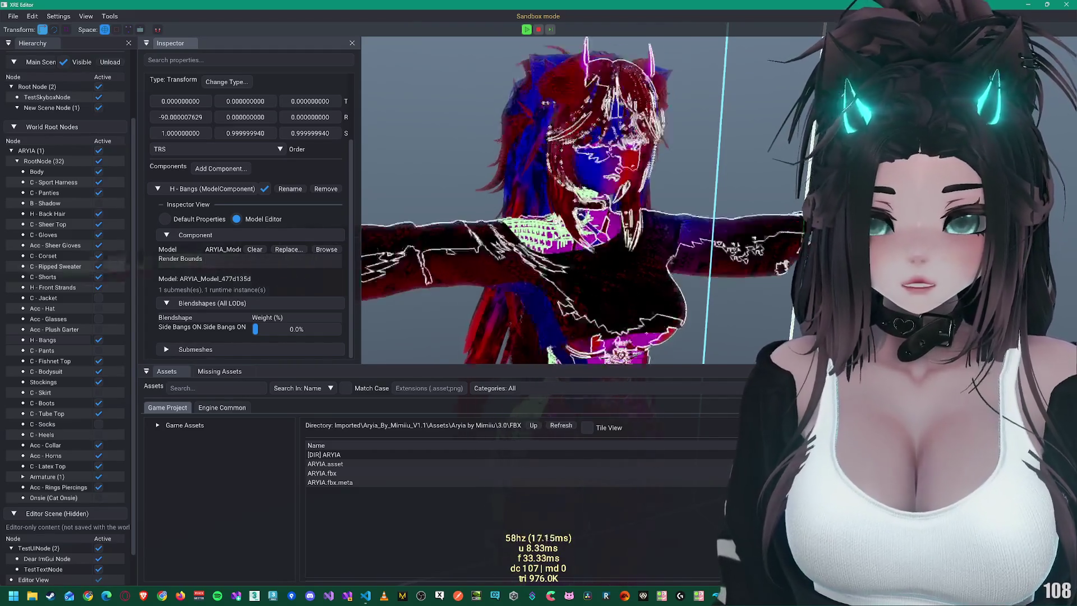
scroll(556, 236, "up", 3)
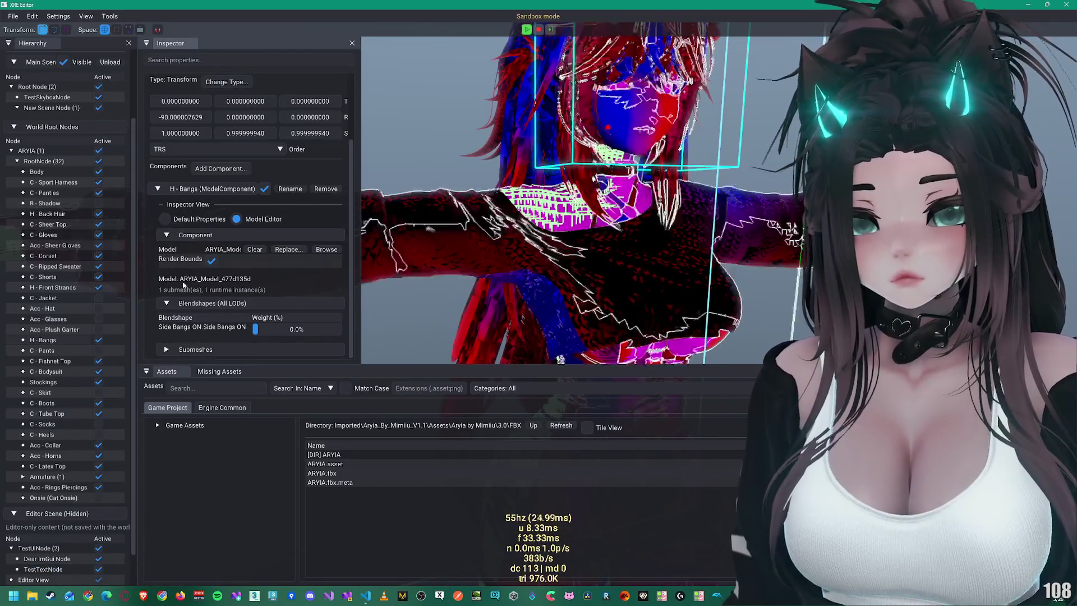
Step: Add a HumanoidComponent to the ARYIA RootNode via the 'humano' component search
left_click(56, 162)
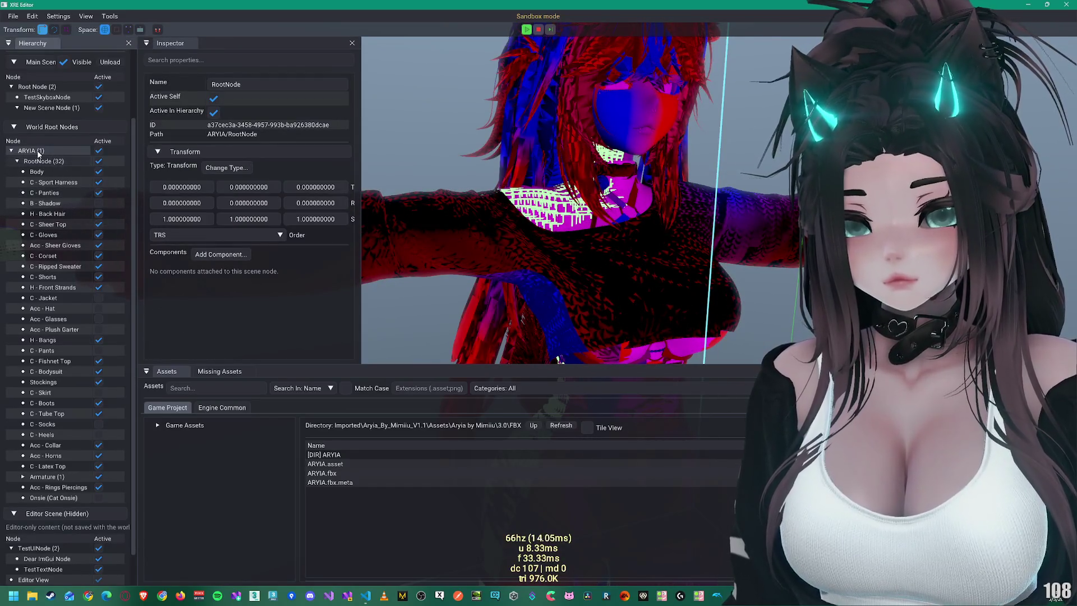
scroll(580, 244, "down", 5)
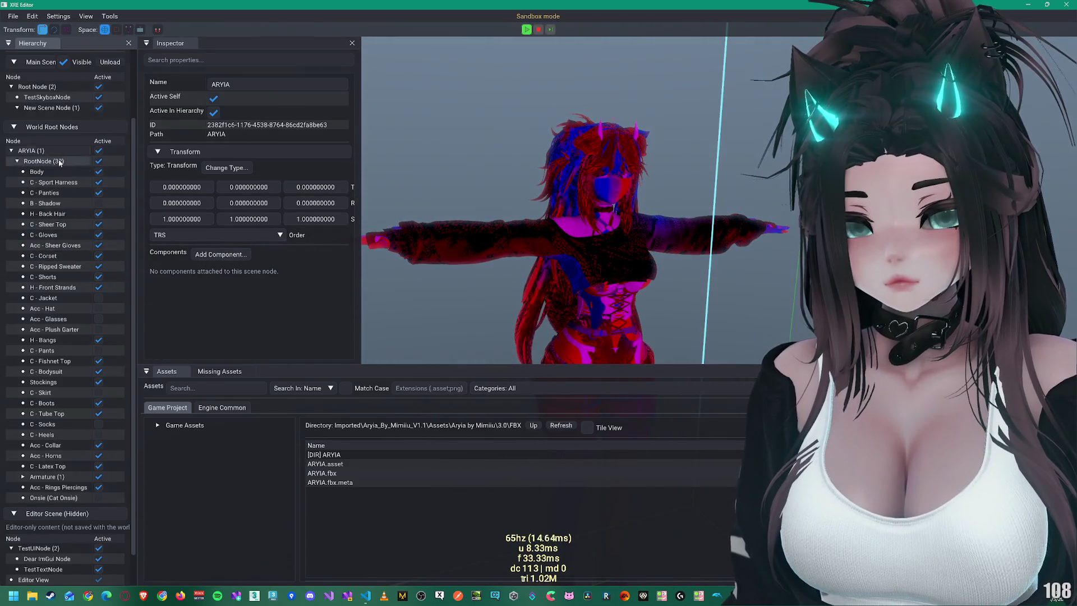
scroll(62, 193, "up", 3)
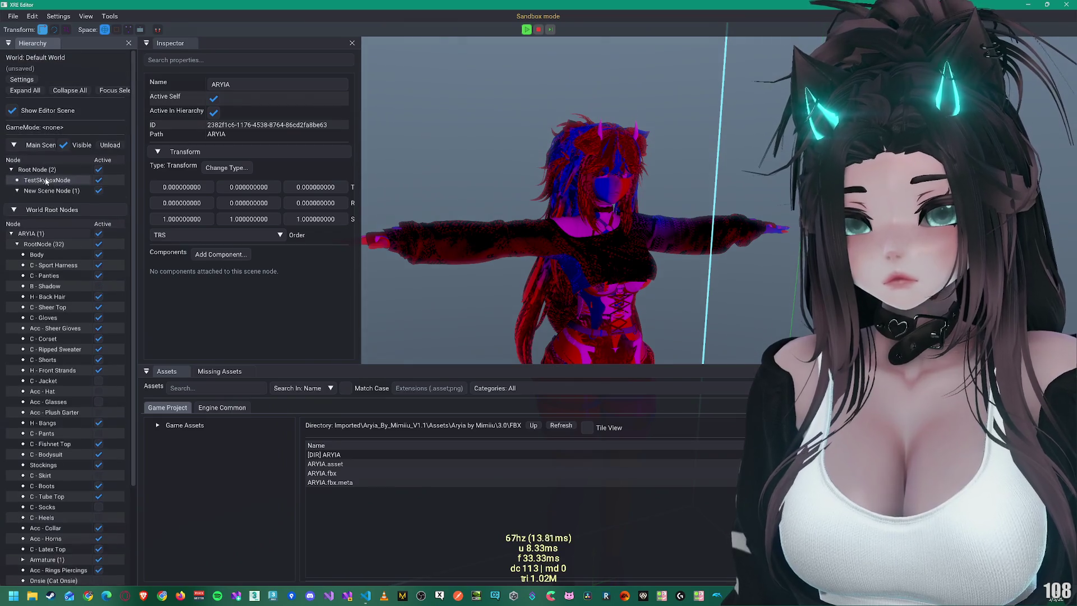
left_click(219, 254)
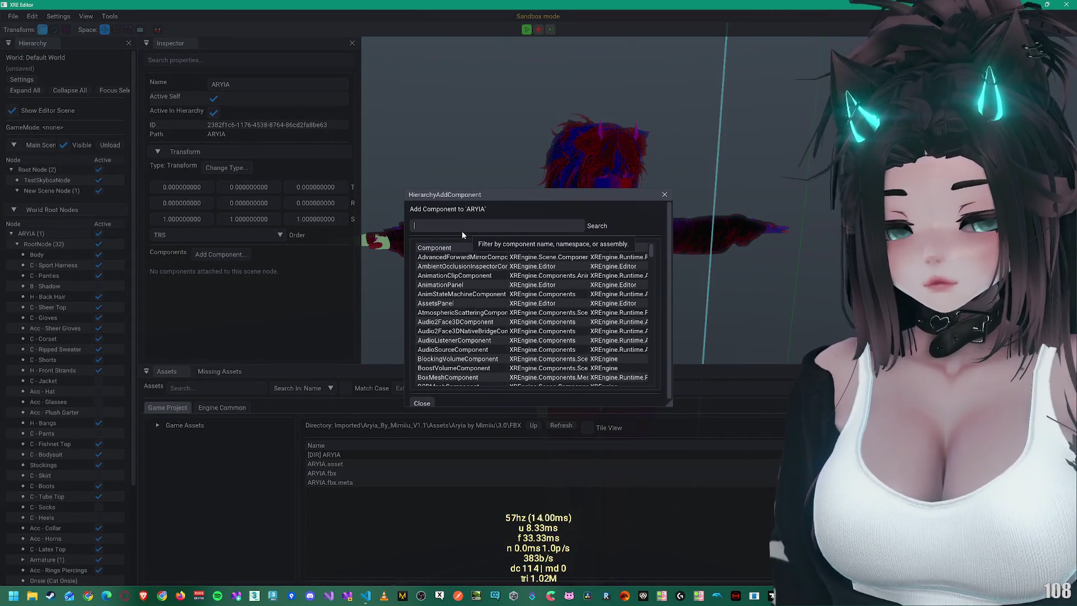
type("humano")
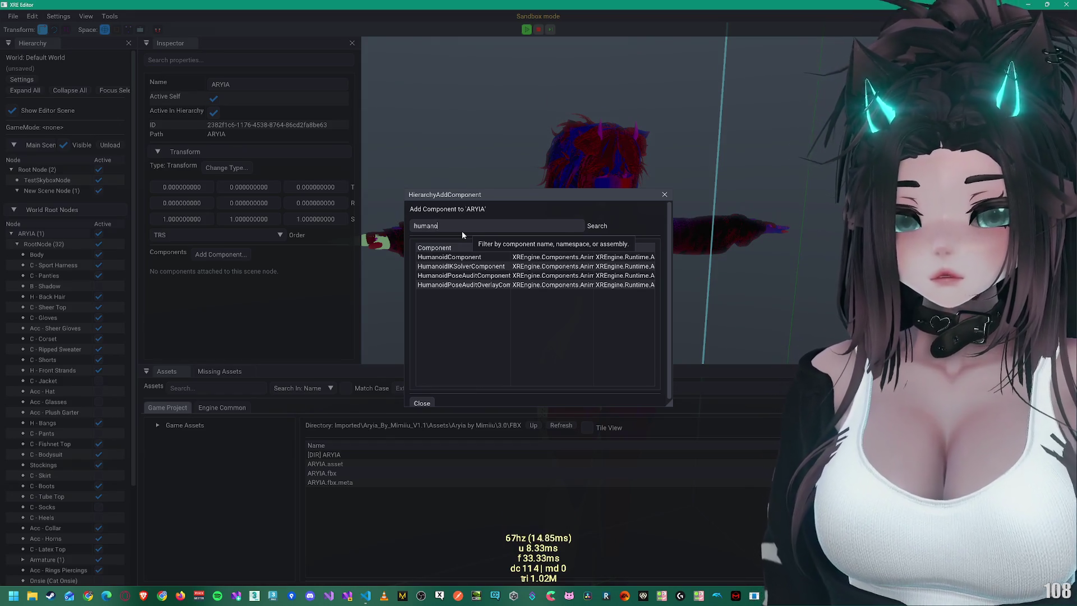
double_click(446, 257)
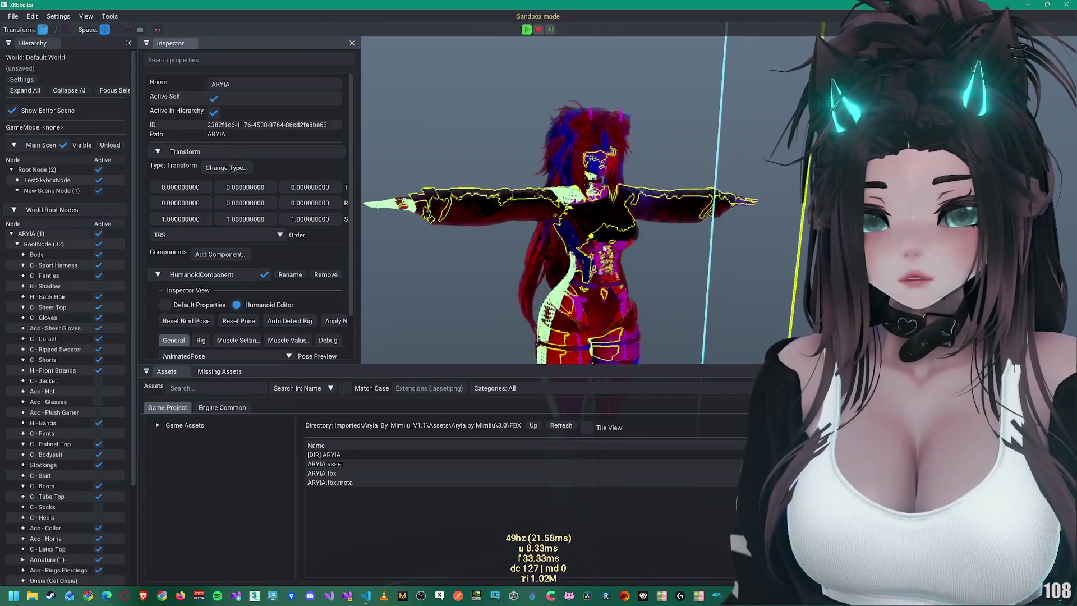
Step: Review the Rig tab's bone assignments with Eyes and Left Side expanded
left_click(201, 340)
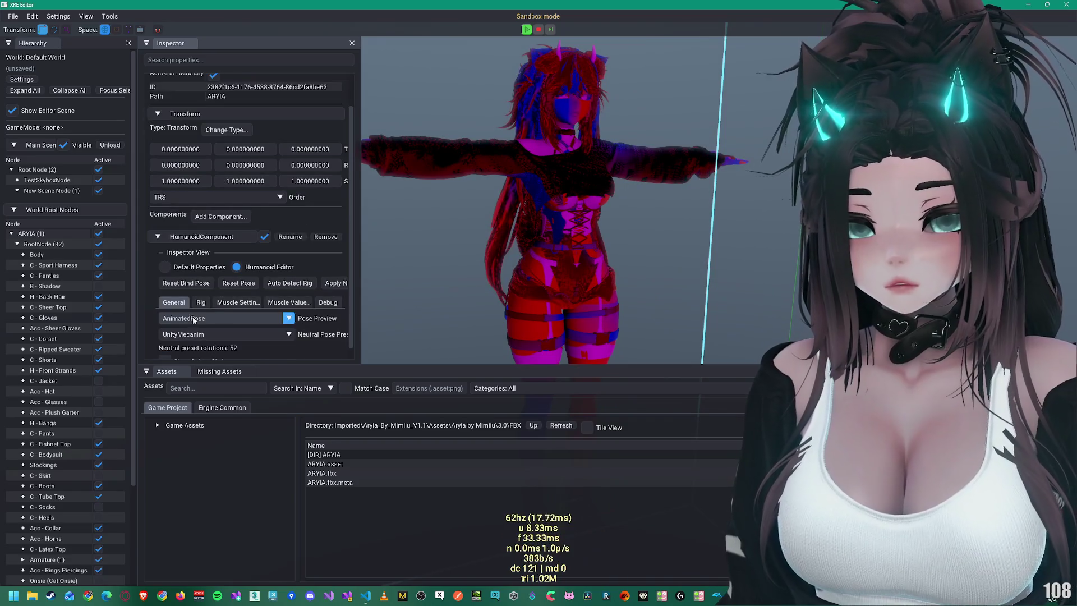
scroll(203, 301, "down", 2)
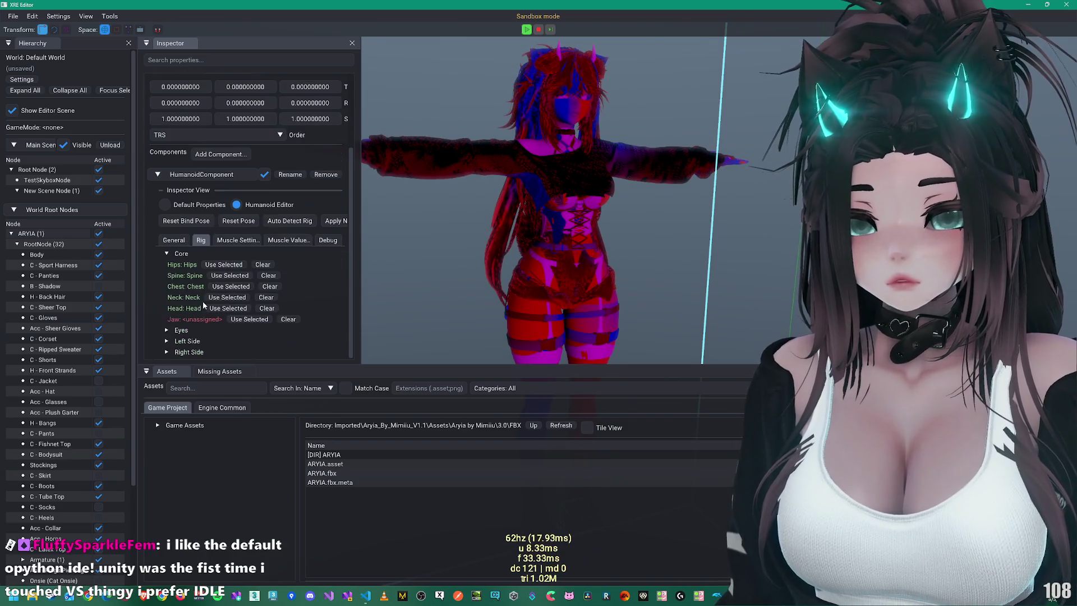
left_click(209, 330)
scroll(208, 330, "down", 1)
left_click(192, 342)
scroll(203, 340, "down", 3)
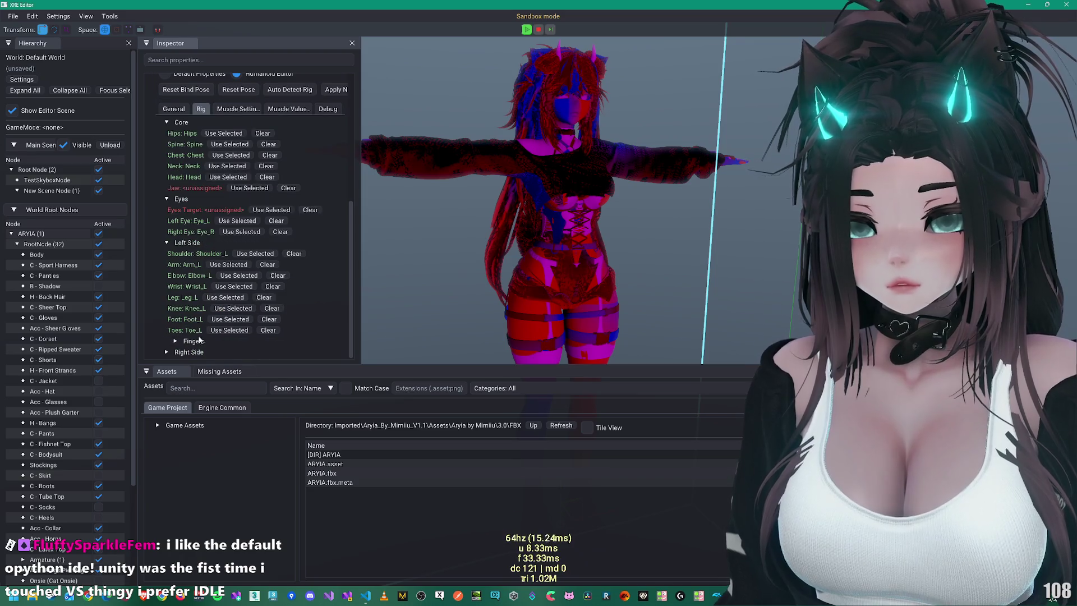
scroll(197, 342, "down", 2)
scroll(204, 285, "up", 6)
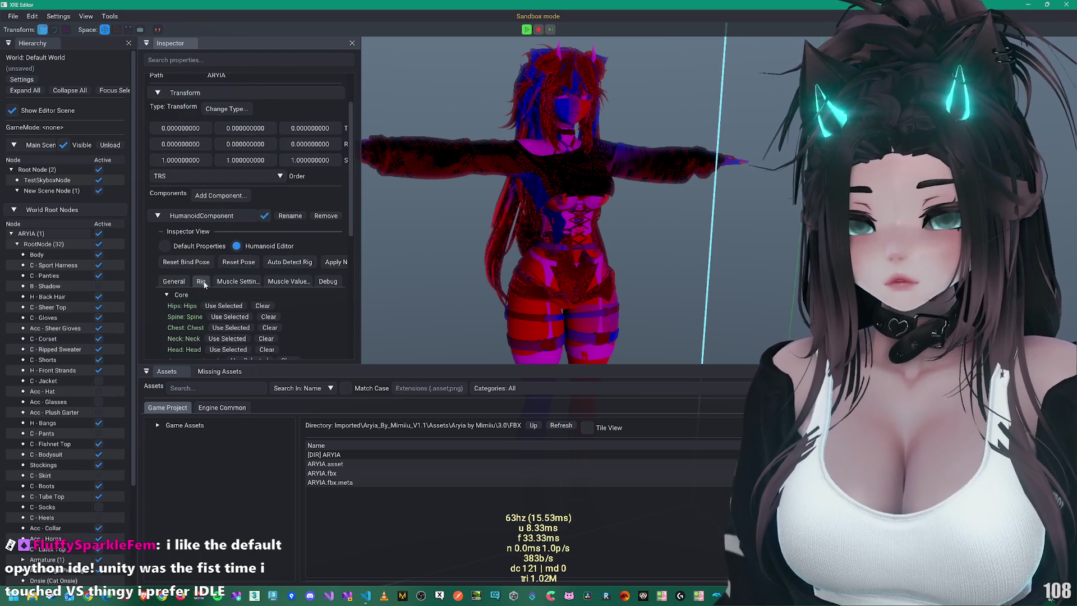
Step: Set the General tab's Pose Preview to NeutralMusclePose and orbit to view the avatar's side
left_click(181, 282)
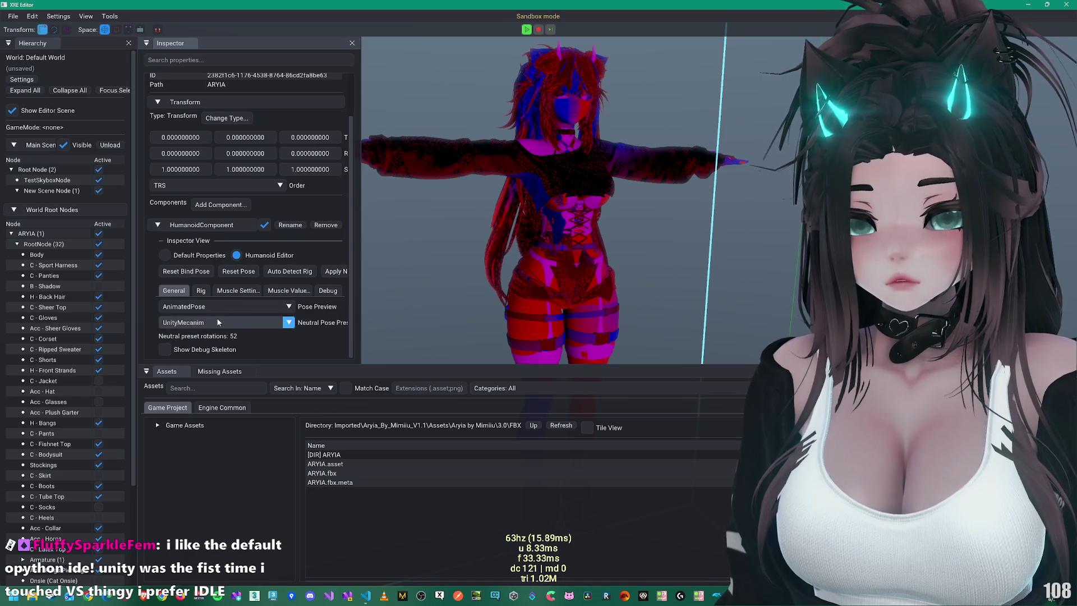
left_click(197, 307)
left_click(191, 348)
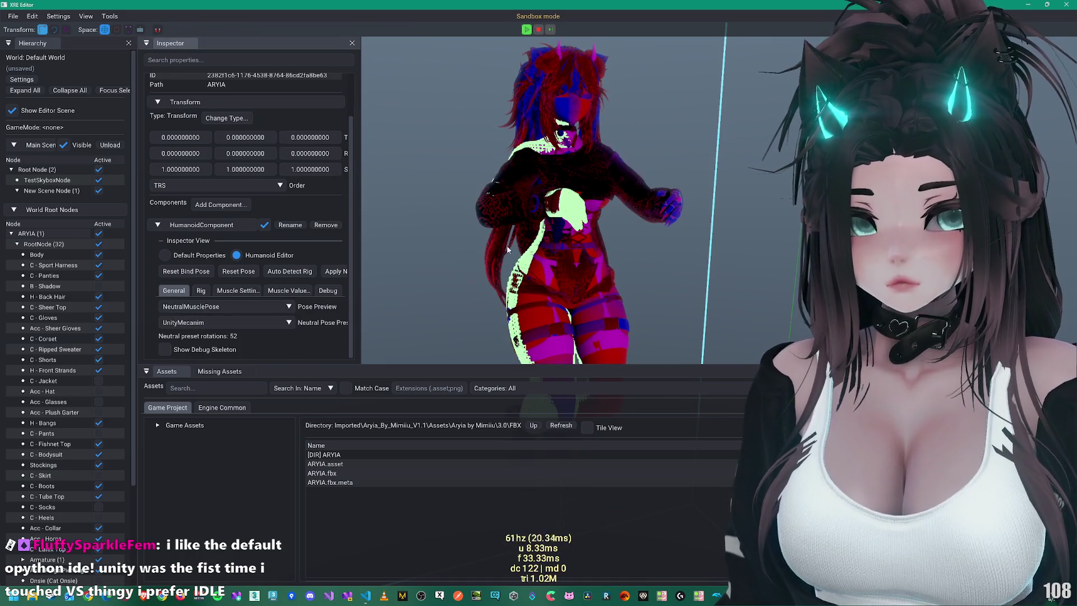
mouse_move(554, 179)
left_mouse_down()
mouse_move(565, 130)
mouse_move(520, 169)
mouse_move(501, 168)
mouse_move(547, 153)
mouse_move(587, 206)
mouse_move(601, 200)
left_mouse_up()
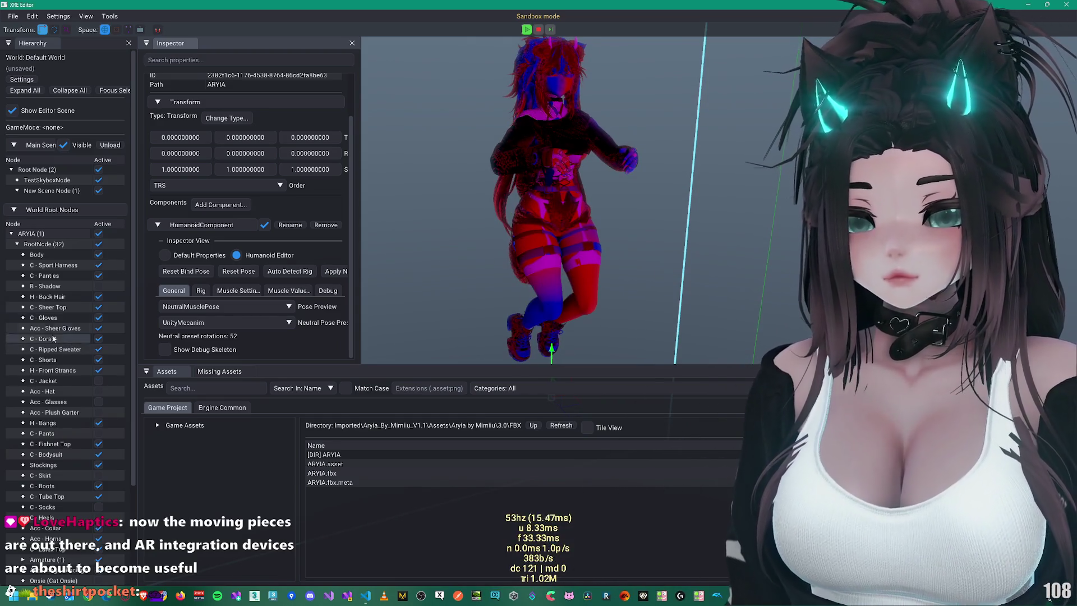
scroll(236, 300, "down", 10)
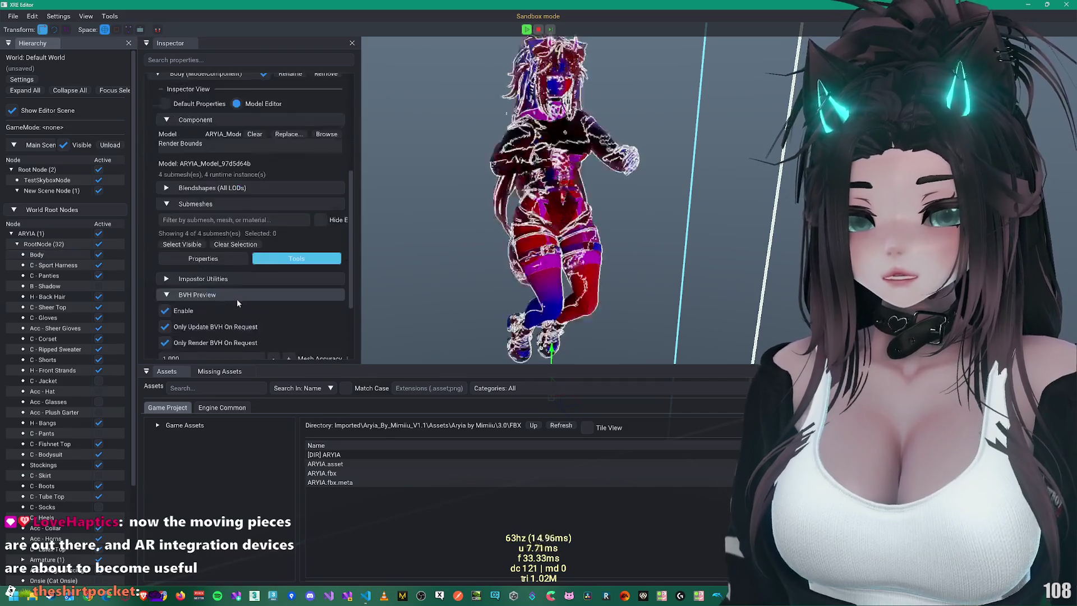
Step: Set BVH Max GPU Nodes to 999999 and uncheck BVH Preview Enable
scroll(217, 308, "down", 2)
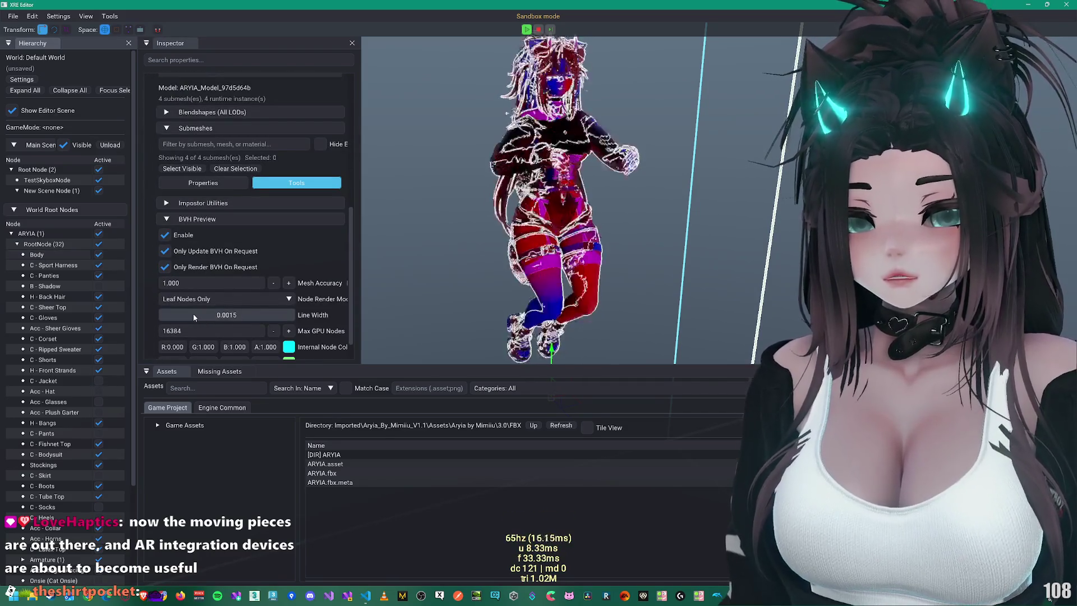
double_click(174, 331)
type("999999")
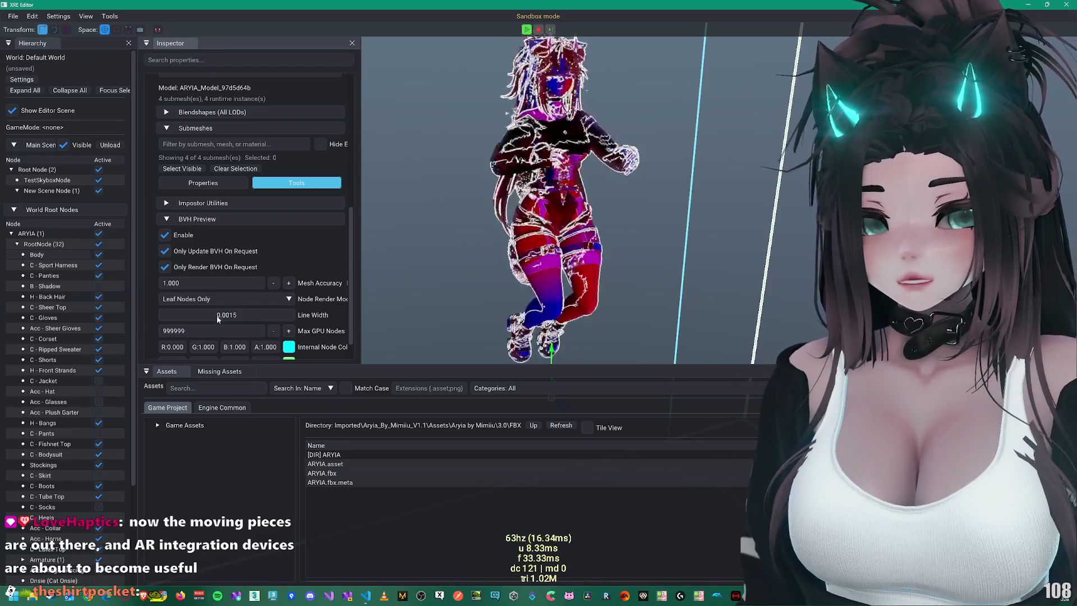
key("Return")
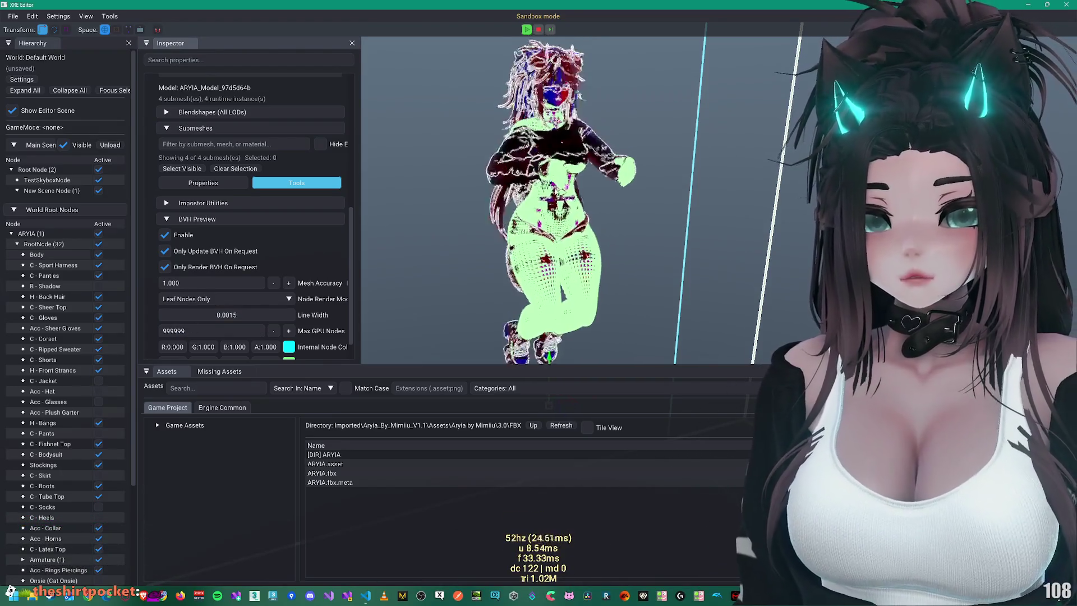
left_click(164, 234)
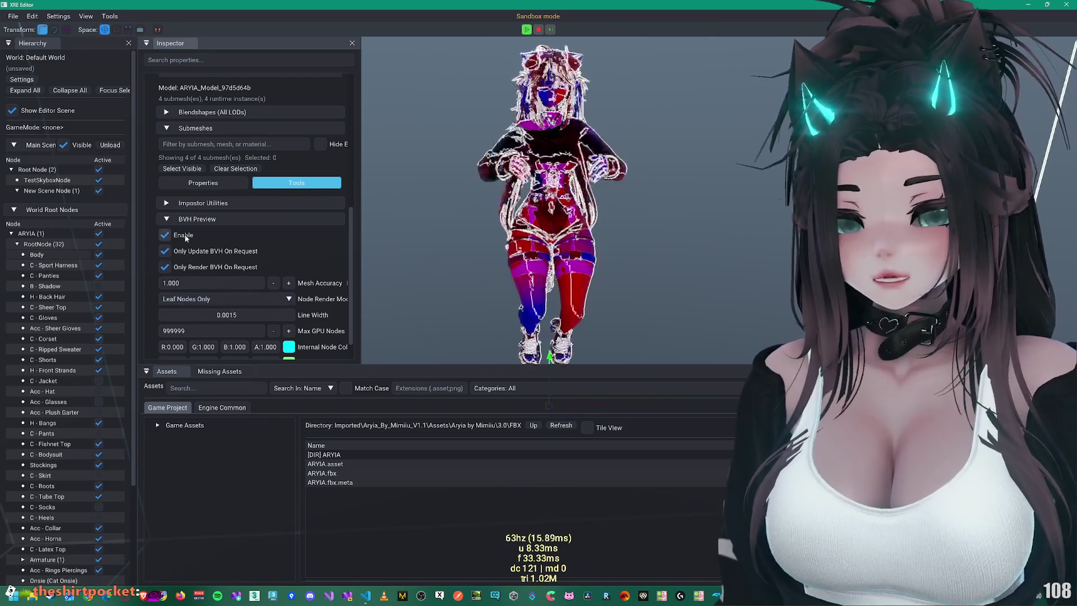
Step: Select the Onsie (Cat Onsie) node to inspect its model component
scroll(57, 392, "down", 3)
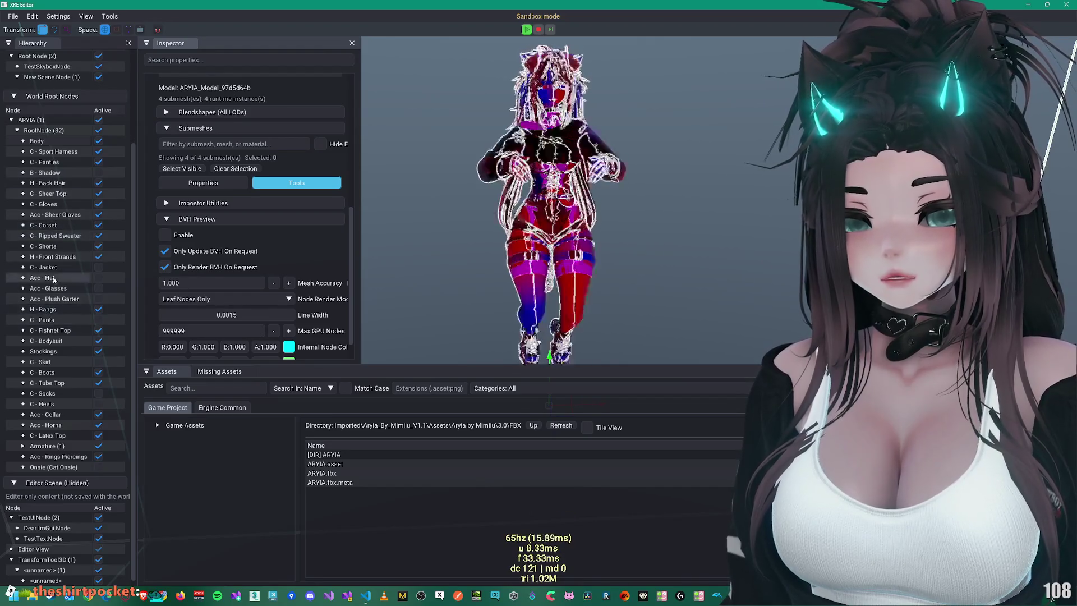
left_click(59, 467)
scroll(63, 204, "up", 1)
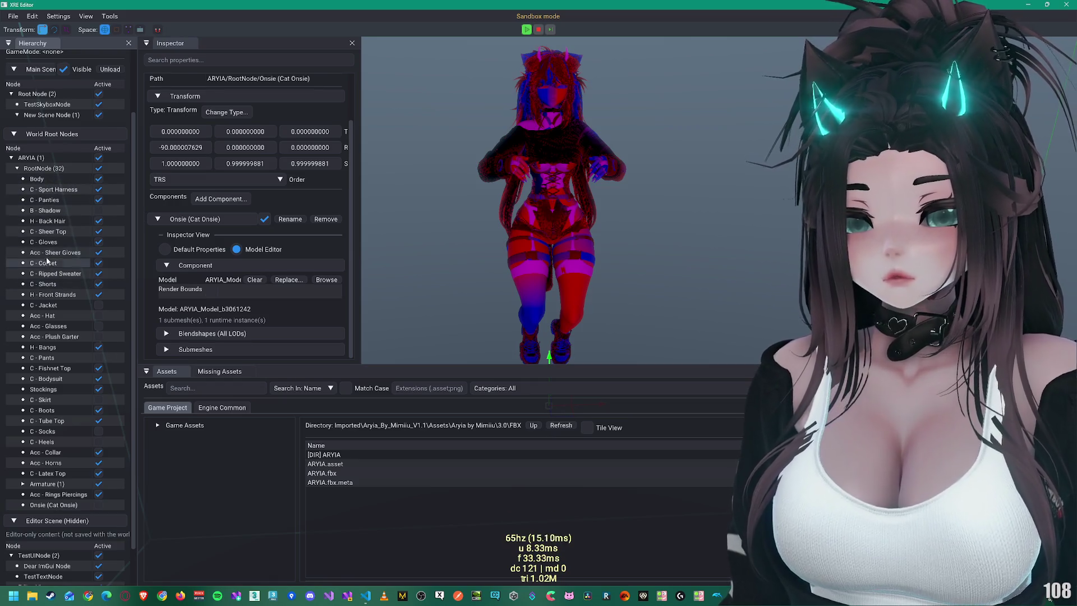
Step: Select the B - Shadow node and widen the Hierarchy panel by moving its splitter right
left_click(49, 211)
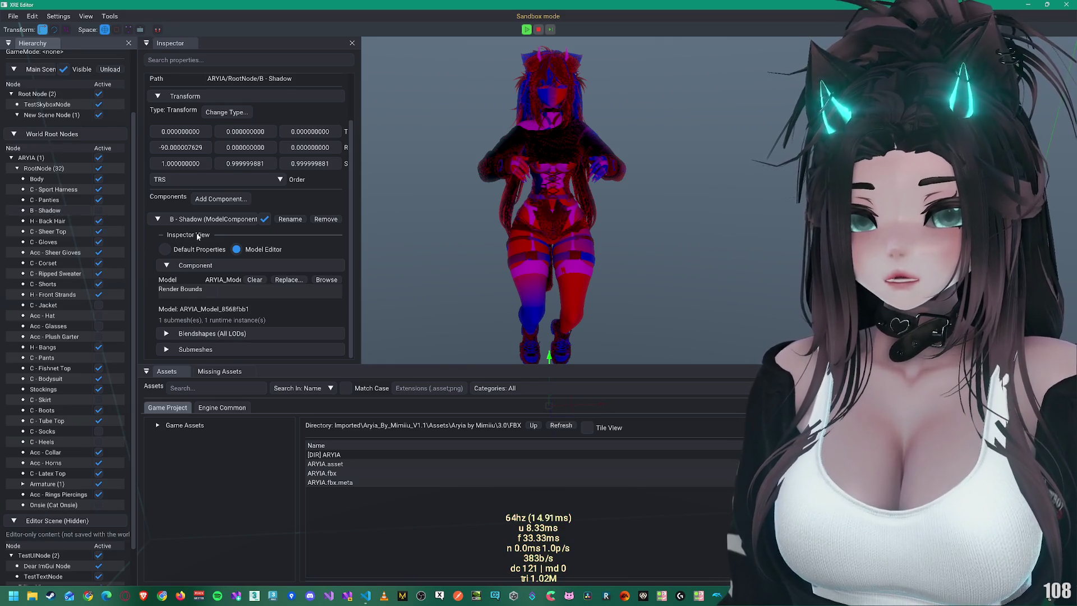
scroll(197, 236, "up", 2)
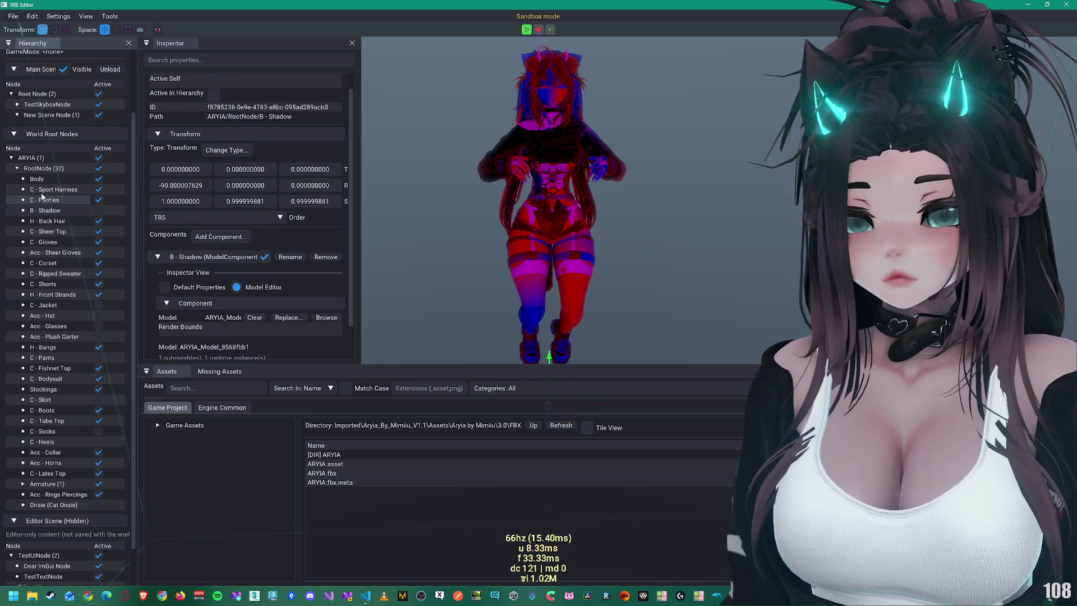
scroll(34, 109, "up", 4)
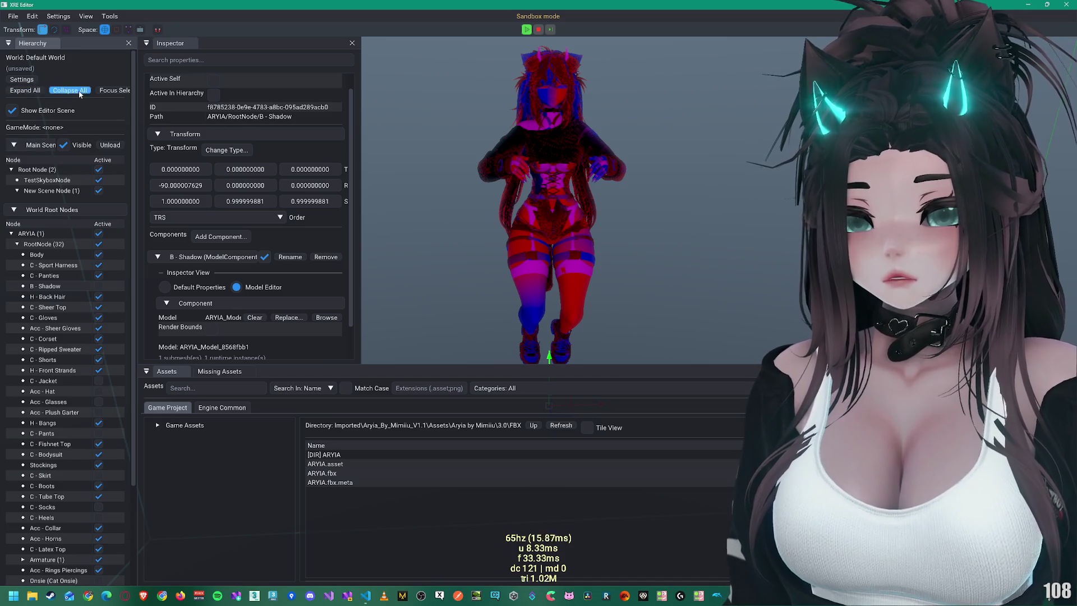
left_click_drag(133, 91, 166, 91)
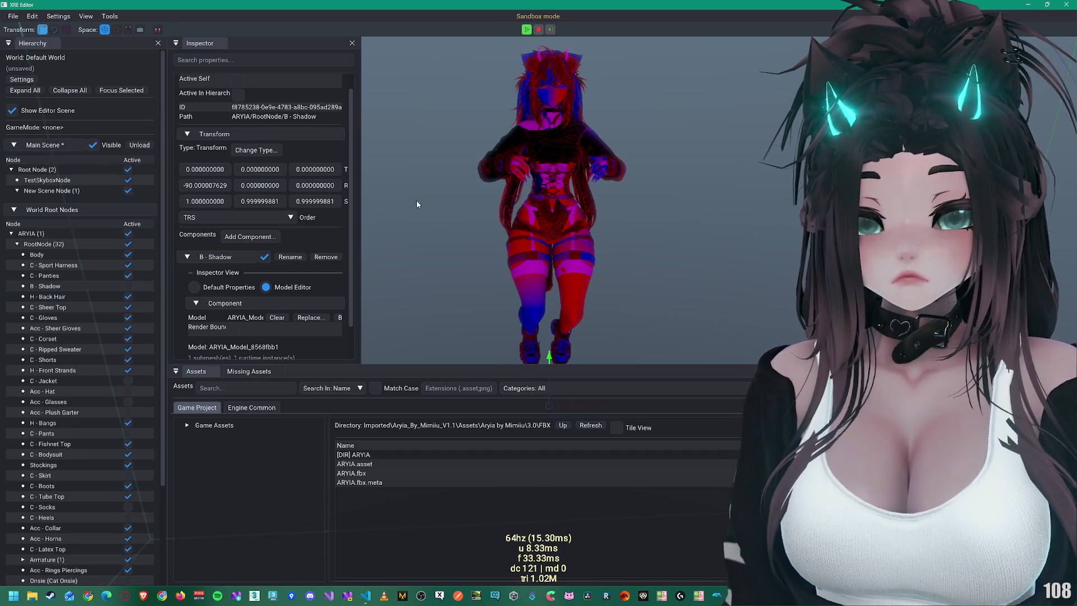
scroll(235, 284, "down", 2)
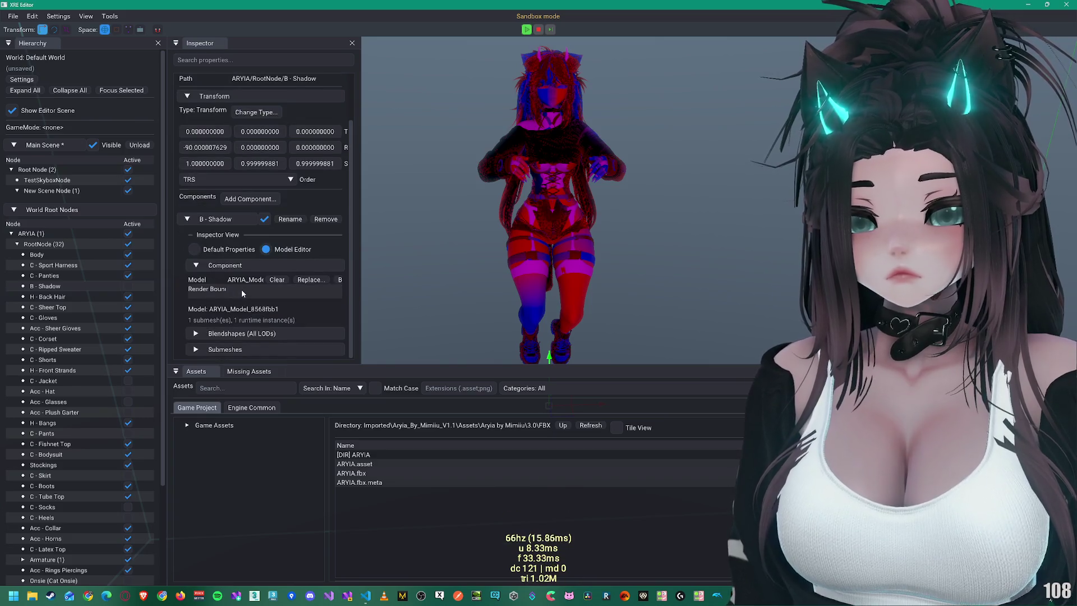
Step: Set ARYIA's Pose Preview to AnimatedPose and show its debug skeleton
left_click(51, 235)
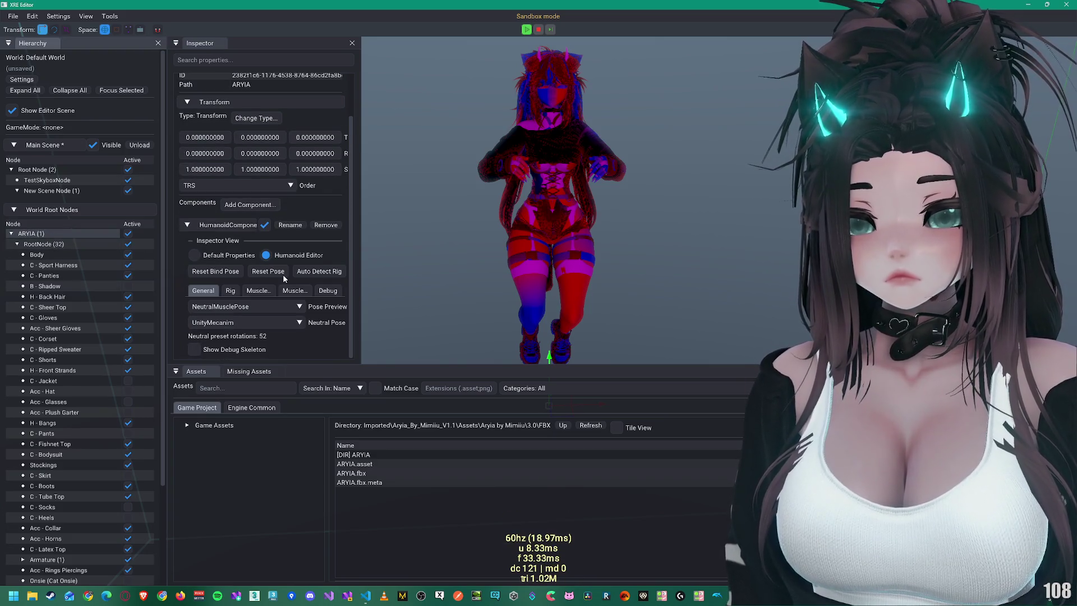
left_click(246, 307)
left_click(222, 322)
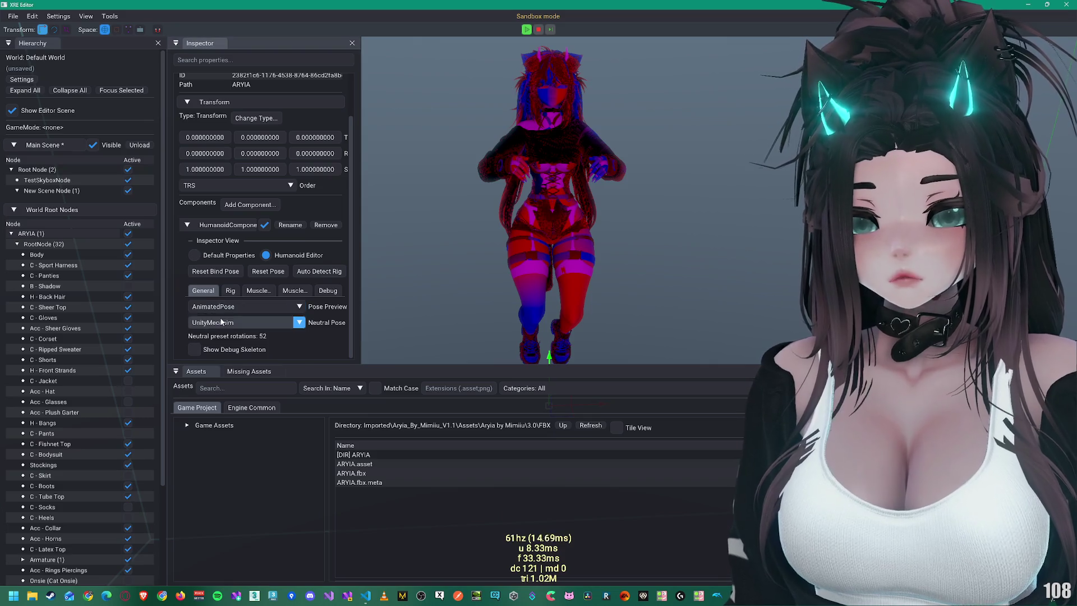
left_click(194, 349)
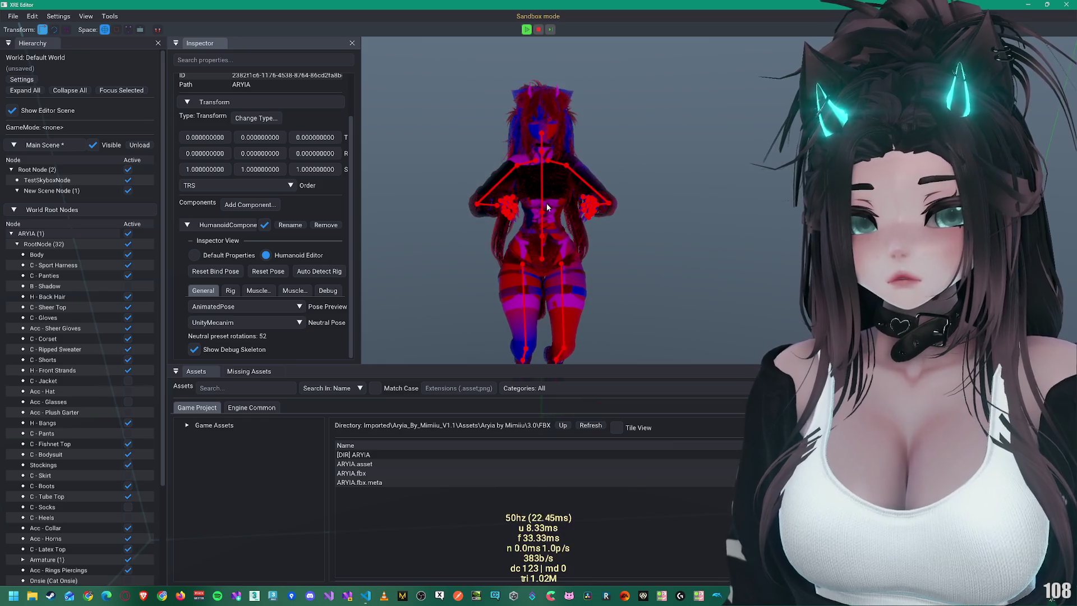
Step: Zoom the viewport and inspect the Body node's model component with 4 submeshes
scroll(630, 208, "up", 8)
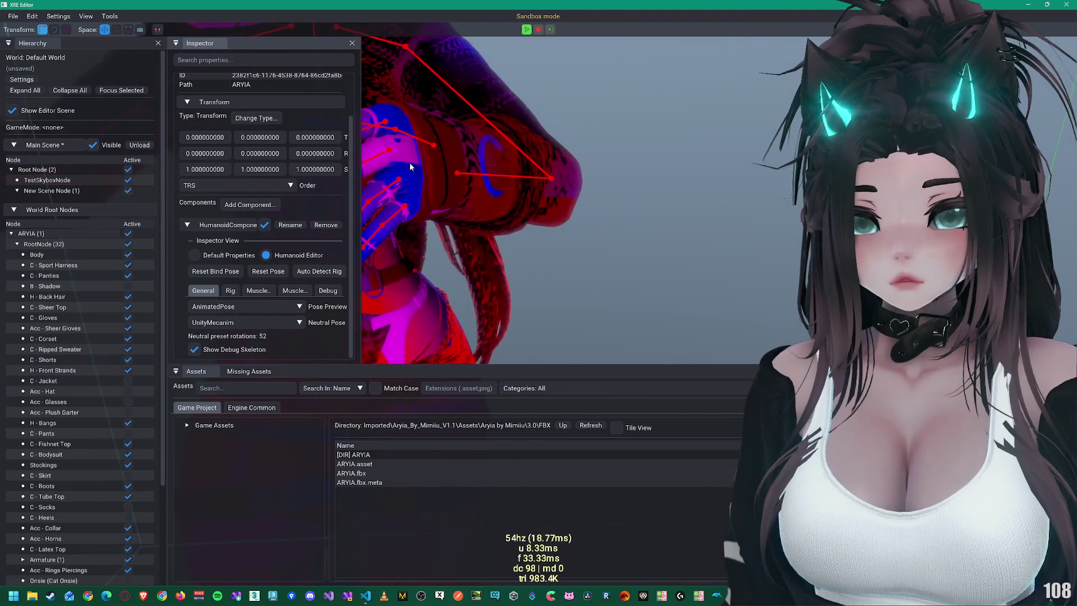
scroll(598, 189, "down", 3)
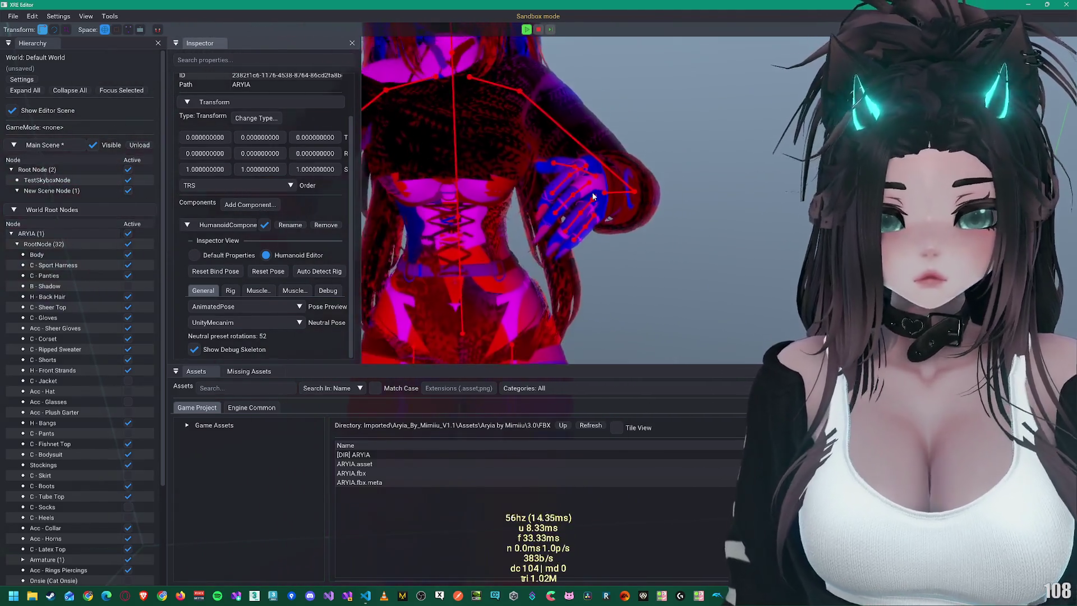
scroll(48, 348, "down", 3)
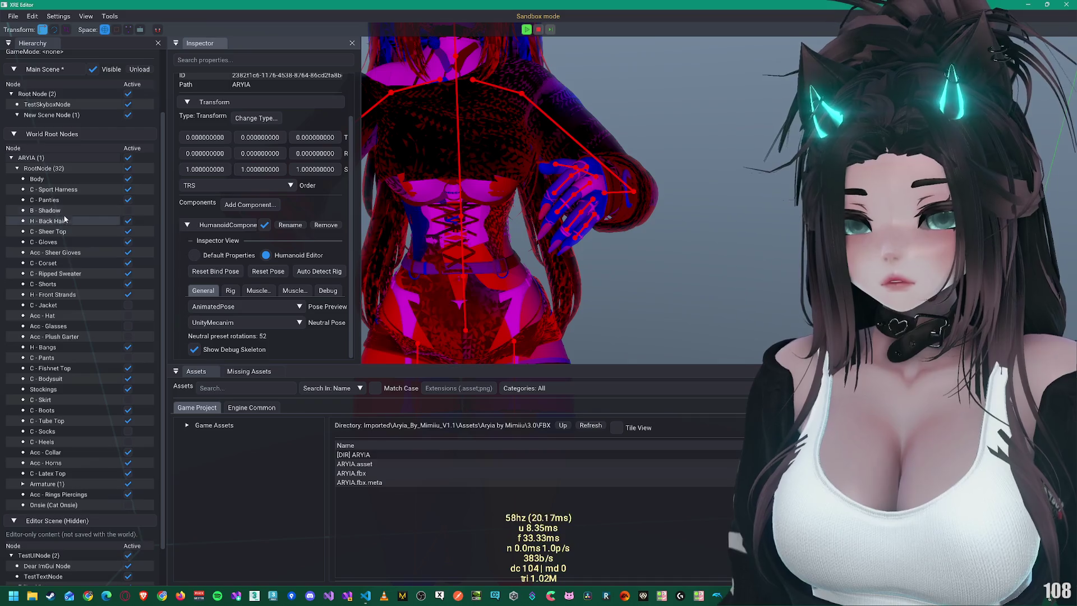
left_click(37, 178)
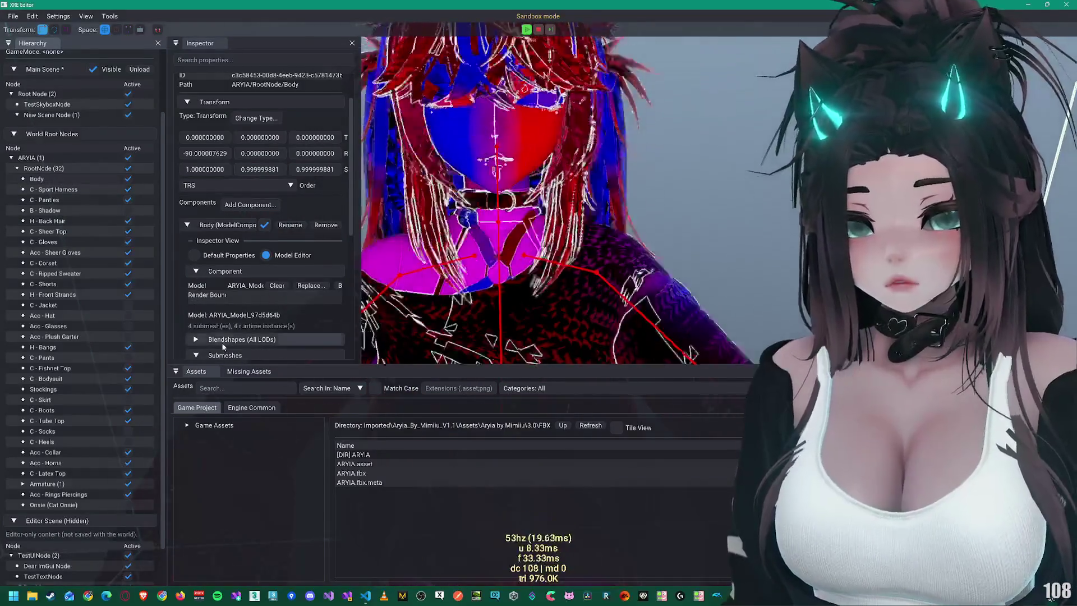
Step: Select ARYIA, enlarge the Inspector and viewport, and filter Add Component for 'animationclip'
scroll(230, 329, "down", 5)
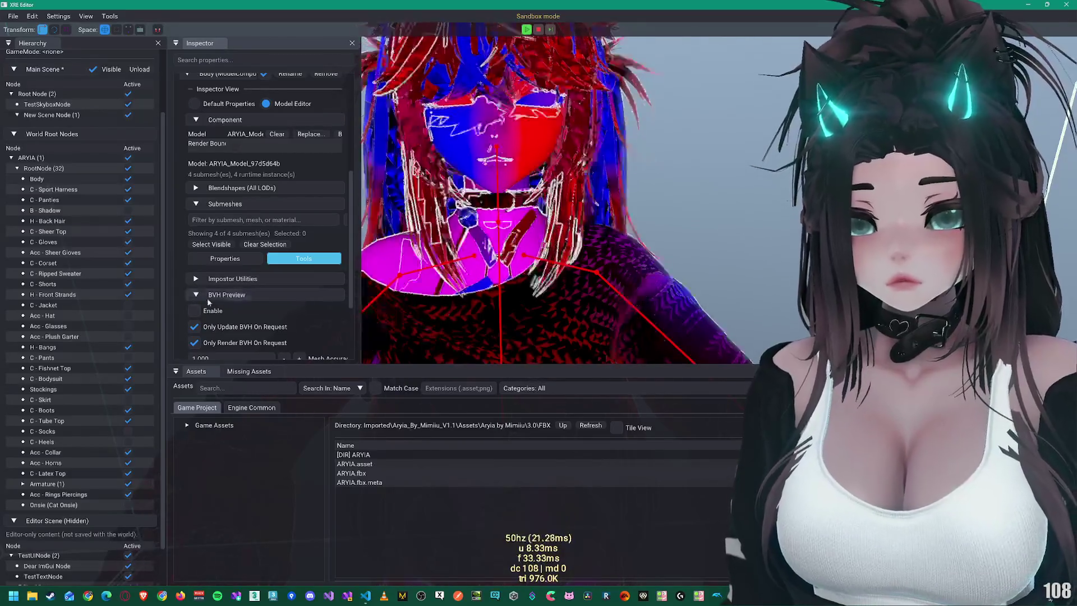
scroll(295, 293, "down", 3)
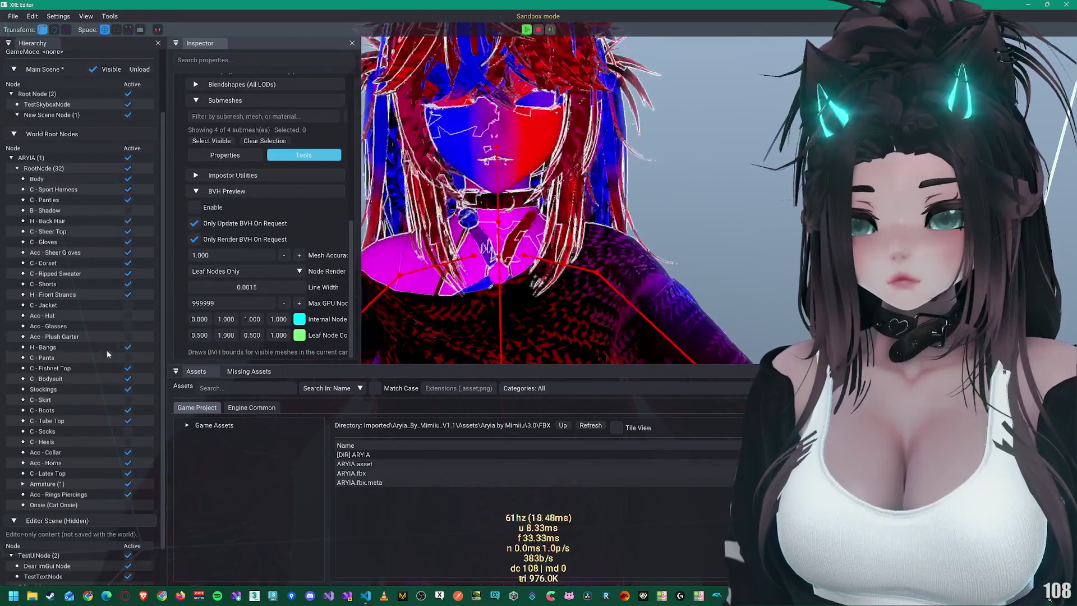
scroll(86, 338, "down", 1)
scroll(86, 339, "up", 3)
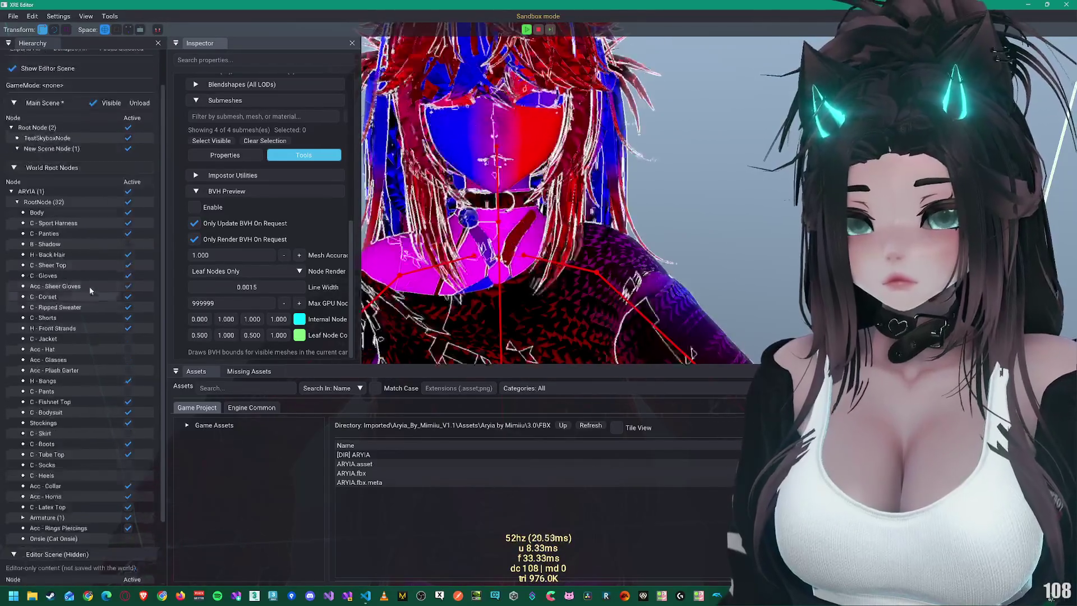
left_click(36, 233)
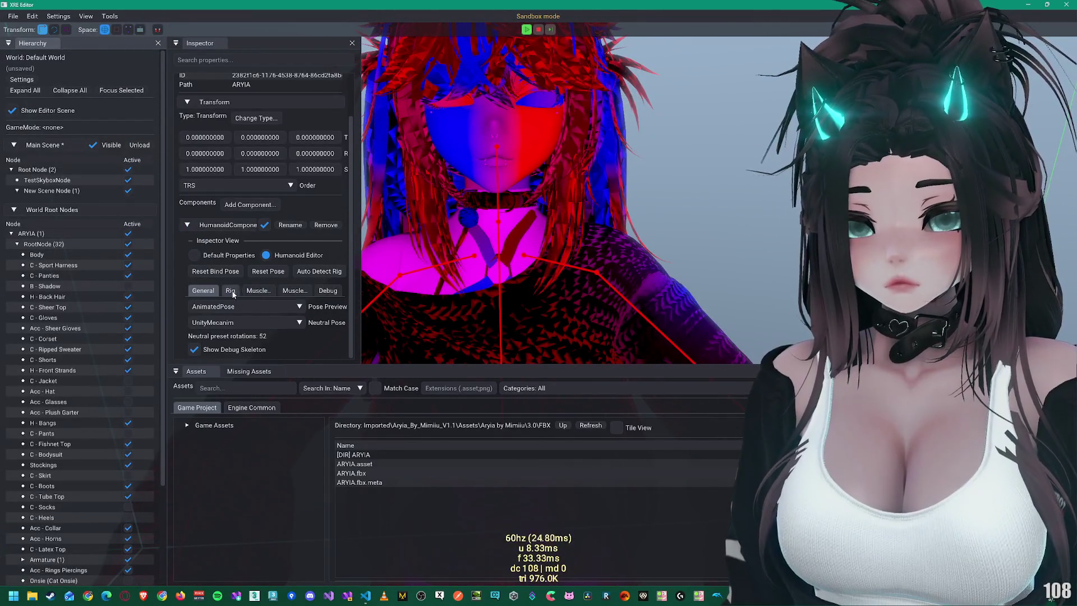
left_click_drag(385, 364, 380, 452)
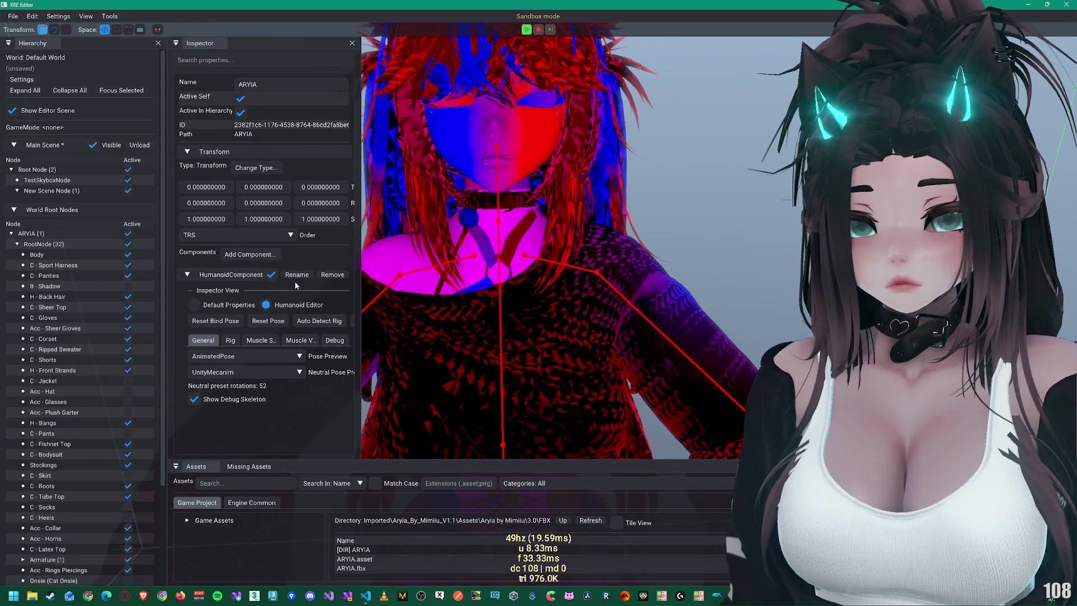
left_click(226, 259)
type("a")
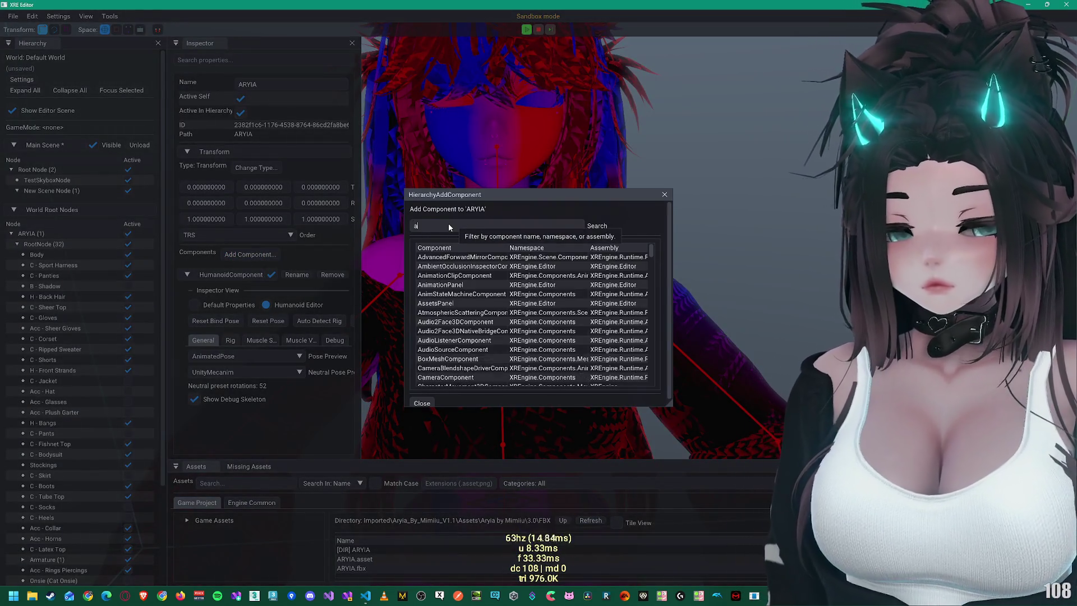
type("nimationclip")
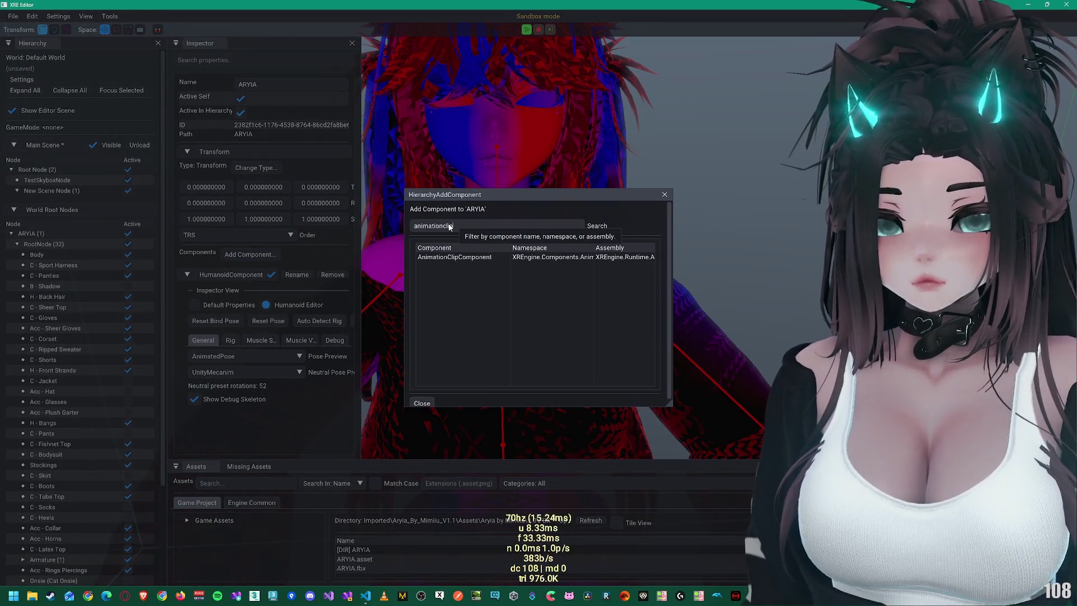
Step: Add an AnimationClipComponent to ARYIA and expand its General default properties
double_click(448, 259)
scroll(199, 305, "down", 2)
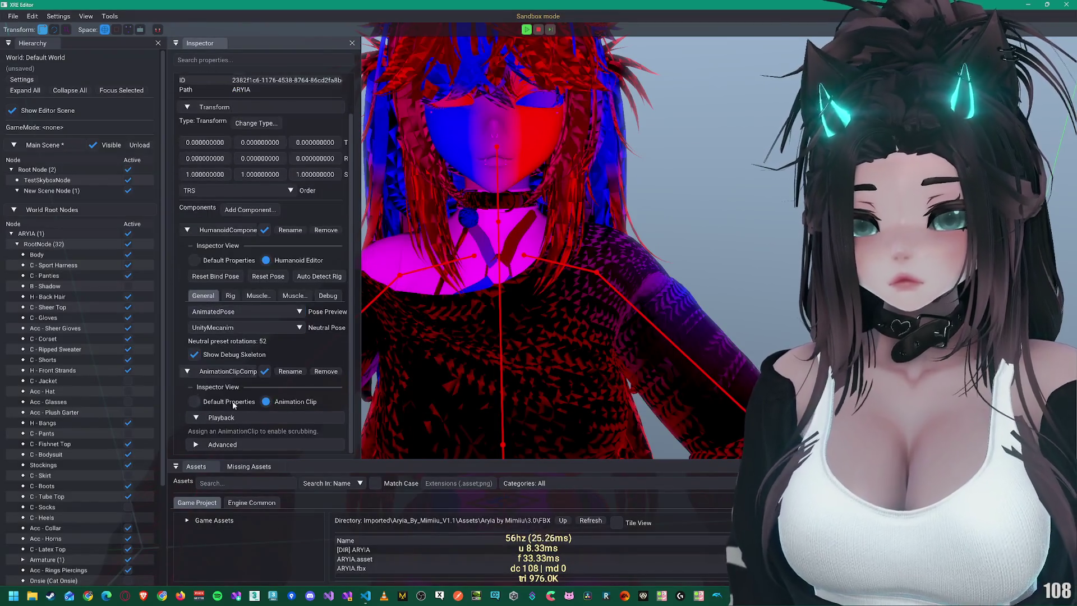
left_click(234, 401)
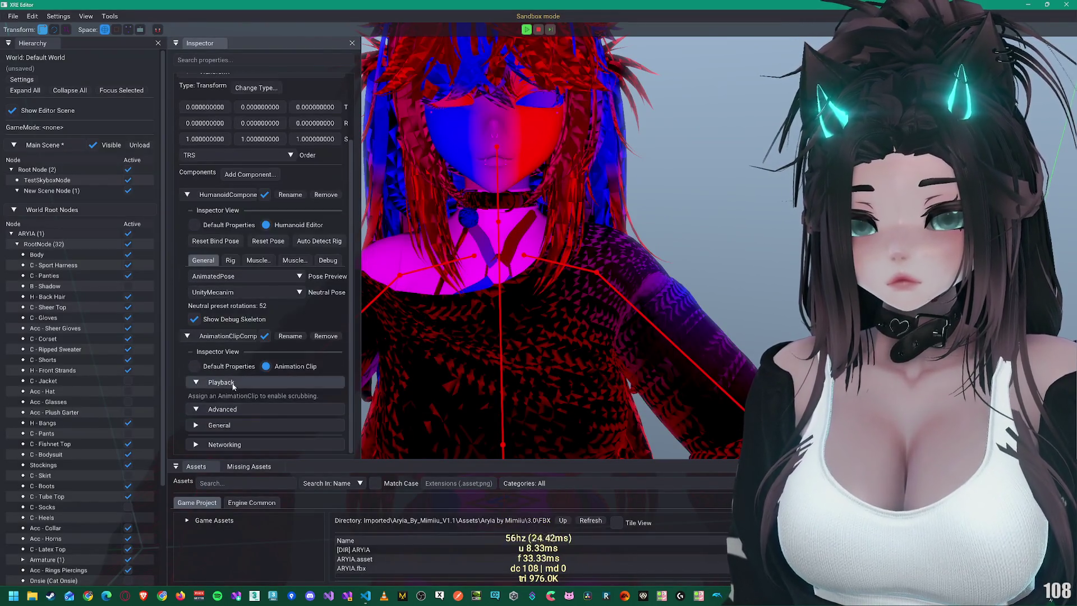
left_click(229, 425)
scroll(270, 280, "down", 5)
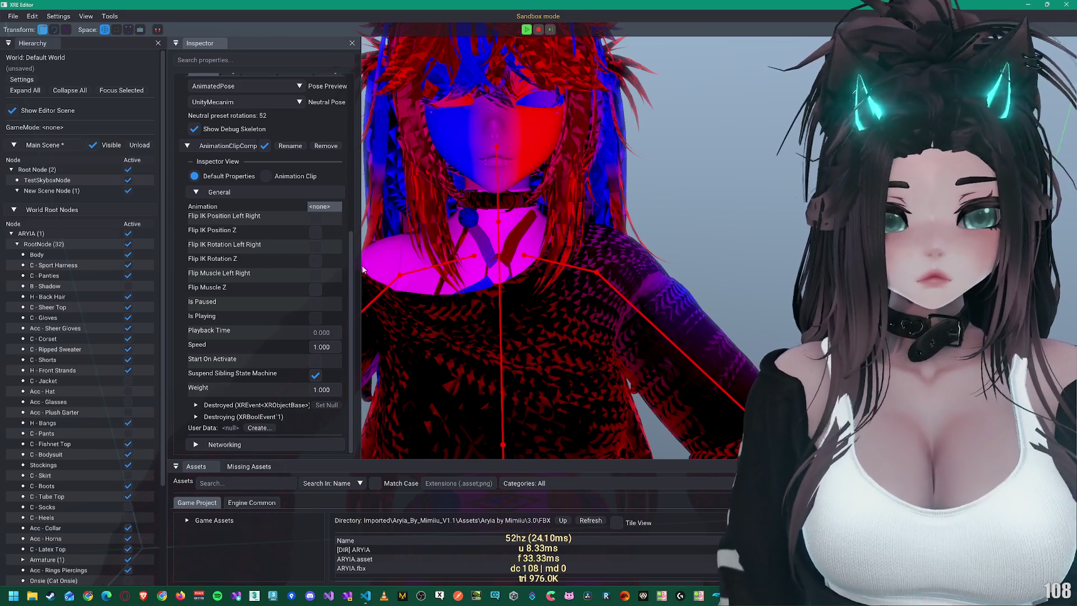
Step: Assign the go_sit_side(ByWetCat) clip as the Animation and enable Start On Activate
left_click(335, 205)
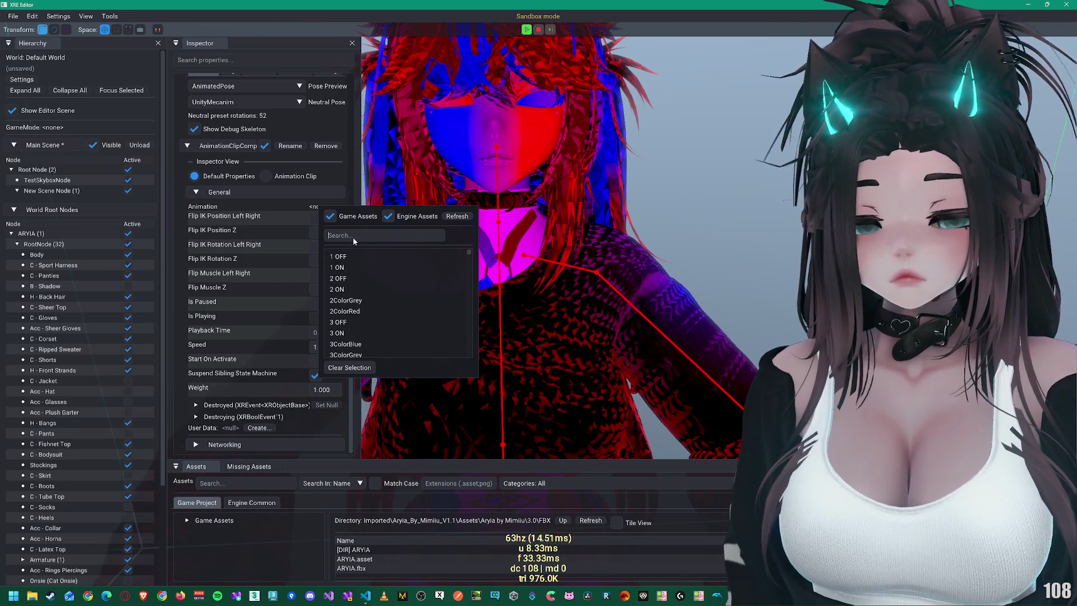
scroll(393, 299, "down", 8)
scroll(394, 296, "down", 10)
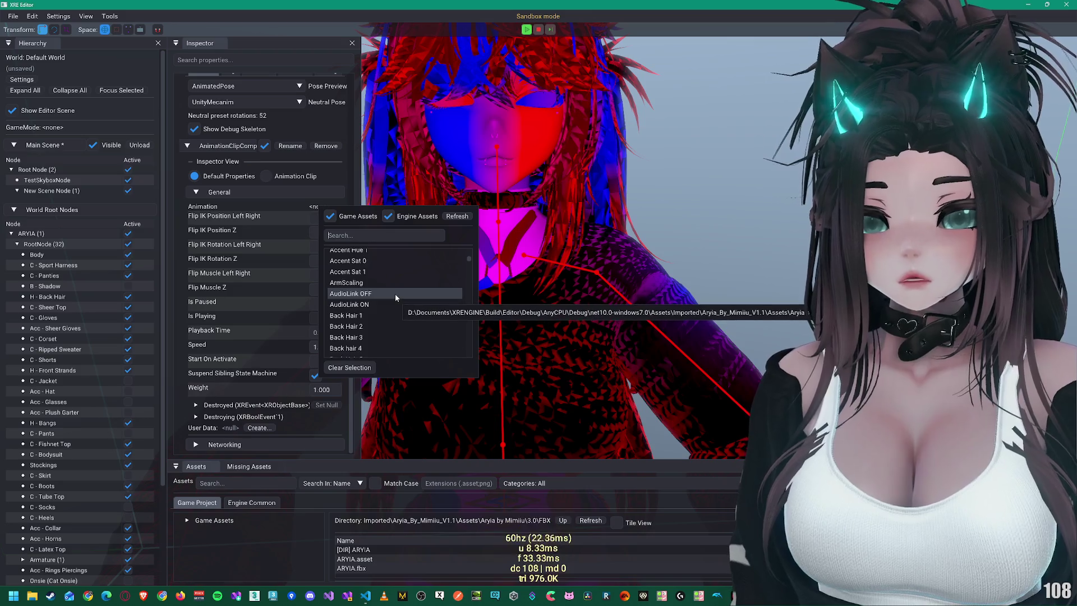
scroll(395, 293, "down", 6)
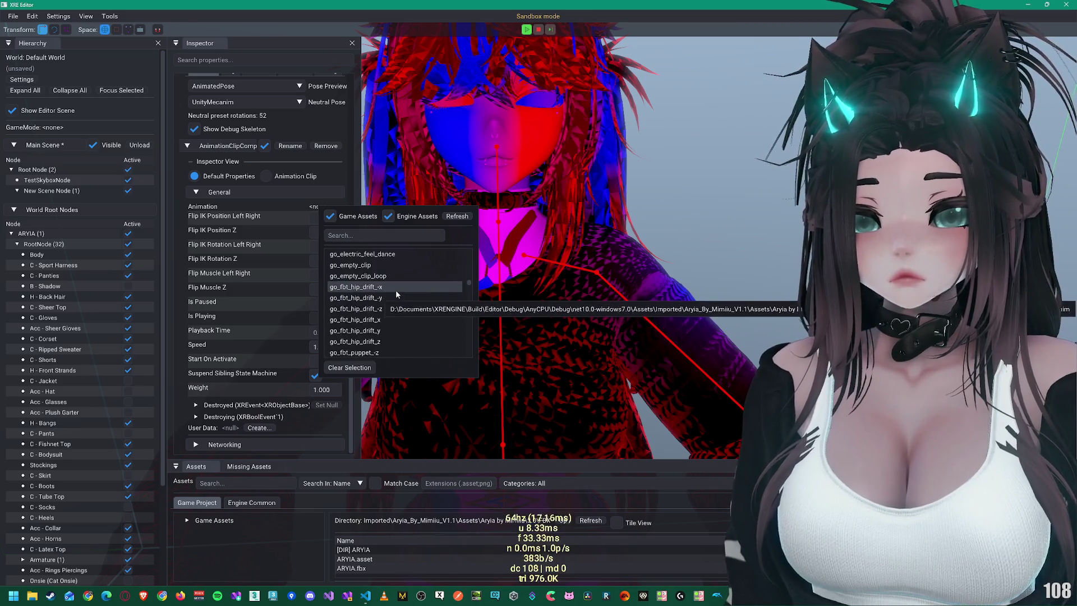
scroll(408, 321, "down", 6)
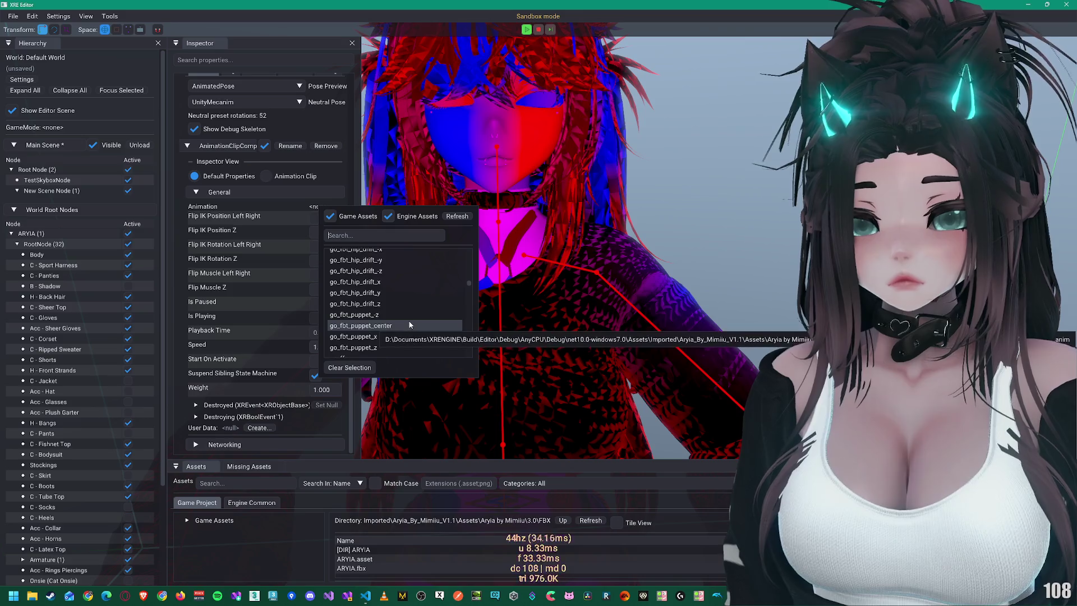
scroll(409, 324, "down", 6)
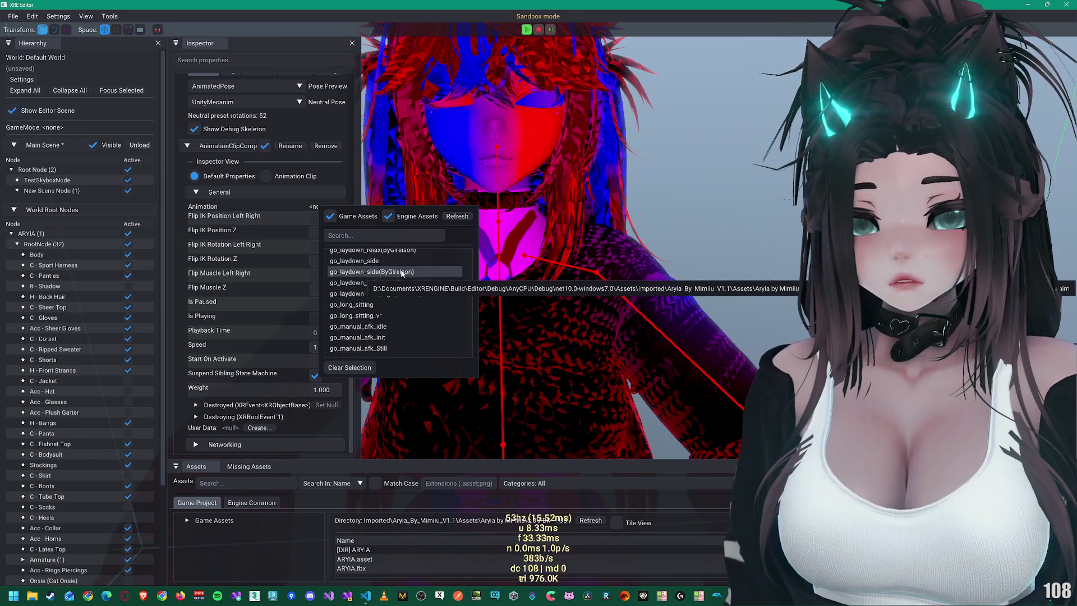
scroll(395, 317, "down", 5)
scroll(395, 317, "down", 5)
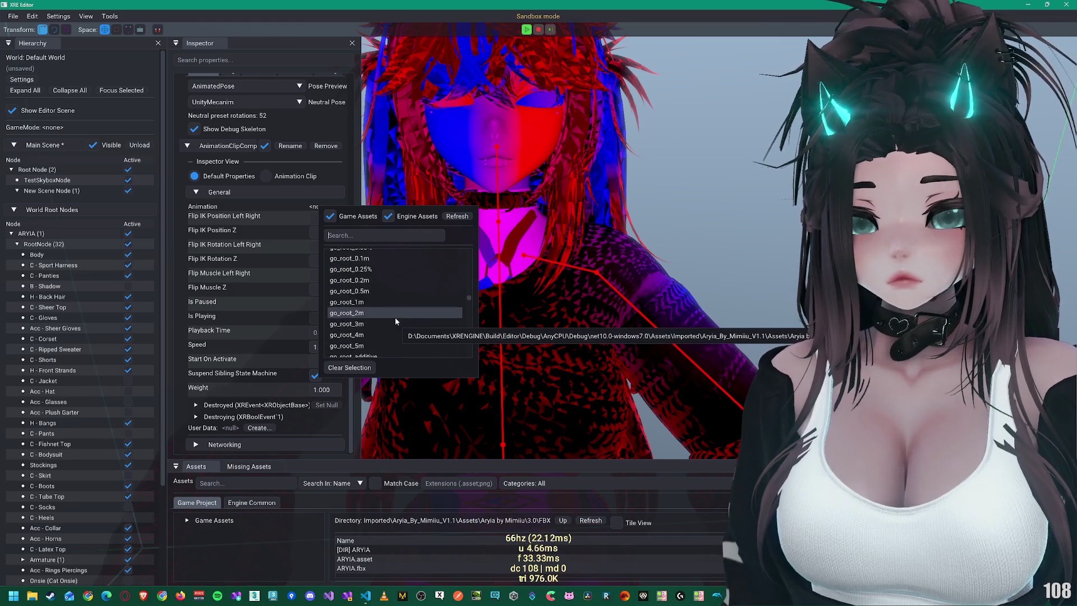
scroll(399, 297, "down", 5)
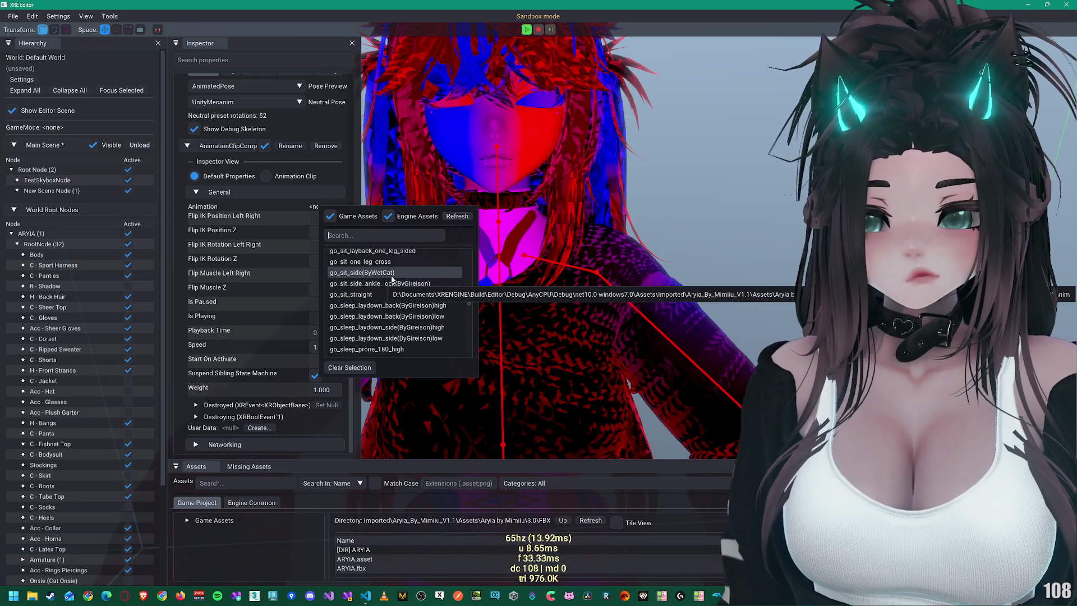
left_click(391, 275)
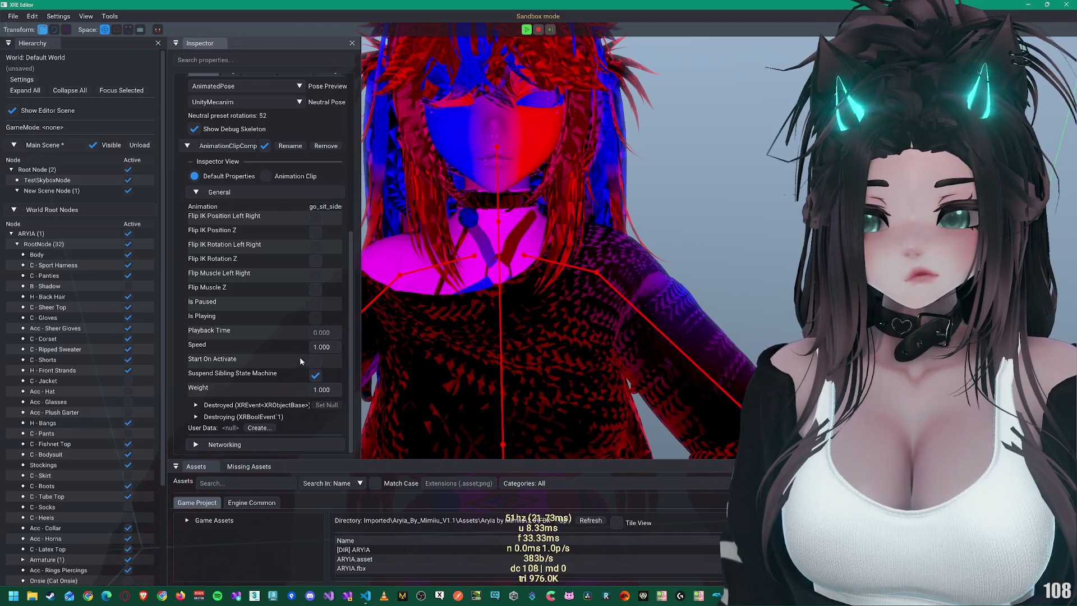
left_click(317, 365)
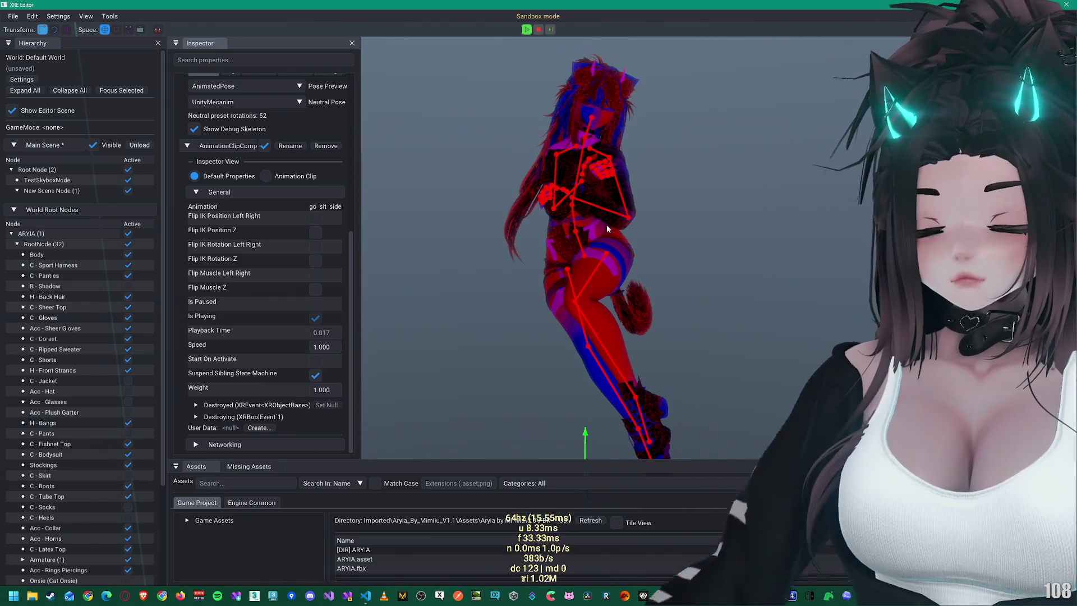
Step: Zoom in on the seated avatar in the viewport
scroll(584, 188, "up", 5)
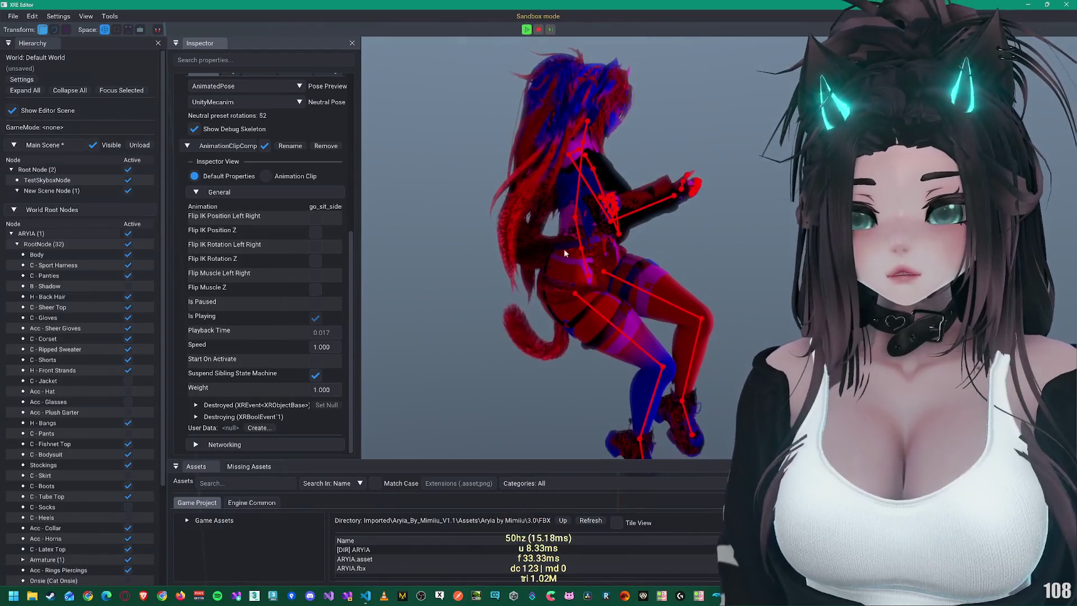
Step: Widen the Inspector and swap the Animation to Female_Idle__GOOGLE using an 'idle' search
left_click(328, 207)
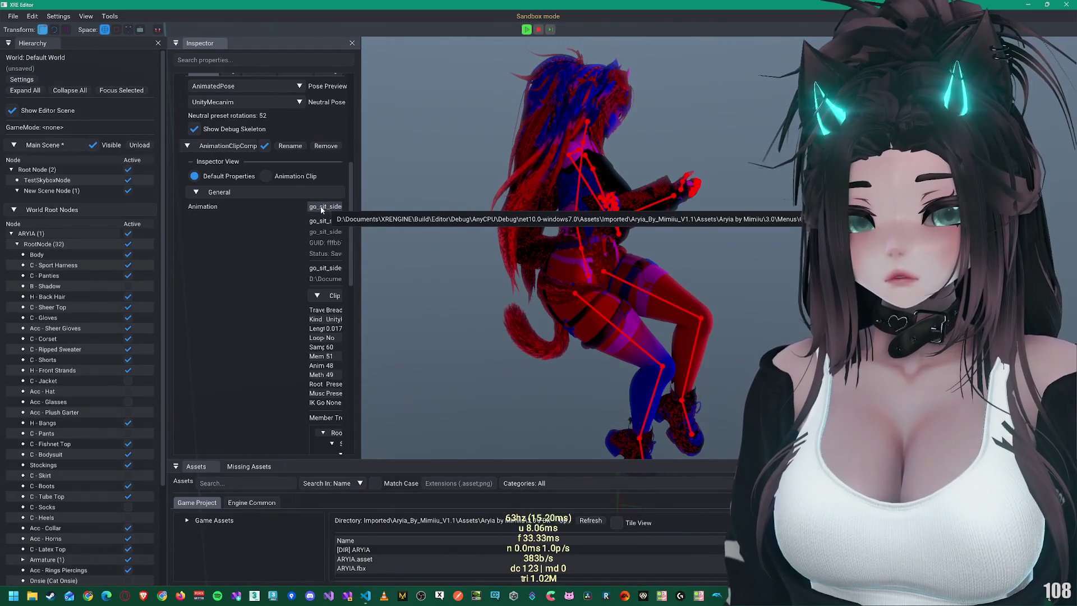
left_click(319, 209)
left_click_drag(358, 215, 479, 217)
left_click(444, 206)
scroll(510, 325, "up", 3)
left_click(476, 241)
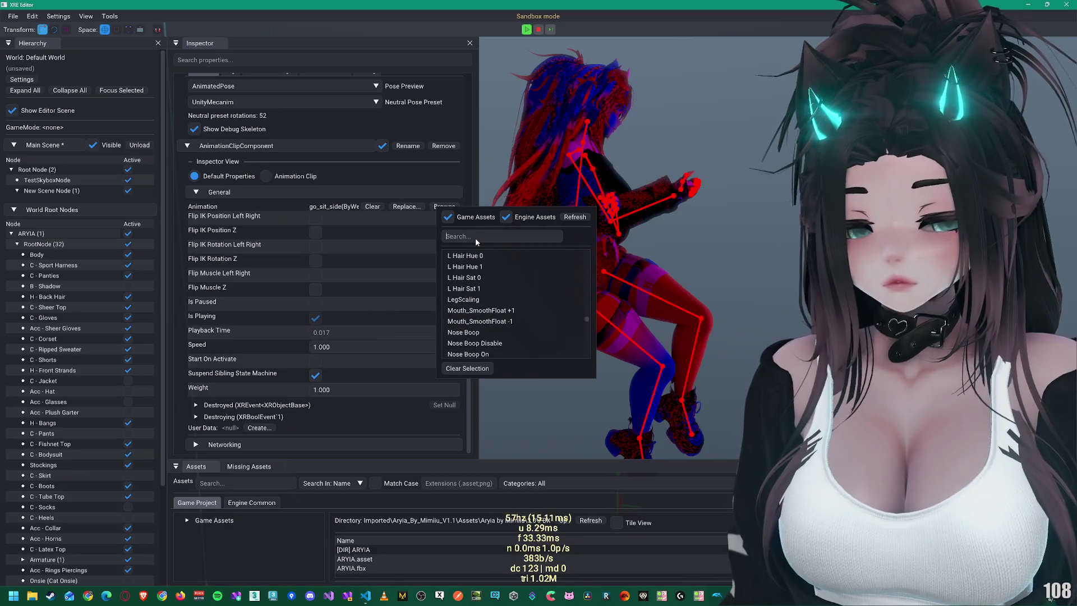
type("walk")
key("BackSpace")
key("BackSpace")
key("BackSpace")
type("idle")
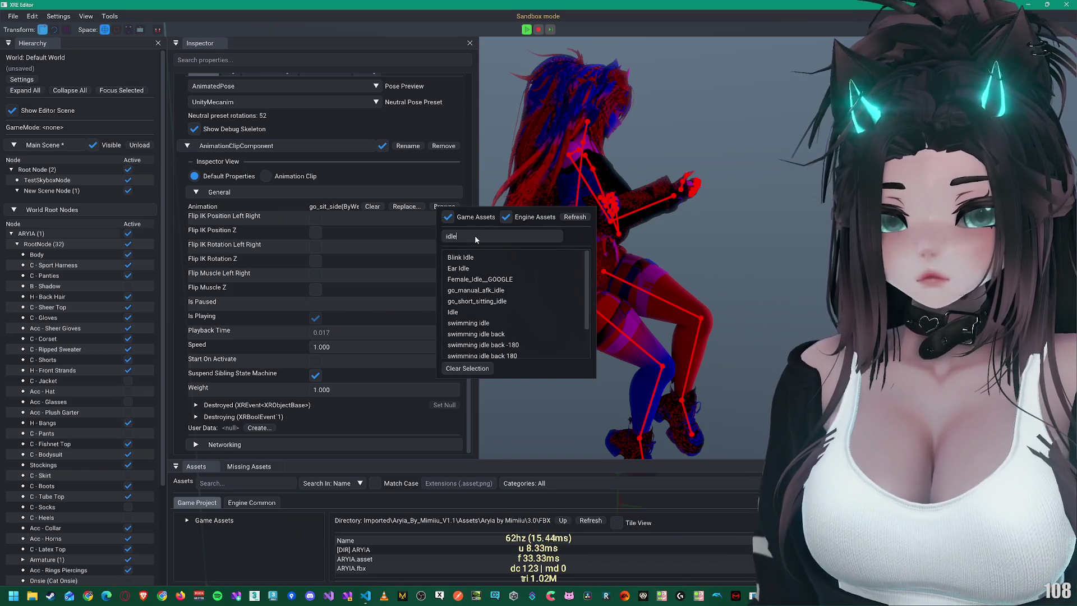
left_click(480, 278)
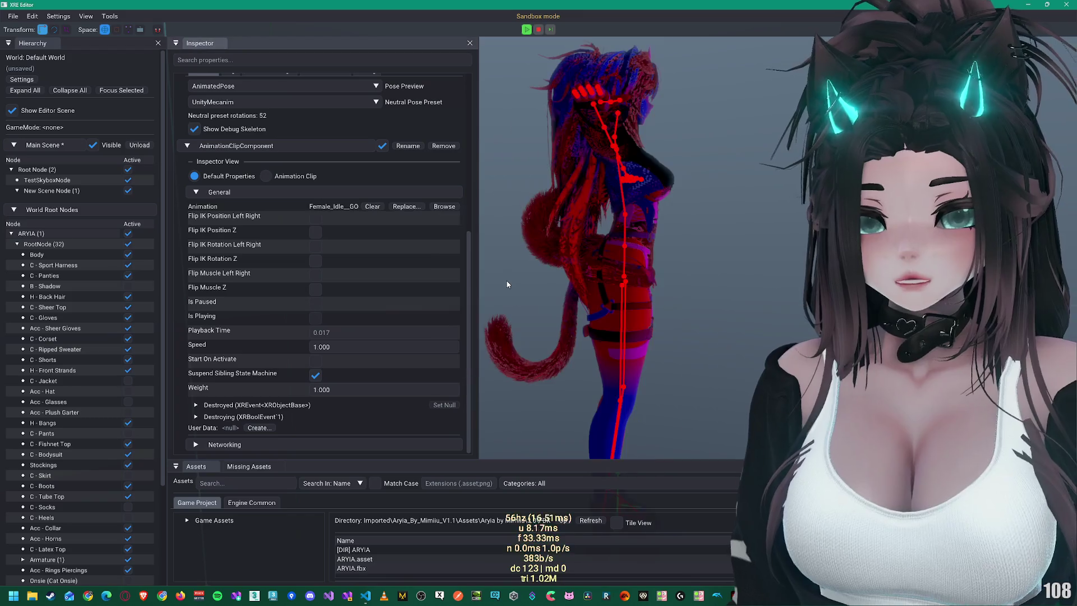
Step: Enable Start On Activate so the Female_Idle__GOOGLE clip plays
left_click(316, 362)
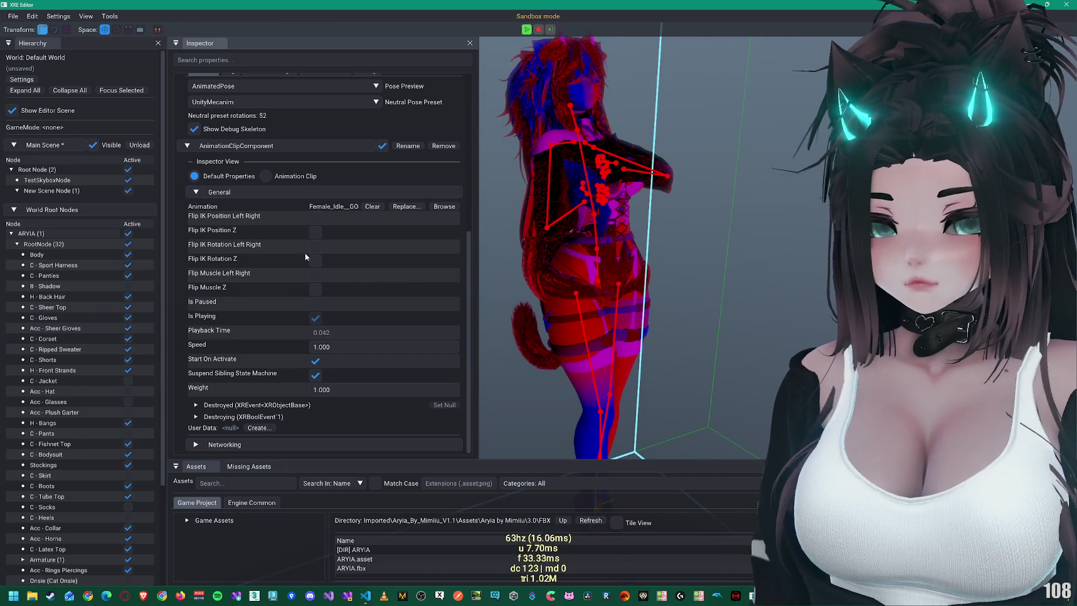
scroll(227, 130, "up", 3)
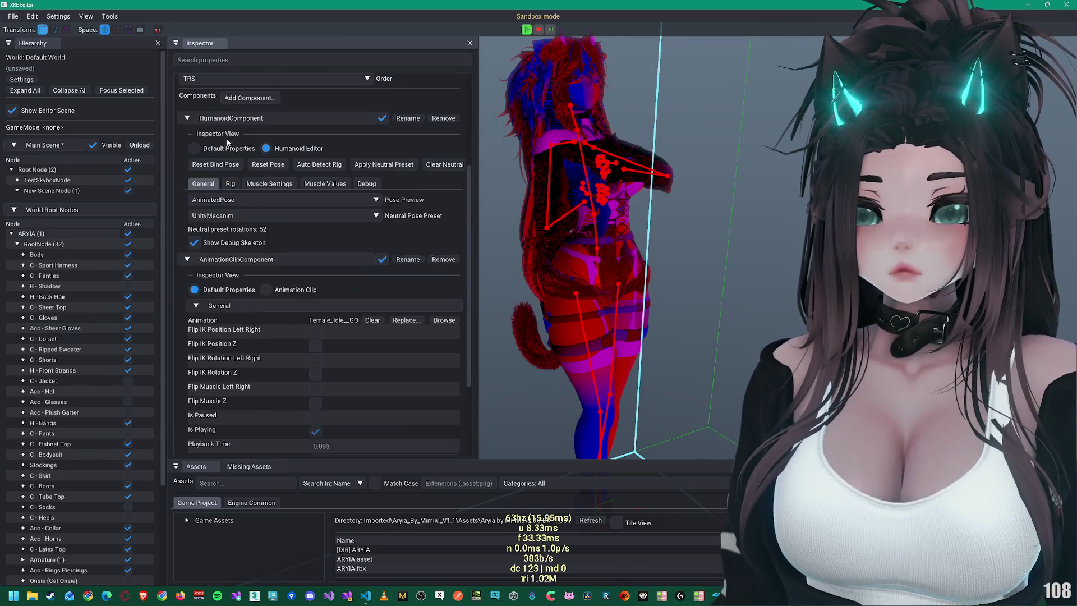
scroll(289, 298, "down", 3)
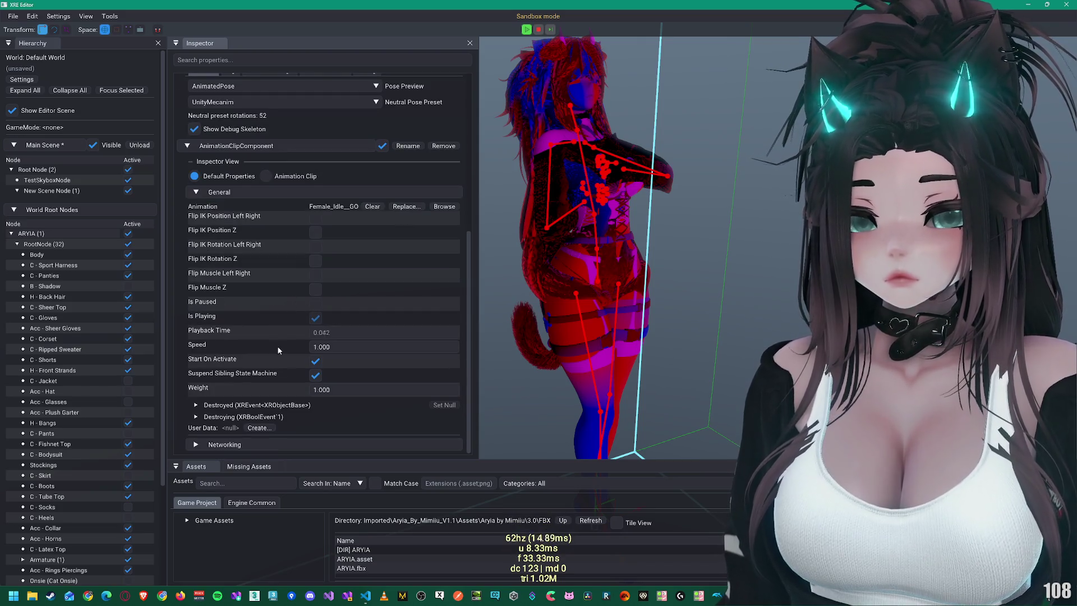
Step: Check the clip's Playback info (0.042 s at 24 fps), then return to Default Properties
left_click(266, 176)
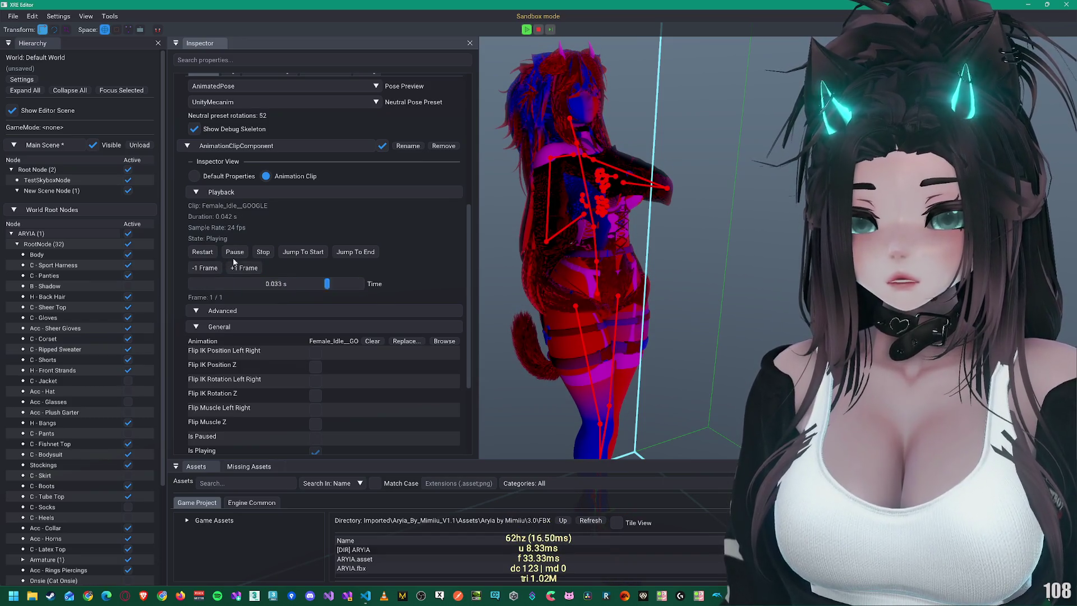
left_click(194, 176)
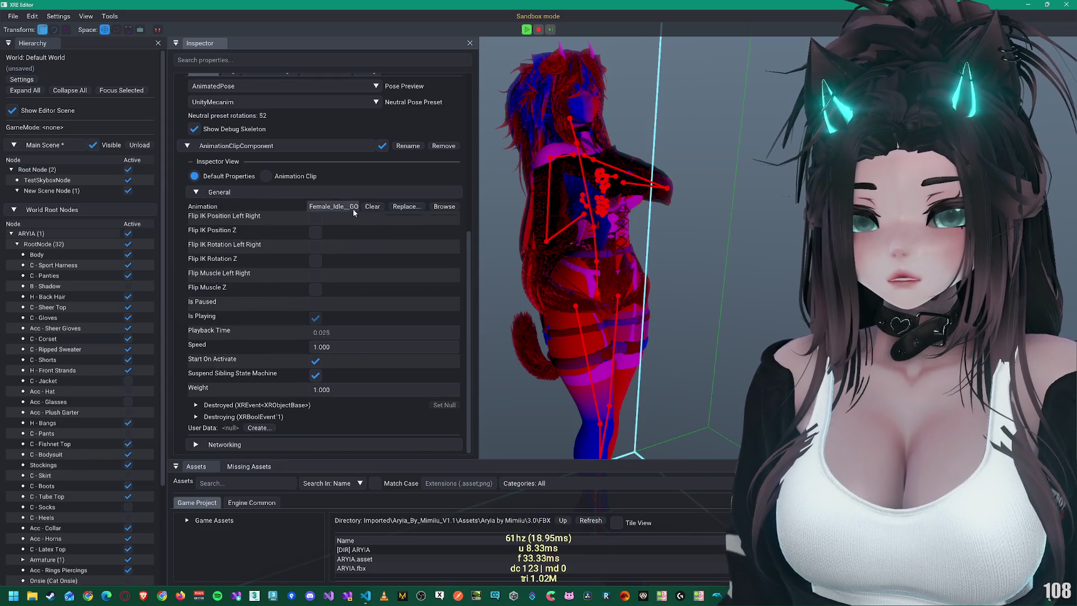
left_click(352, 208)
Step: Clear the 'idle' search in the asset picker and reset Animation to <none>
left_click(444, 206)
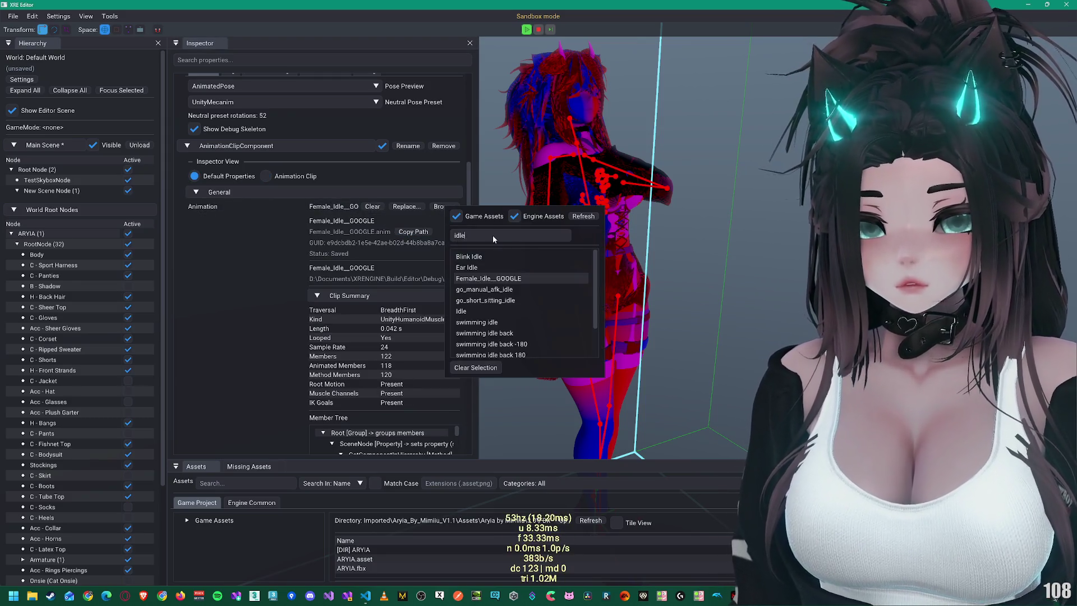
scroll(514, 336, "down", 2)
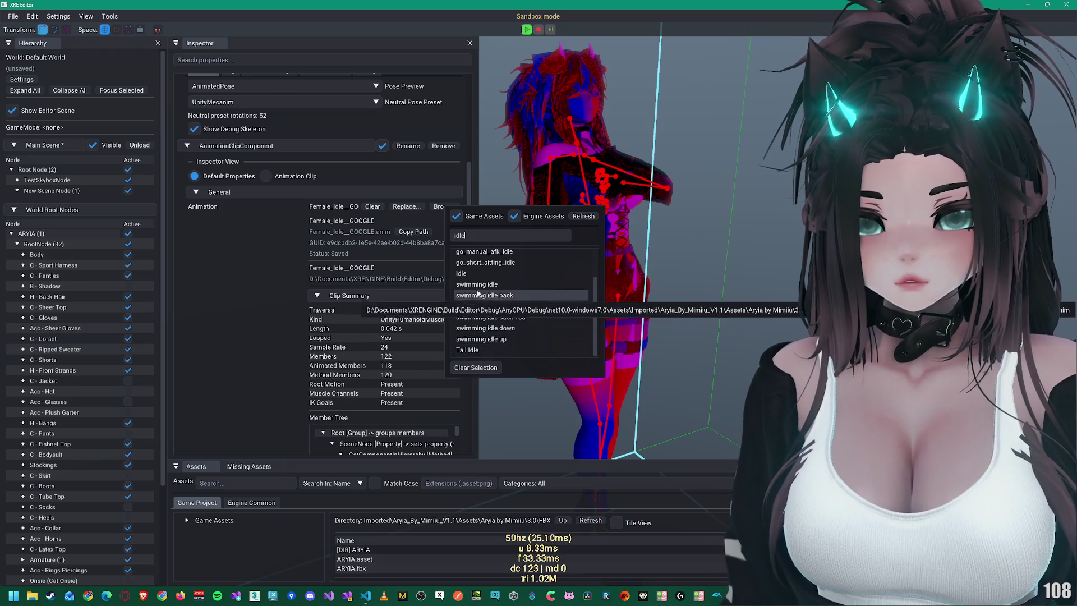
scroll(477, 293, "up", 2)
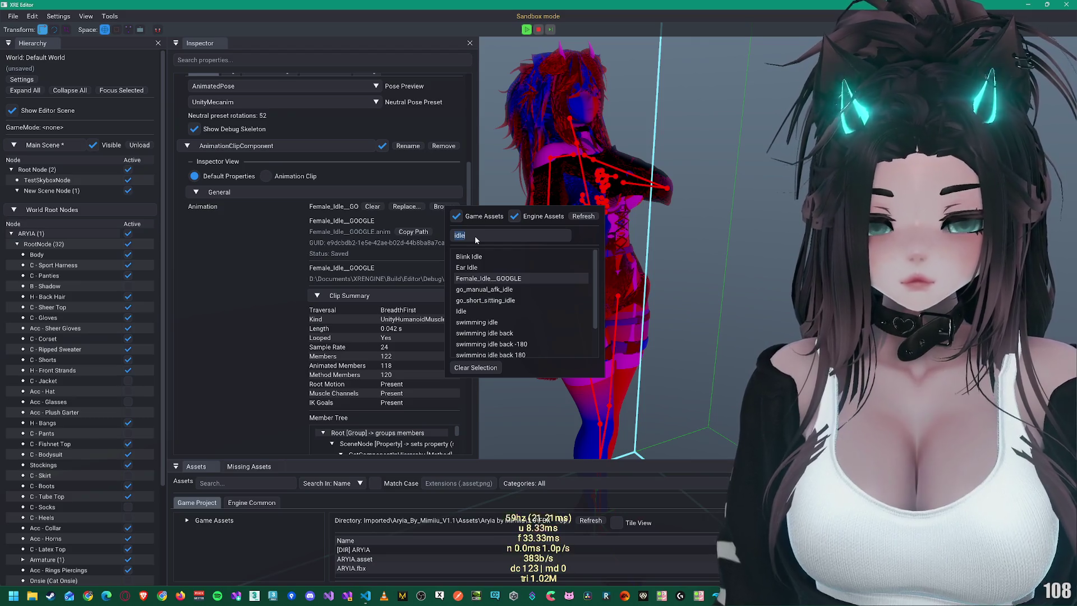
key("BackSpace")
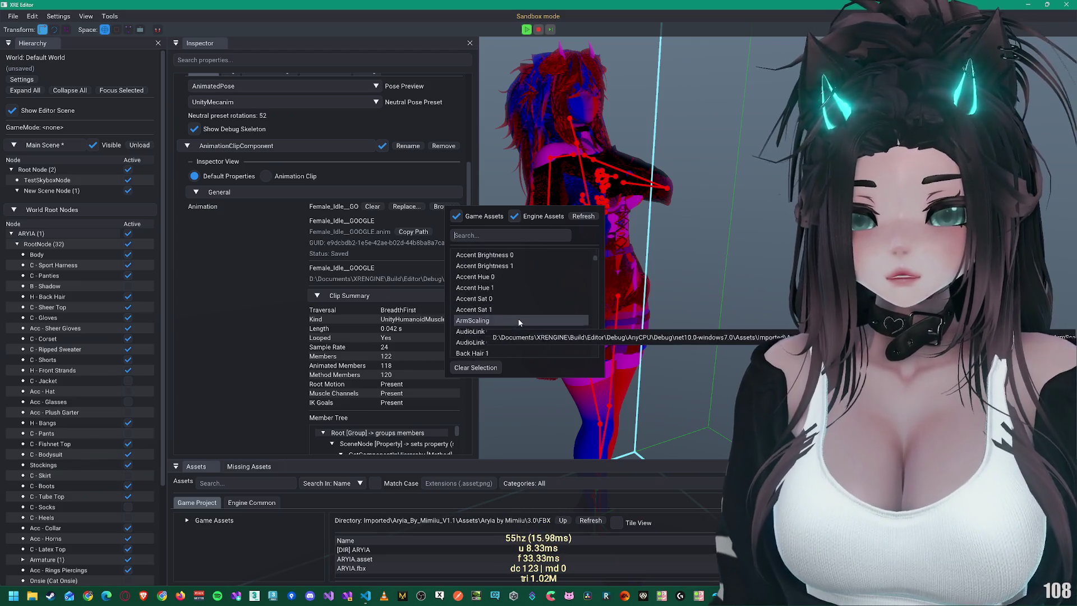
left_click(484, 216)
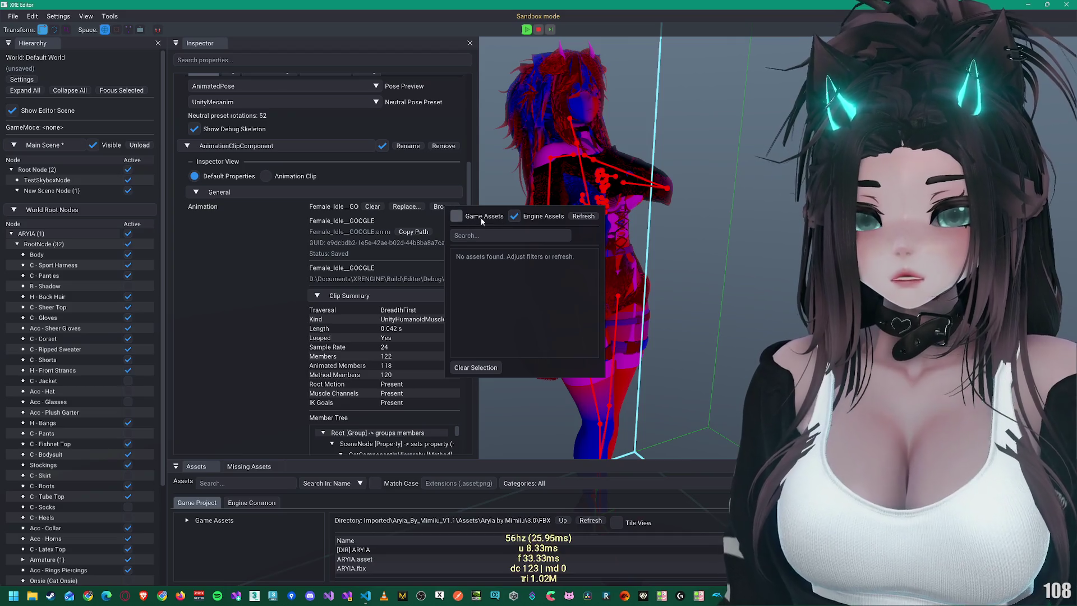
left_click(481, 218)
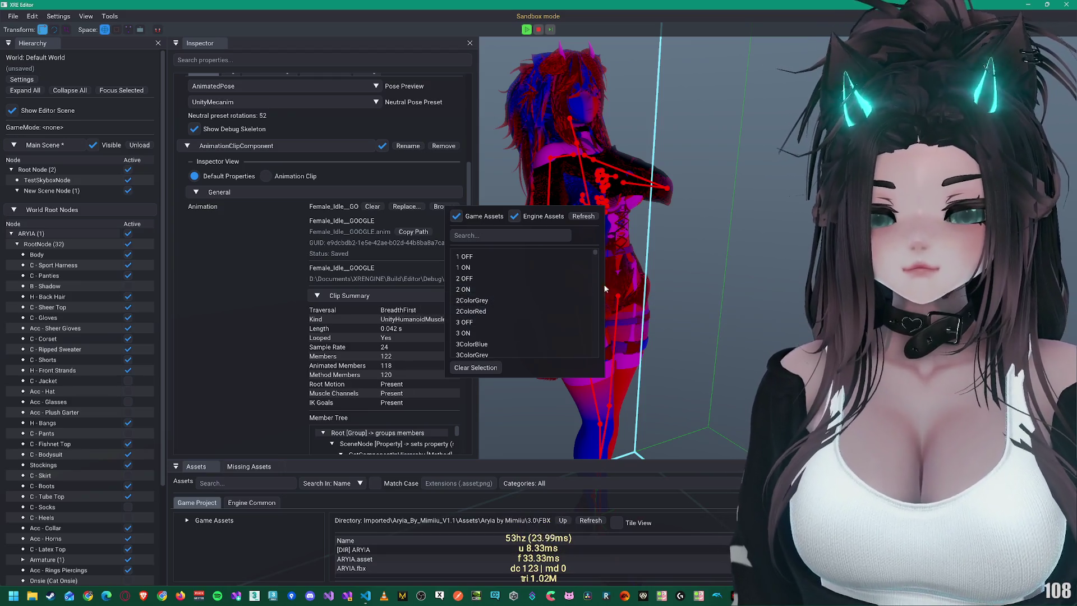
left_click(475, 367)
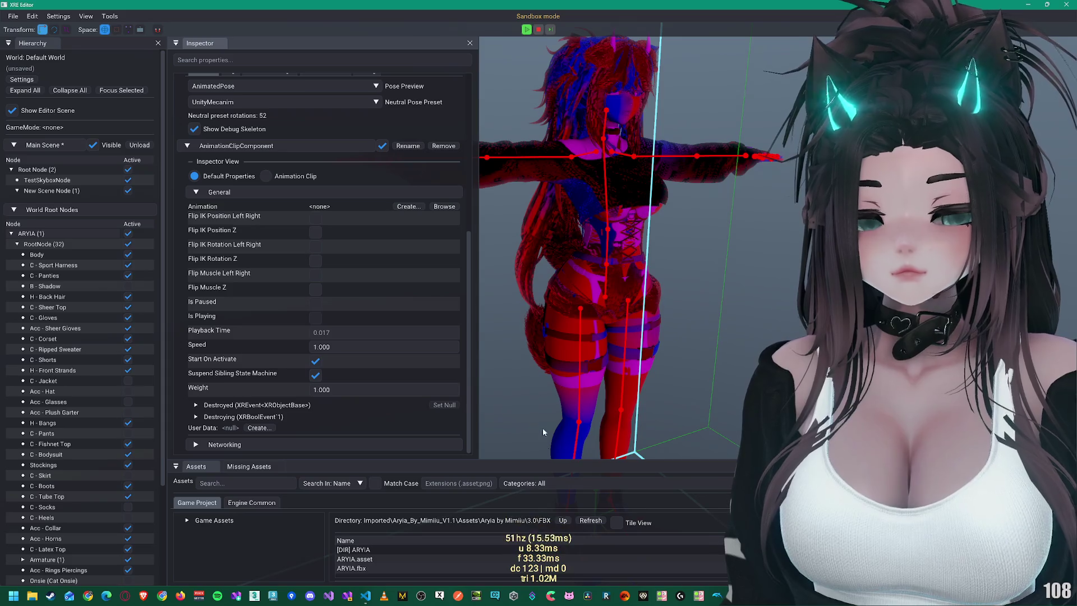
Step: Enlarge the Assets panel and navigate up from the 3.0 folder to top-level Game Assets
left_click_drag(541, 461, 548, 283)
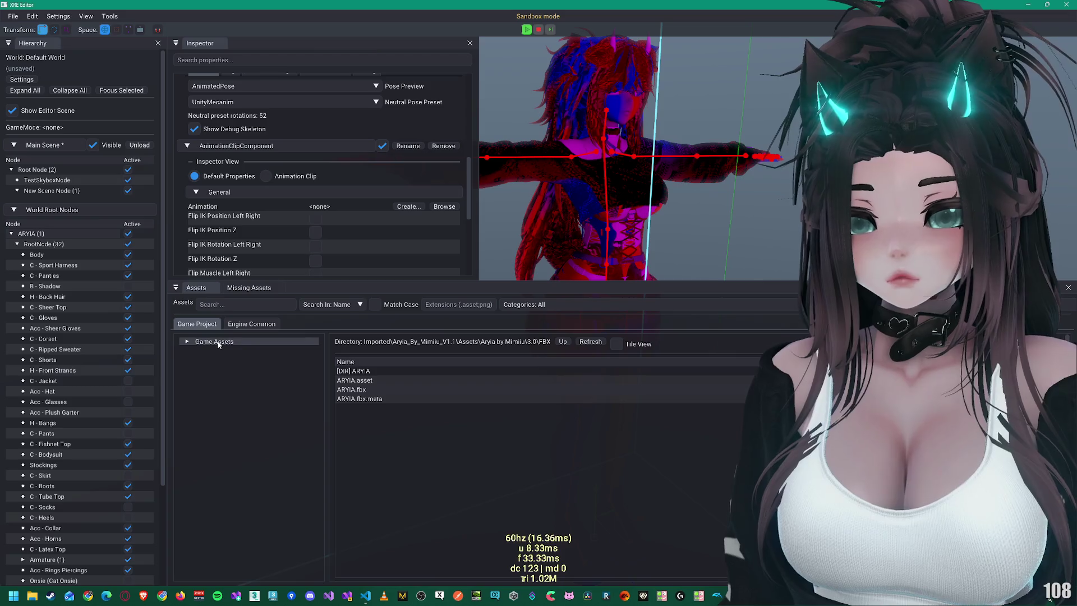
left_click(240, 325)
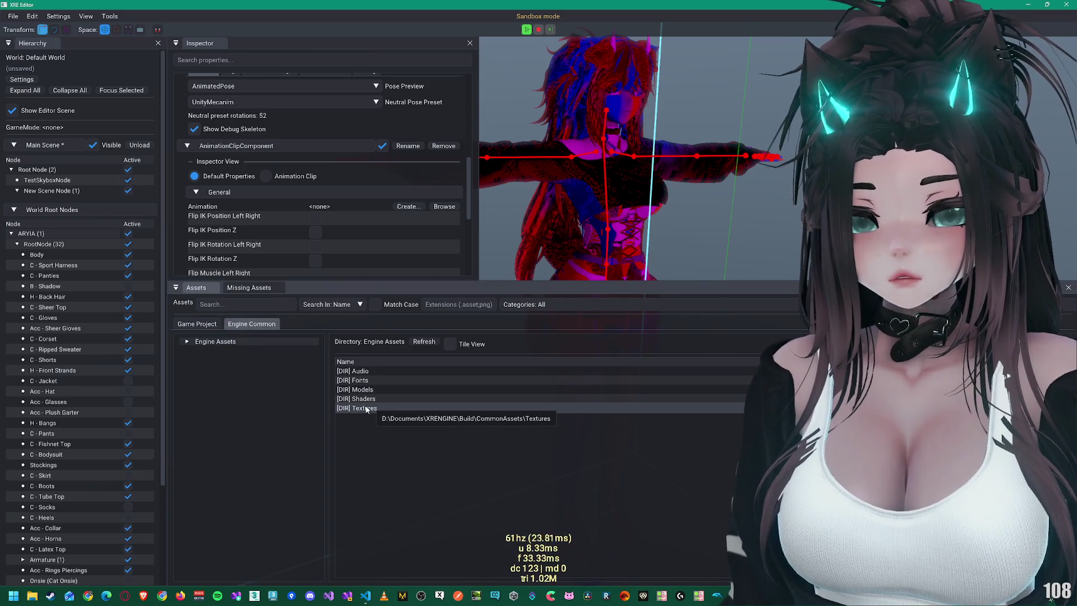
left_click(198, 324)
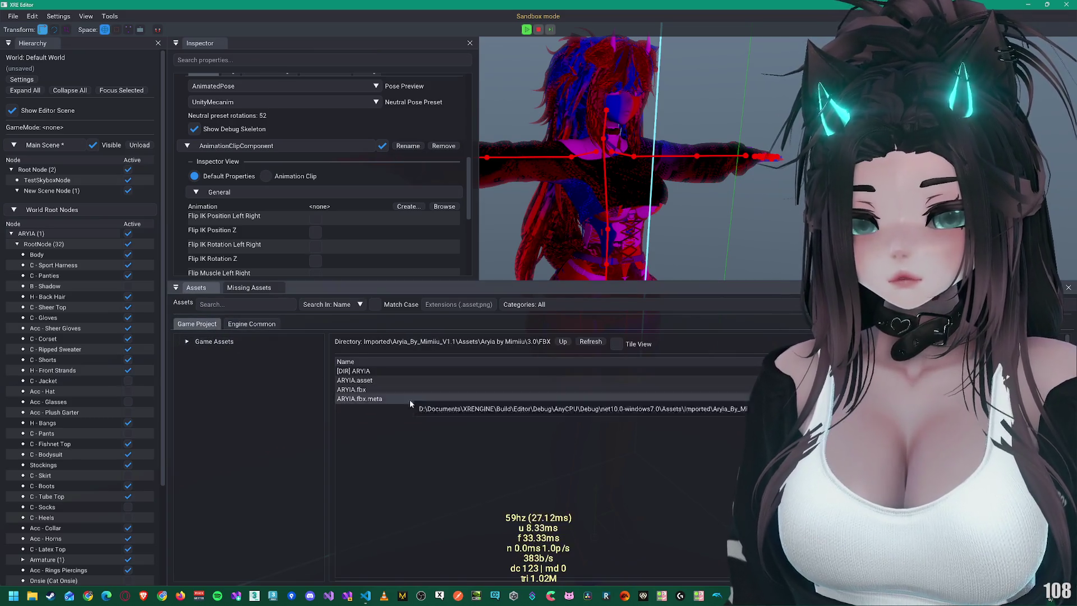
left_click(572, 342)
left_click(548, 344)
left_click(543, 343)
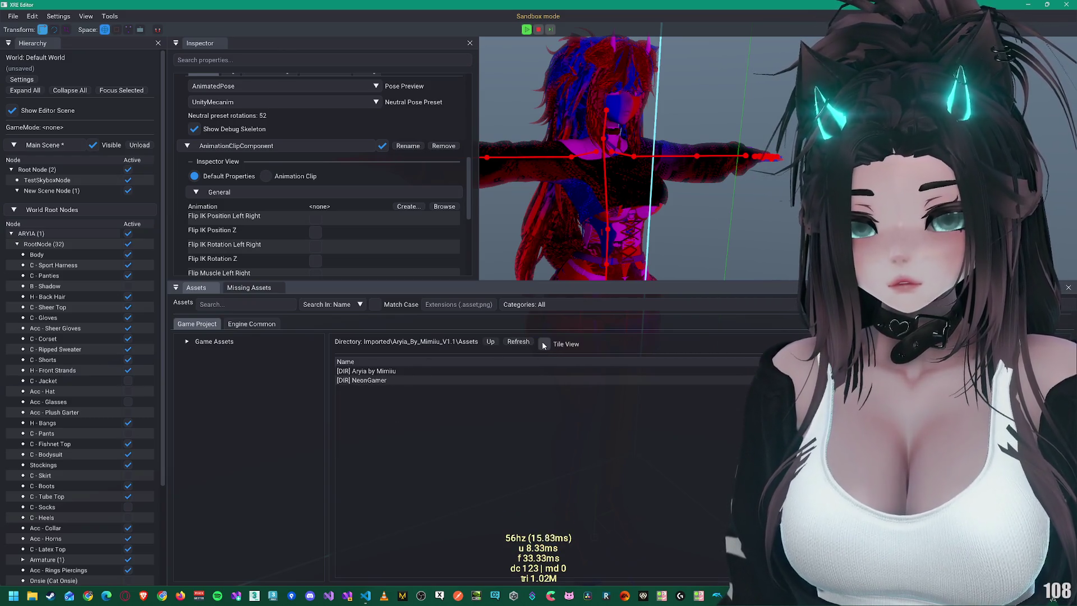
left_click(496, 342)
left_click(459, 342)
left_click(405, 342)
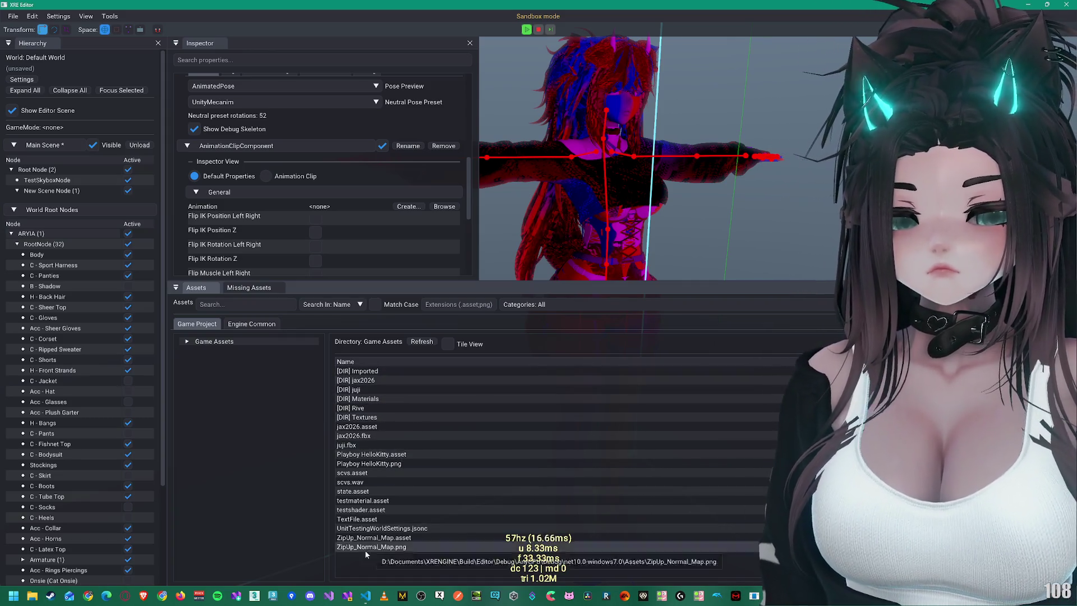
Step: Switch to the Visual Studio Code window
left_click(363, 592)
left_click(319, 552)
scroll(72, 171, "up", 10)
Step: Browse the Explorer tree, opening a few files and collapsing the docs and Logs folders
left_click(71, 166)
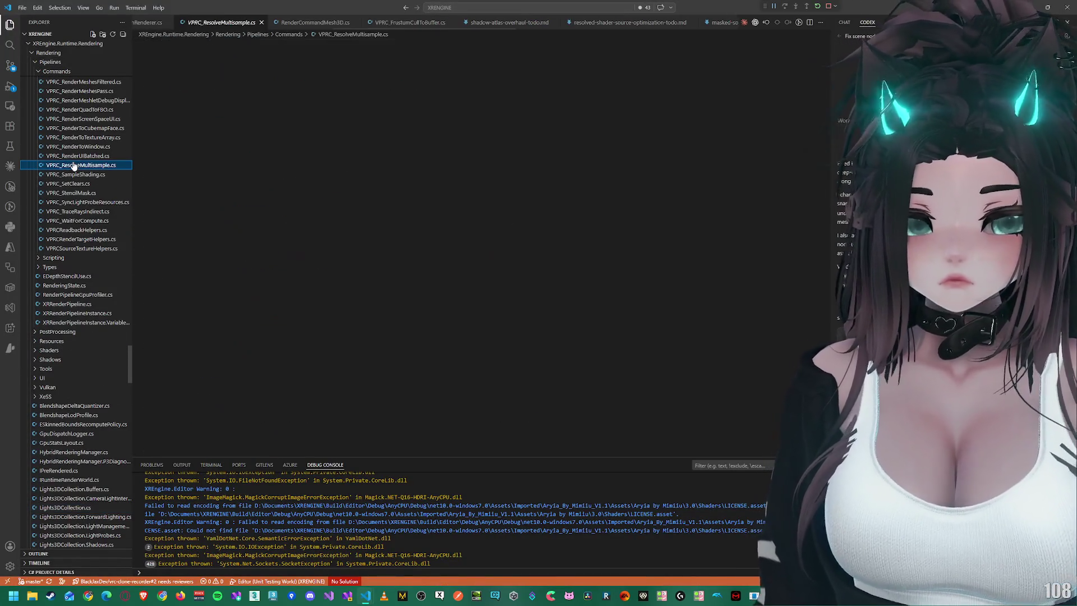
scroll(73, 166, "down", 10)
scroll(73, 166, "up", 5)
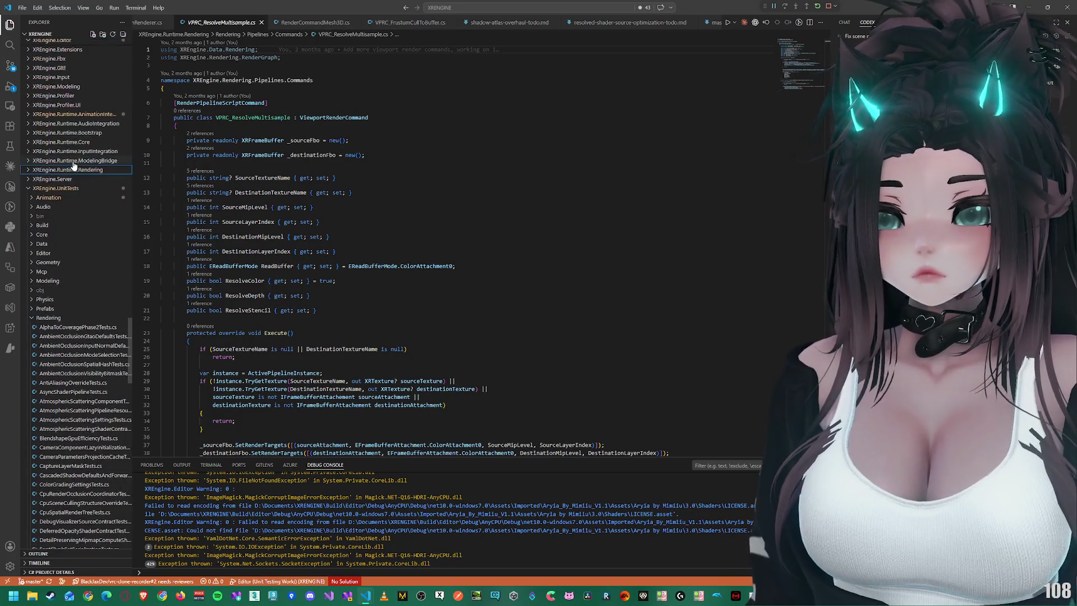
scroll(73, 166, "up", 15)
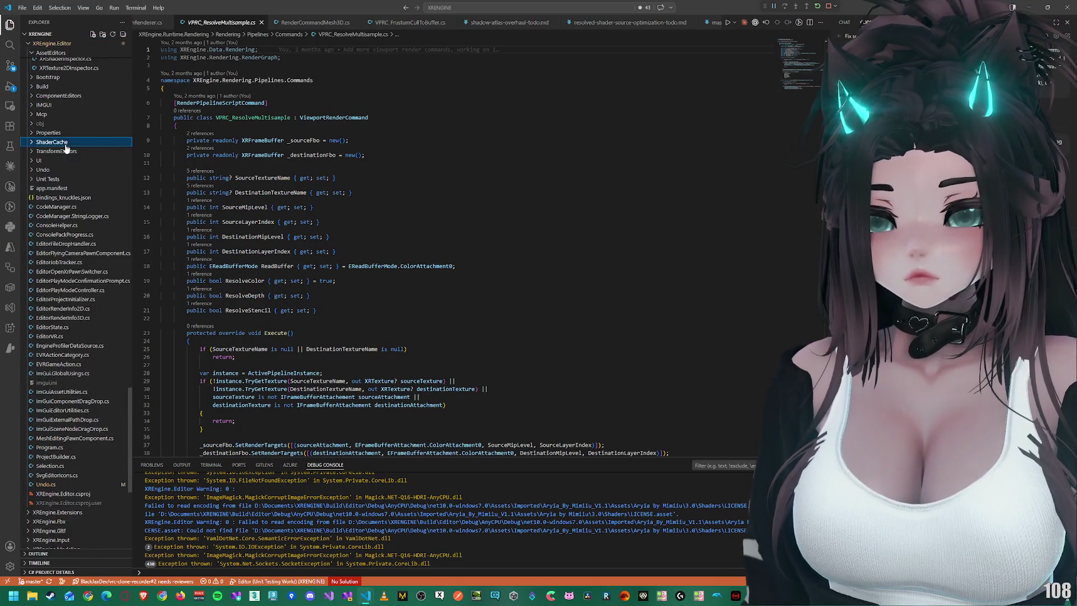
scroll(66, 148, "up", 10)
left_click(66, 146)
scroll(67, 147, "up", 10)
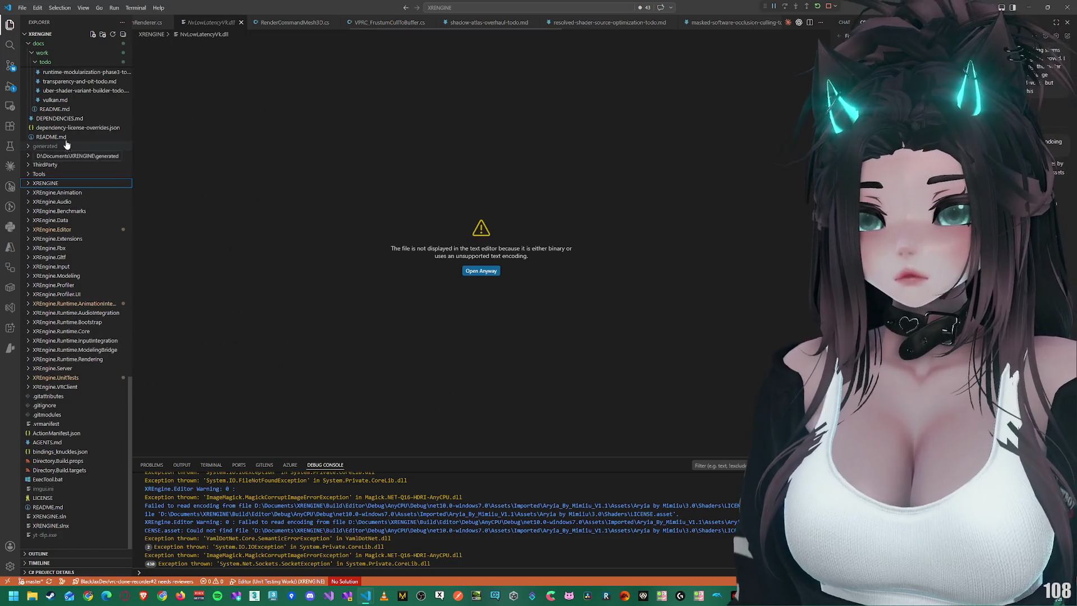
left_click(55, 109)
left_click(38, 43)
scroll(73, 168, "up", 10)
left_click(66, 178)
key("Left")
key("Left")
key("Left")
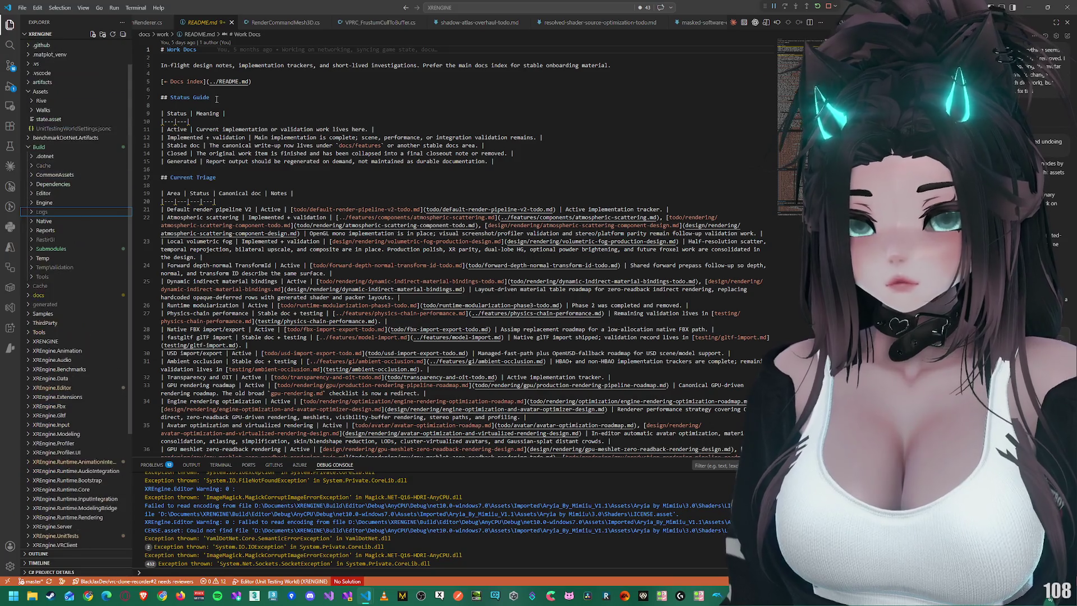
Step: Close all open editor tabs and collapse the Rendering folders
left_click(147, 23)
right_click(242, 23)
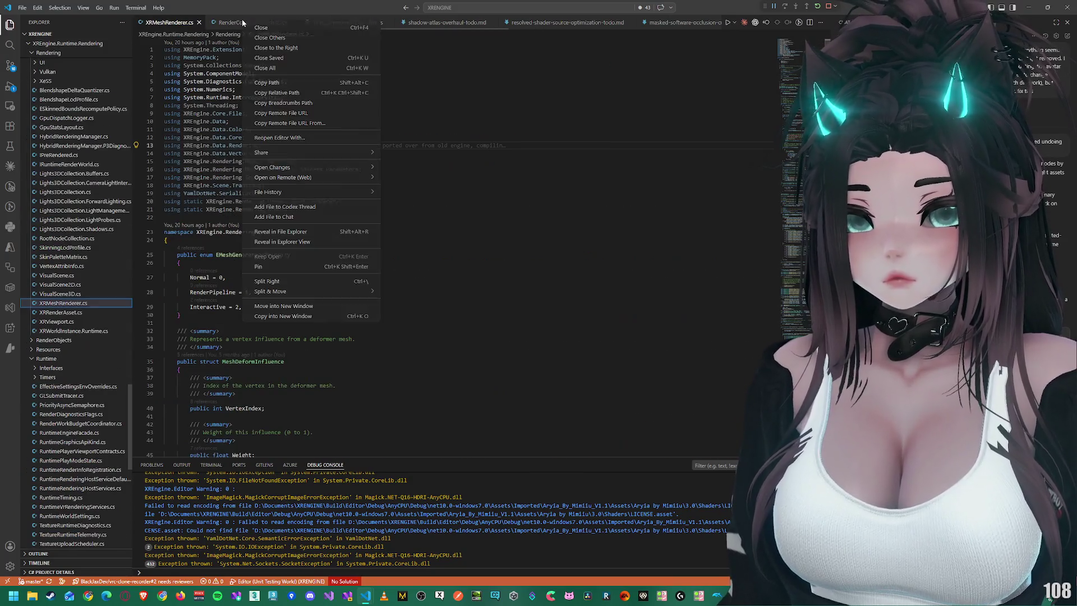
left_click(273, 68)
key("Left")
key("Left")
key("Left")
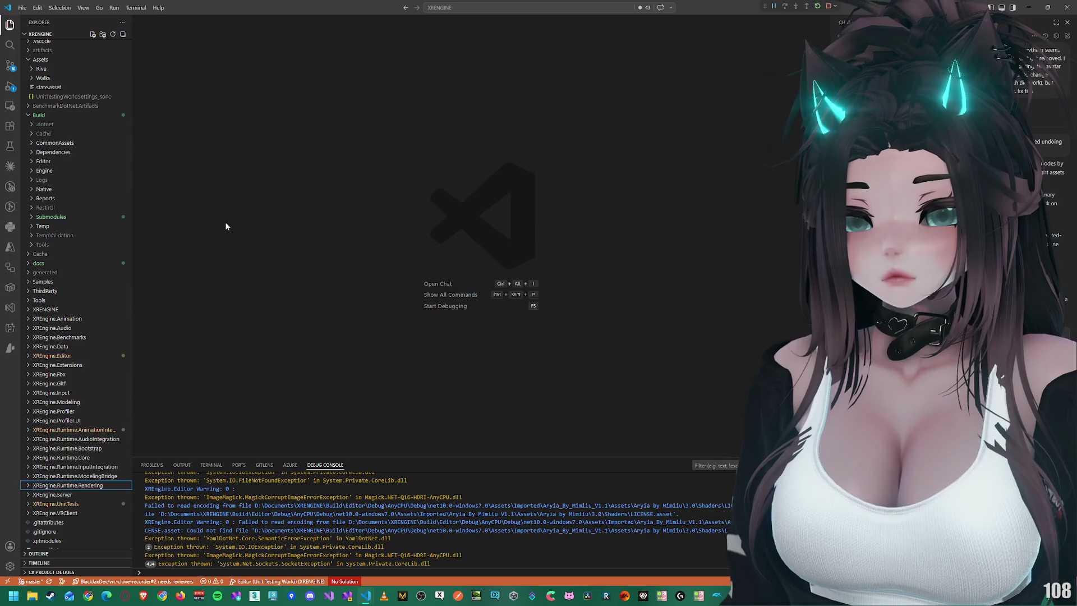
Step: Open UnitTestingWorldSettings.jsonc, then switch back to XRE Editor
left_click(57, 97)
left_click(56, 76)
left_click(55, 77)
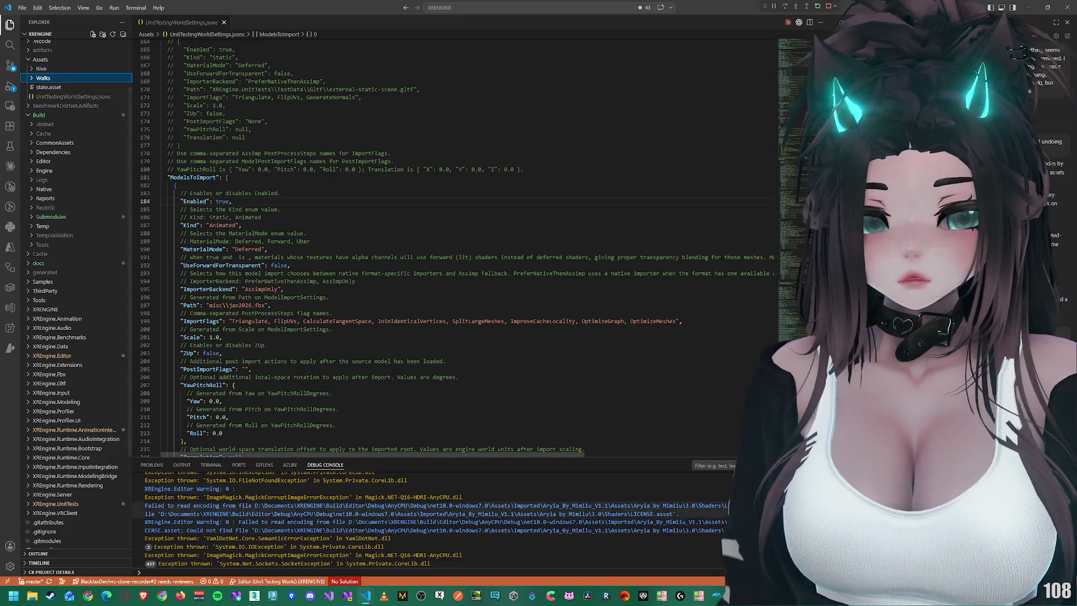
key("alt+Tab")
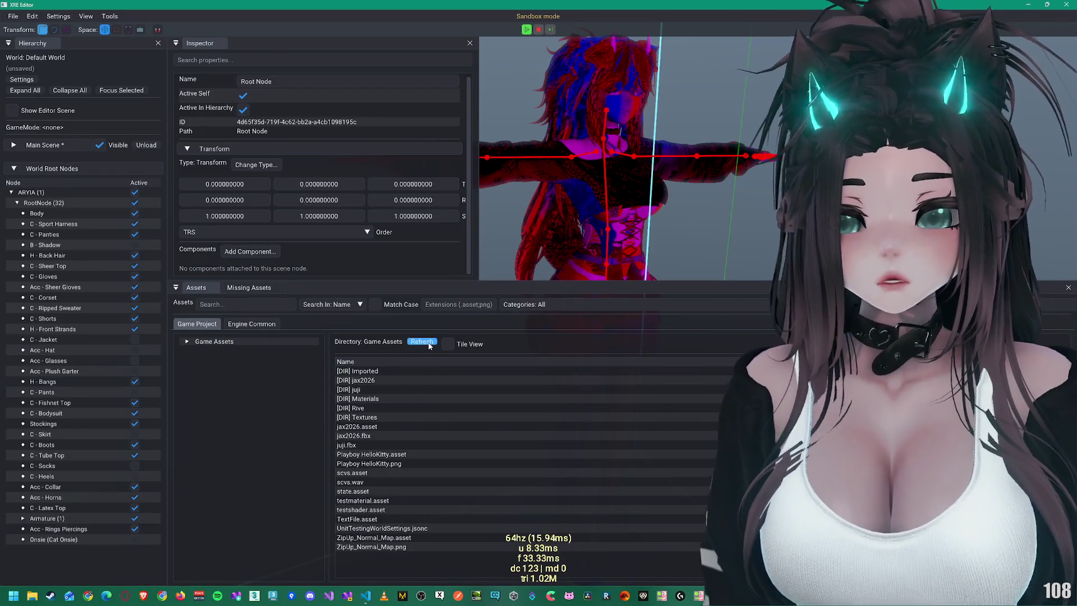
Step: Refresh the game asset list and bring VS Code's UnitTestingWorldSettings.jsonc back to front
left_click(421, 341)
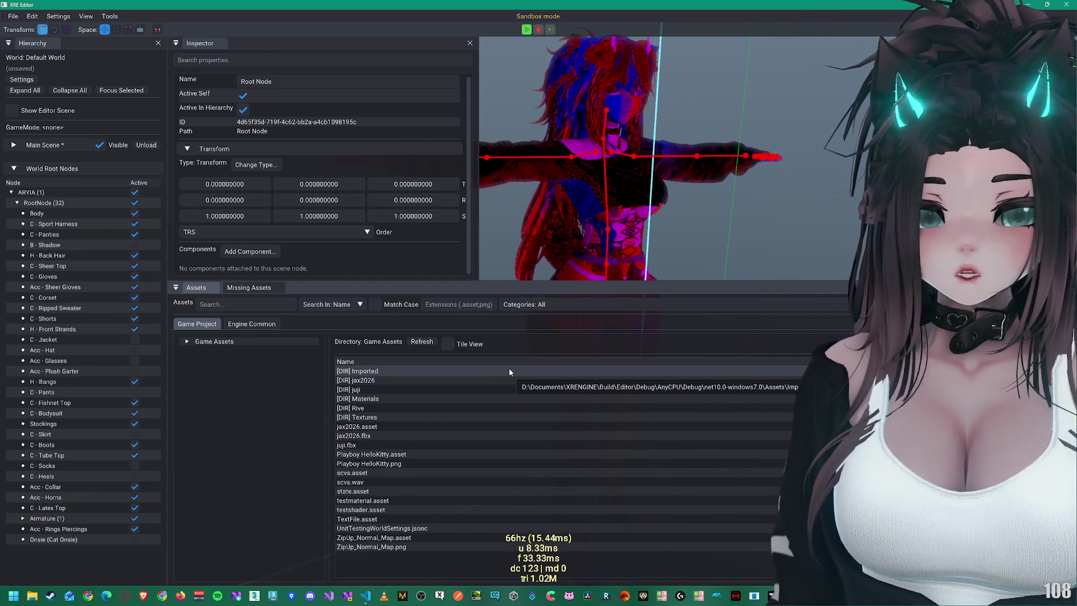
mouse_move(369, 594)
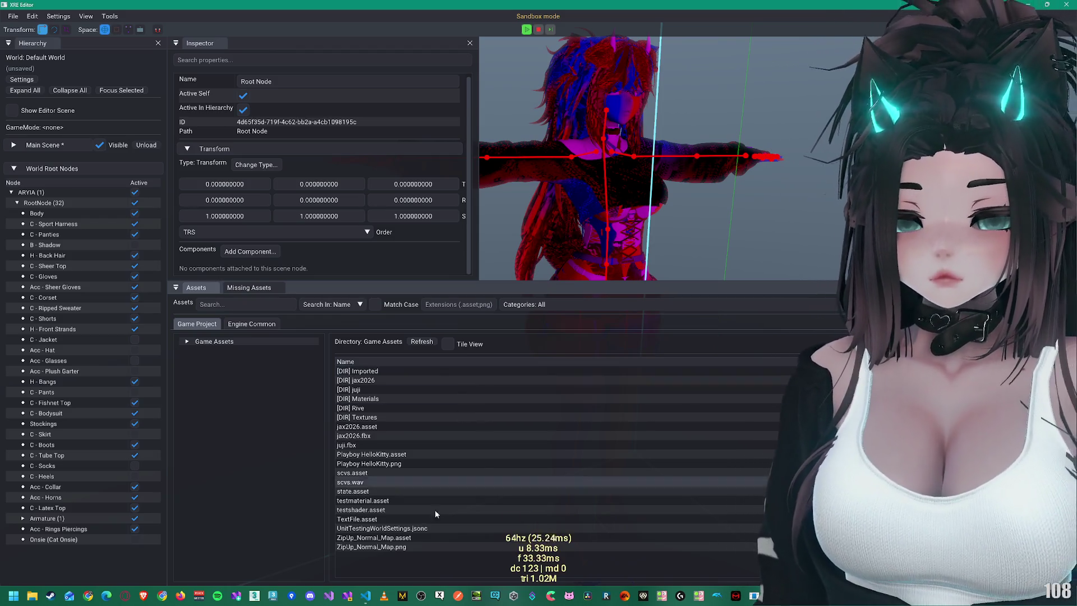
left_click(320, 550)
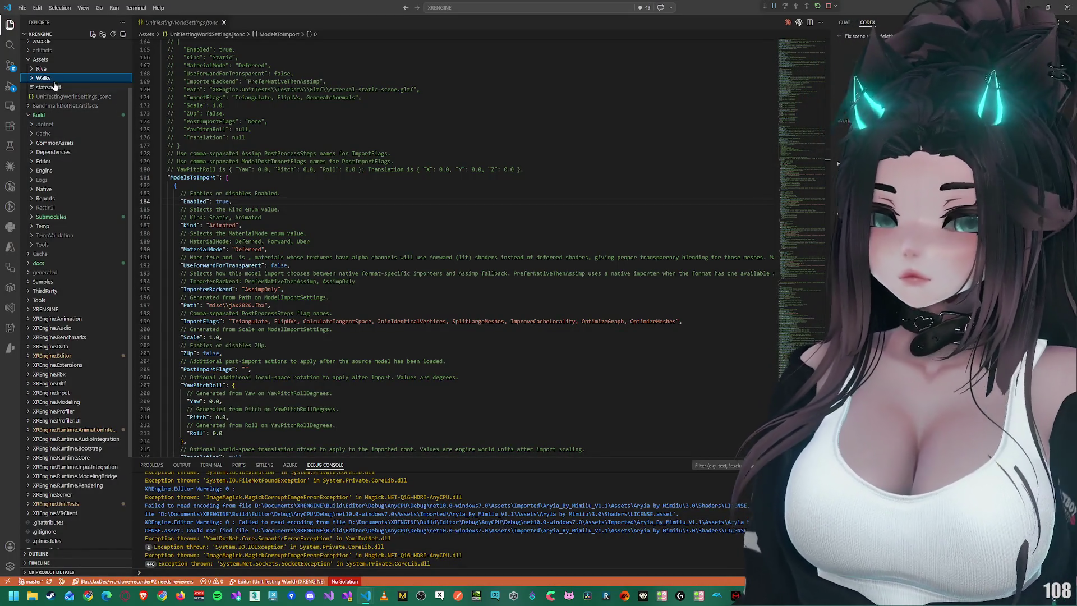
Step: Copy the Walks animation folder from the project's Assets
left_click(55, 81)
right_click(63, 80)
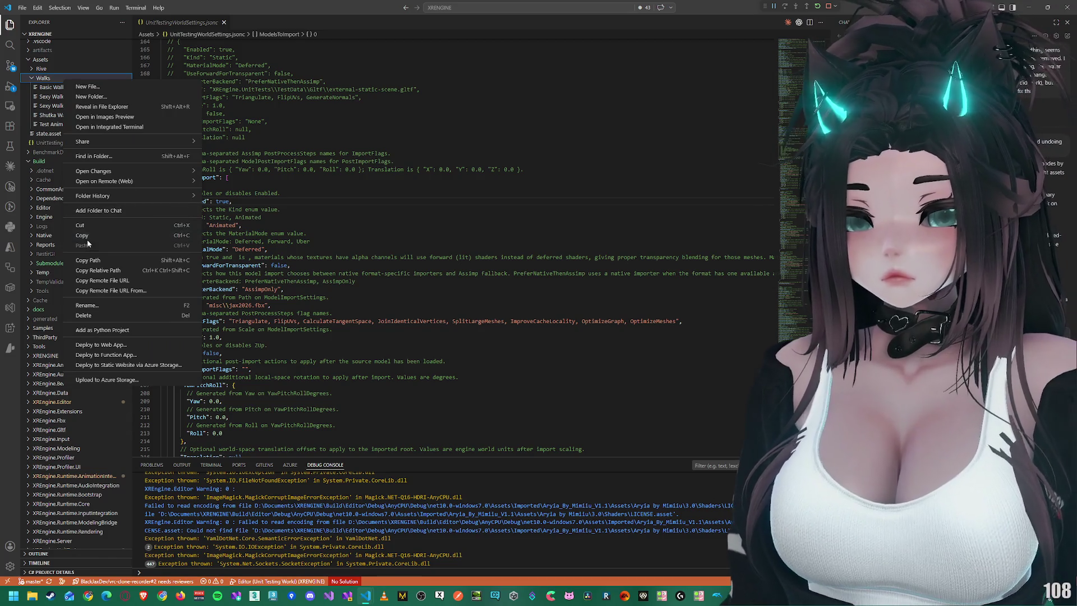
scroll(57, 175, "up", 3)
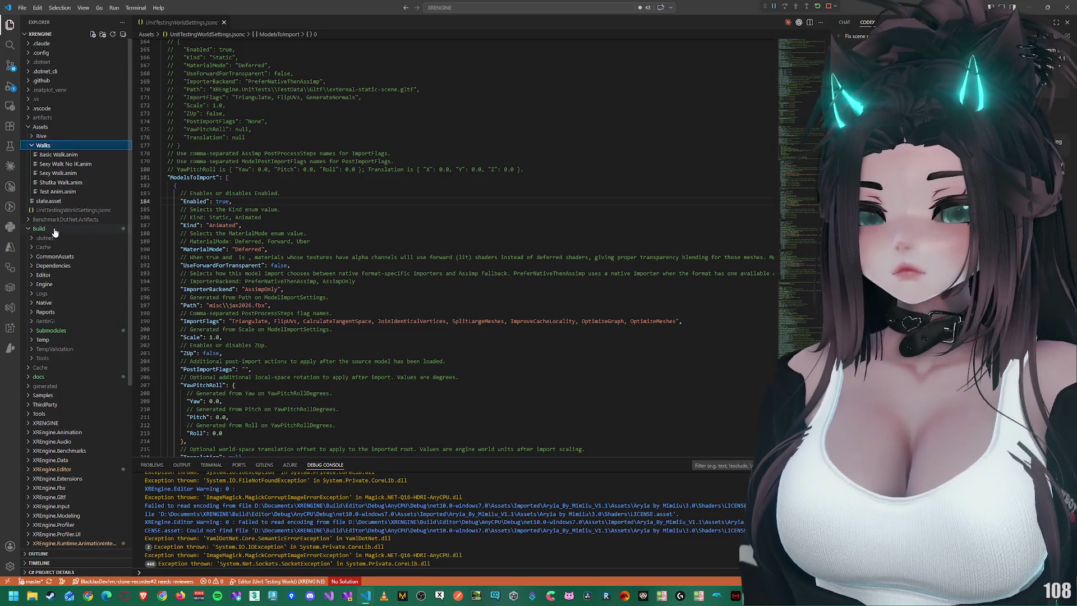
scroll(71, 258, "down", 1)
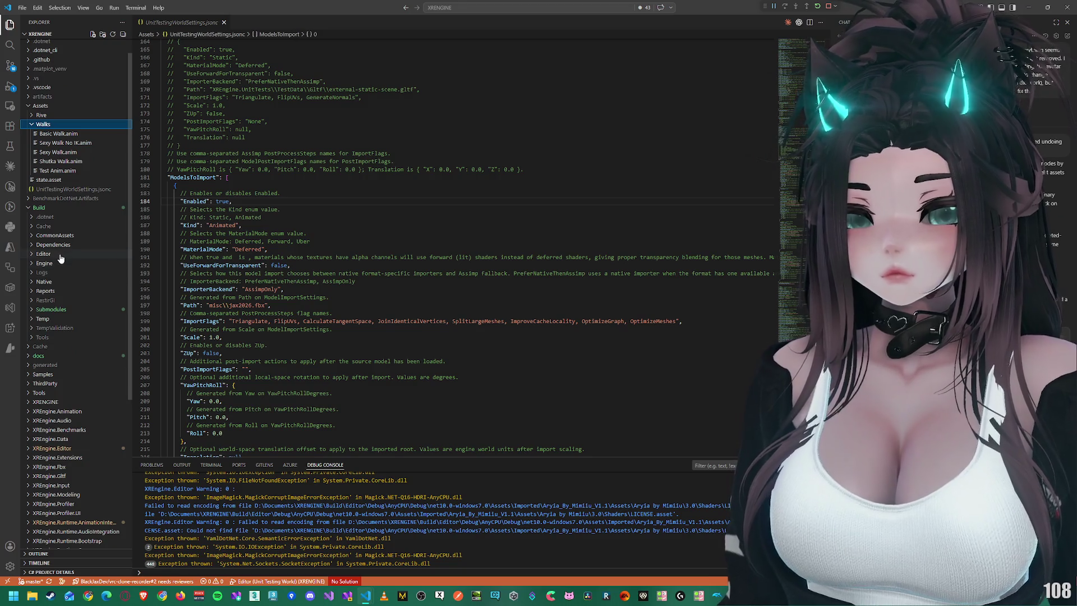
Step: Paste Walks into Build/Editor/Debug/AnyCPU Assets, then view Basic Walk.anim's import settings in XRE Editor
left_click(60, 255)
left_click(66, 263)
left_click(68, 273)
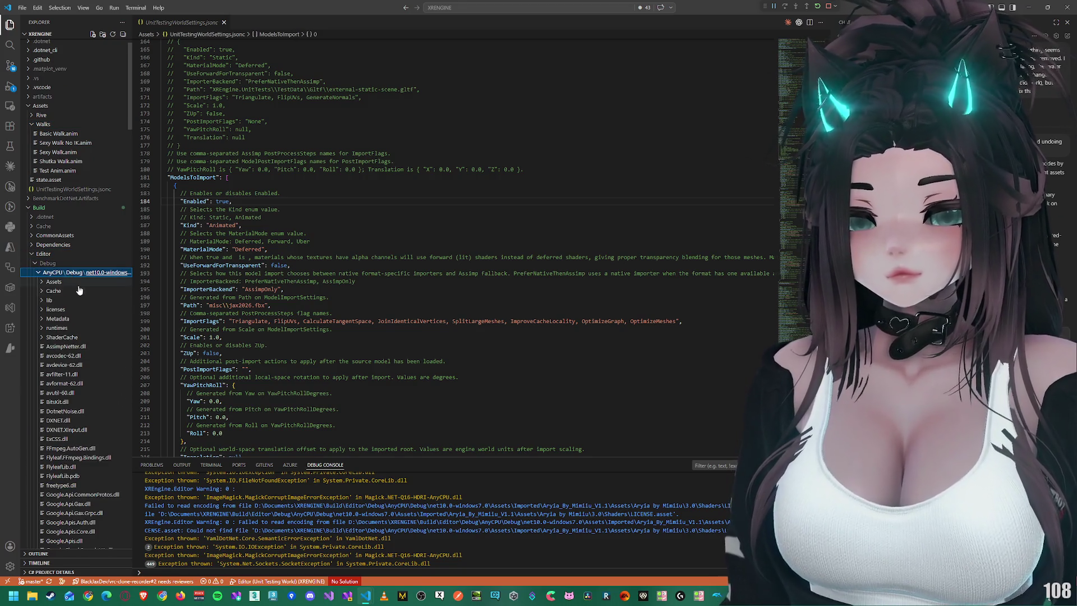
scroll(77, 305, "down", 1)
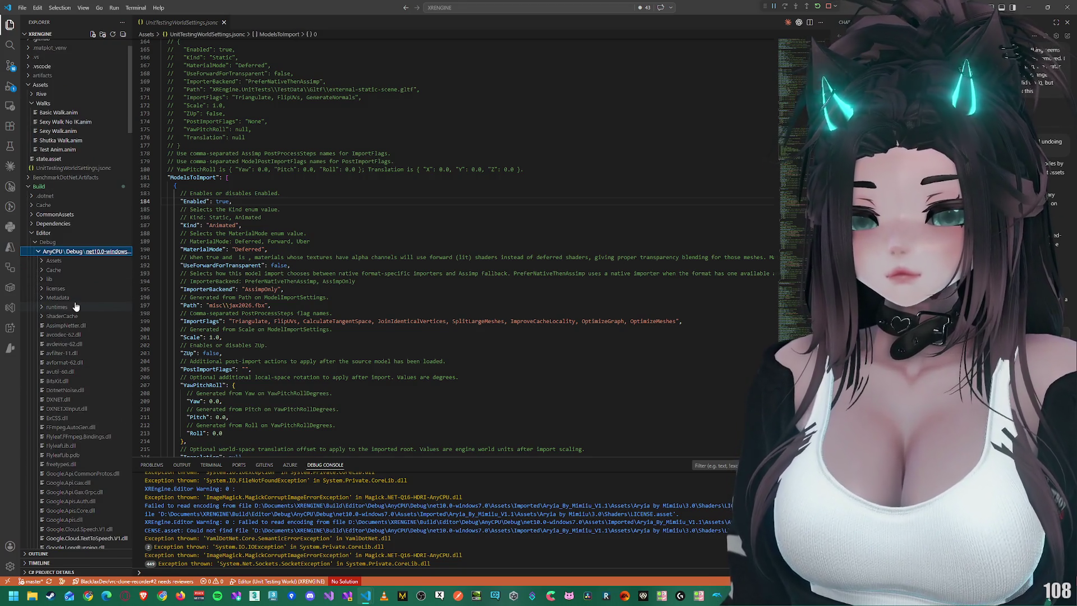
left_click(72, 260)
right_click(78, 262)
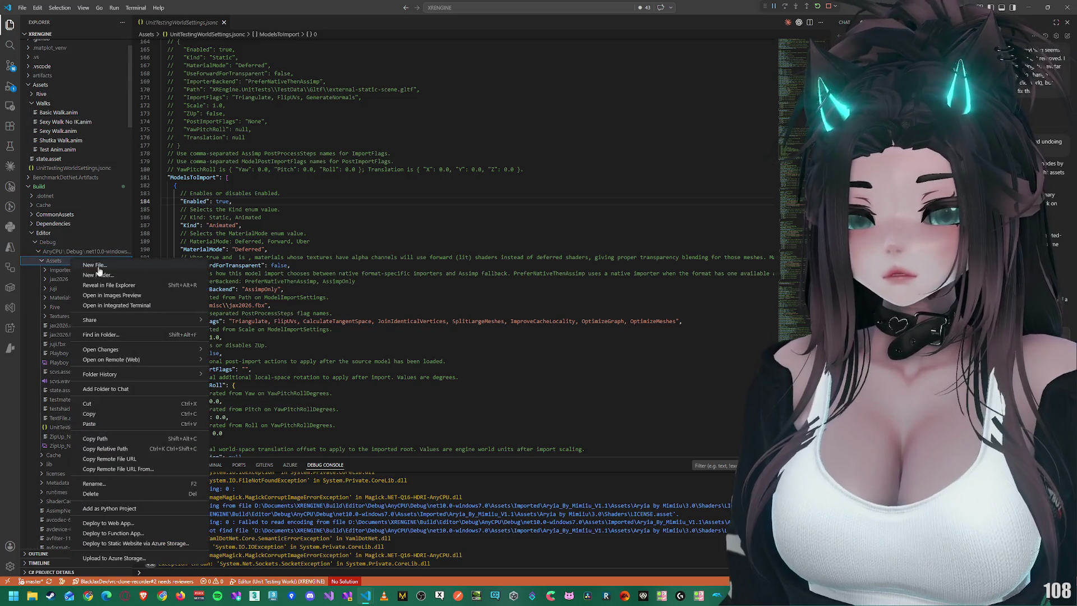
left_click(102, 425)
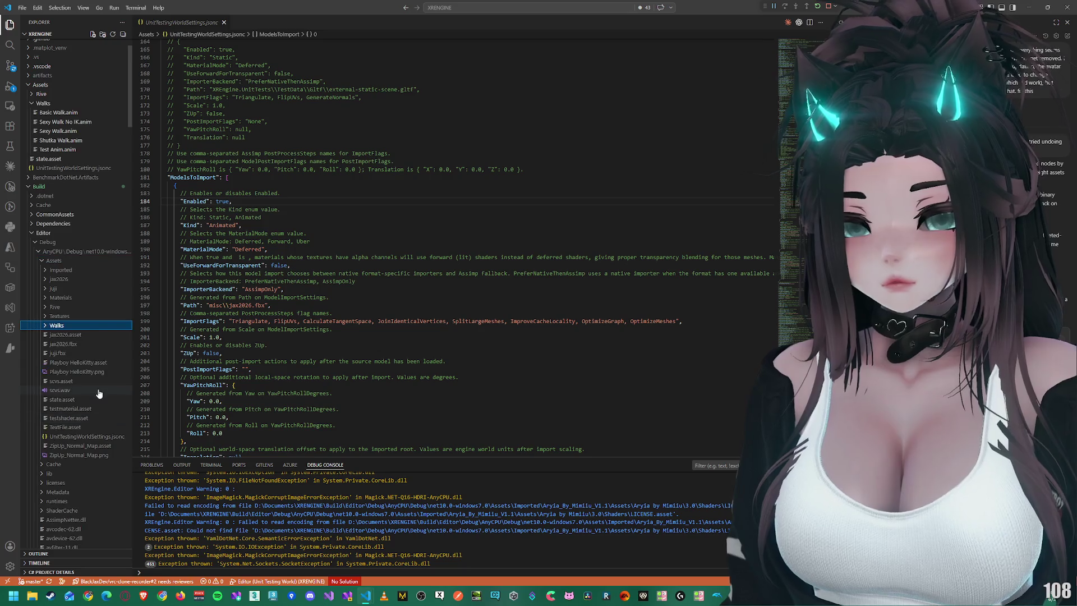
key("alt+Tab")
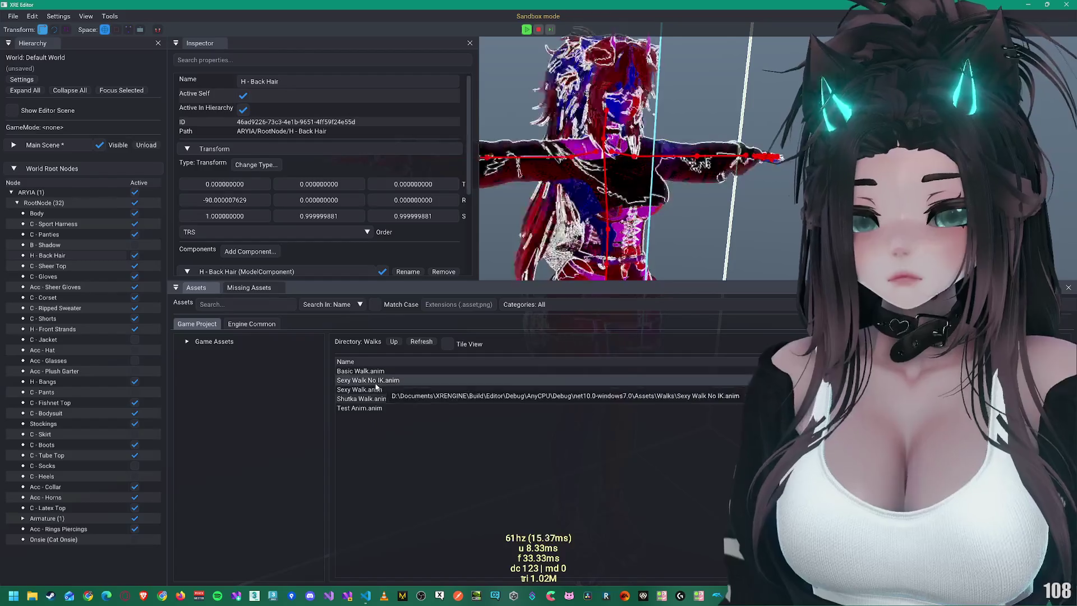
left_click(378, 372)
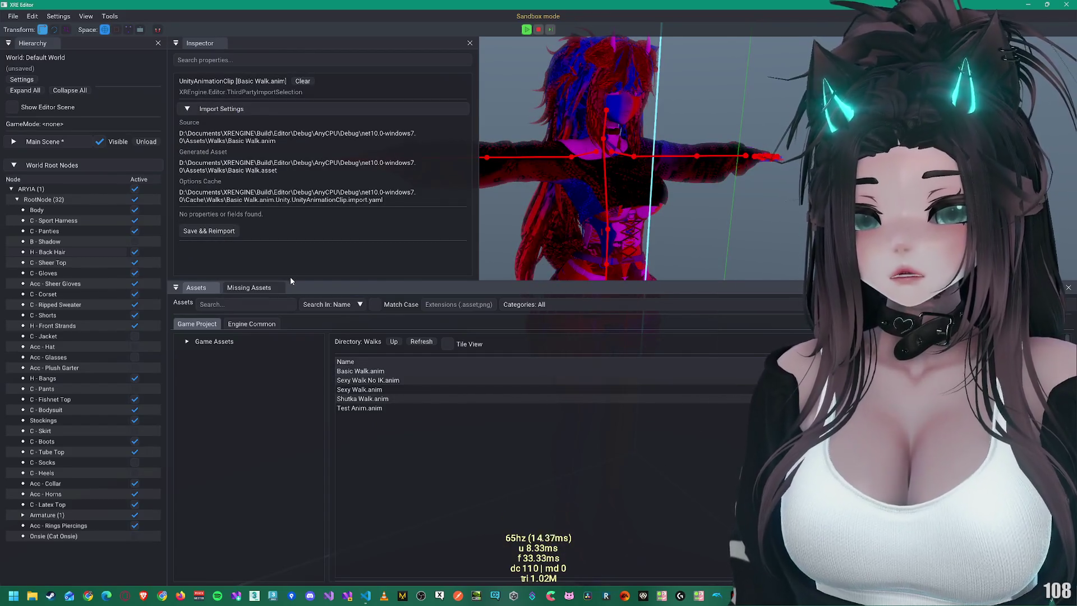
Step: Put Basic Walk.anim in ARYIA's AnimationClipComponent Animation field and enlarge the inspector area
left_click(110, 189)
scroll(323, 216, "down", 3)
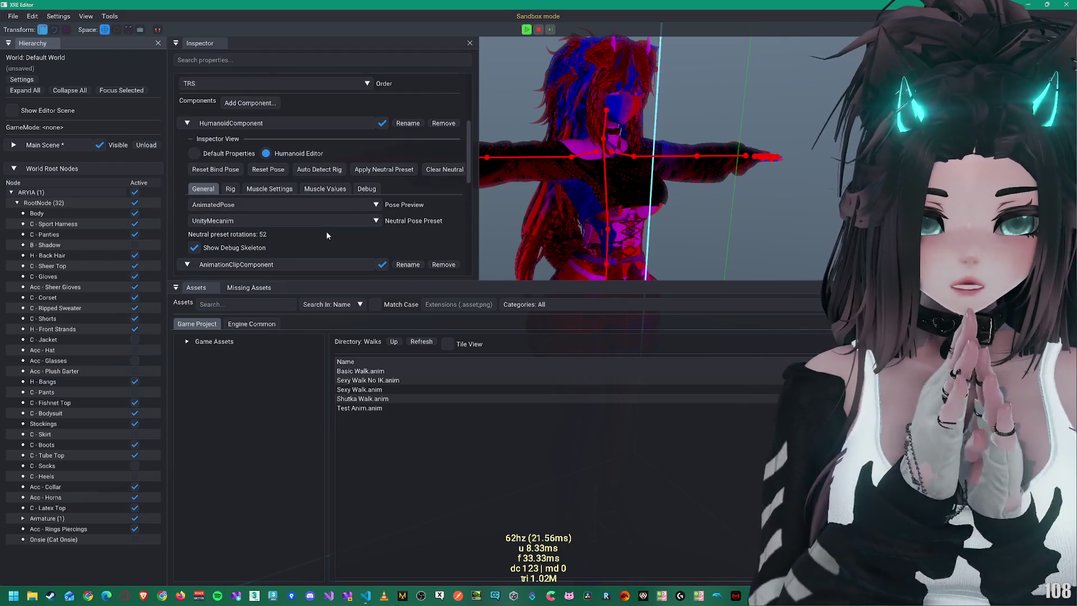
scroll(348, 262, "down", 2)
scroll(248, 213, "down", 2)
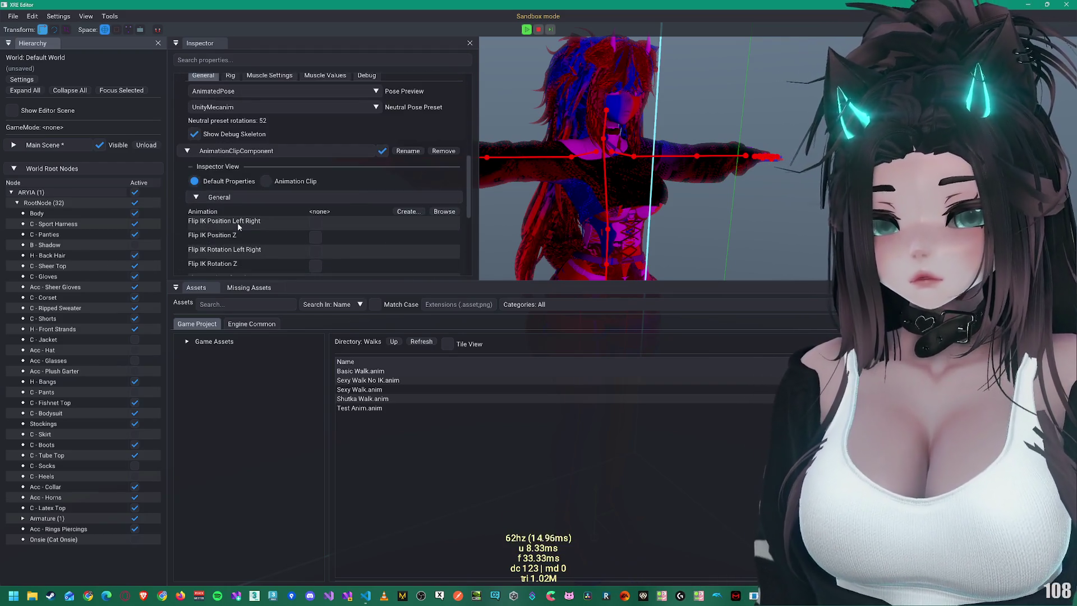
left_click_drag(358, 372, 325, 173)
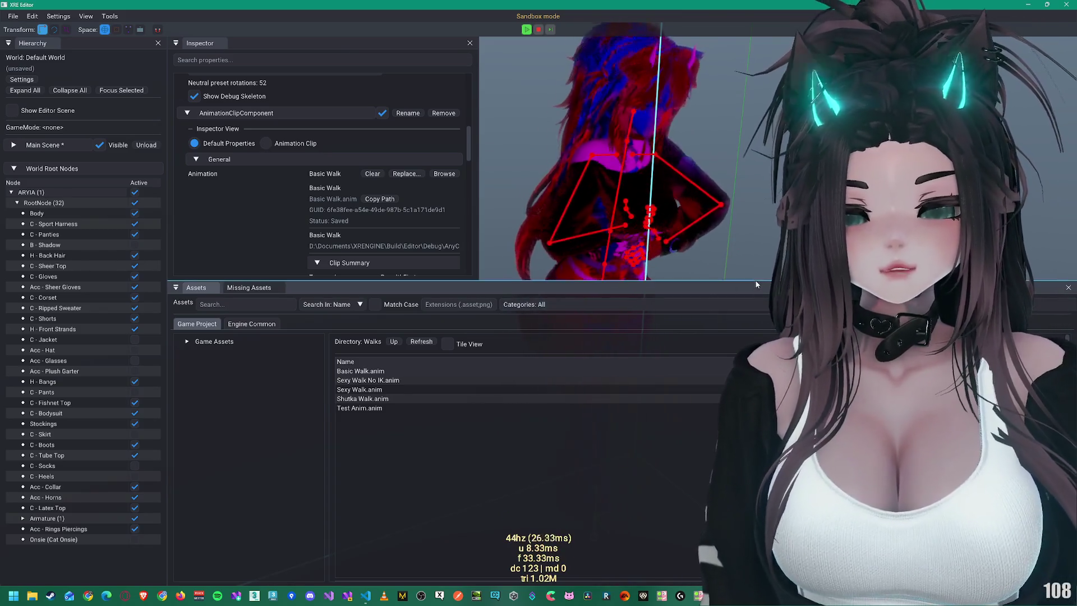
left_click_drag(729, 282, 673, 457)
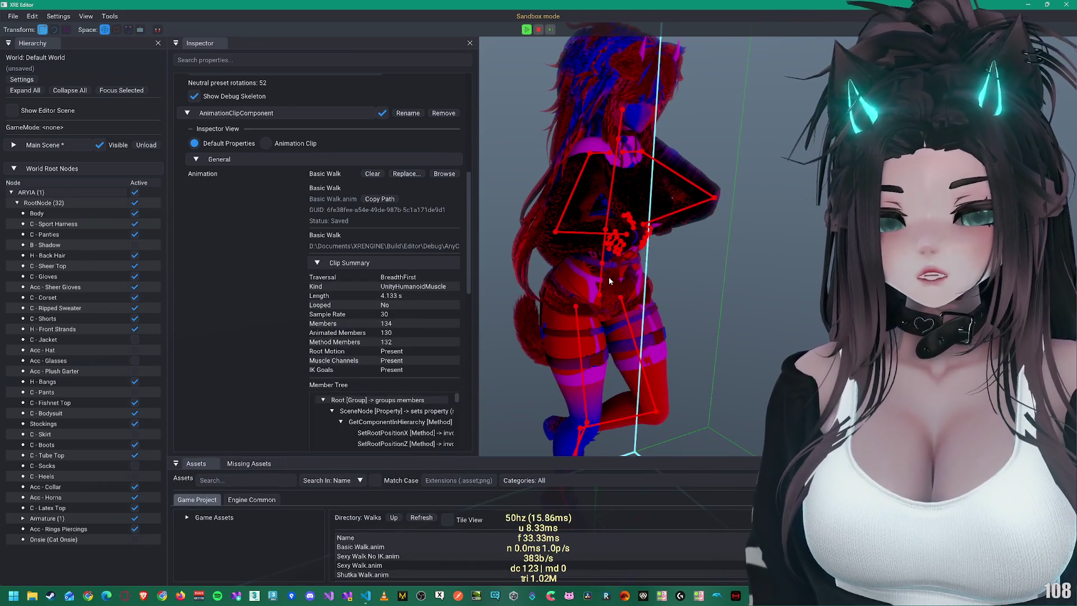
scroll(337, 277, "down", 3)
scroll(305, 275, "up", 8)
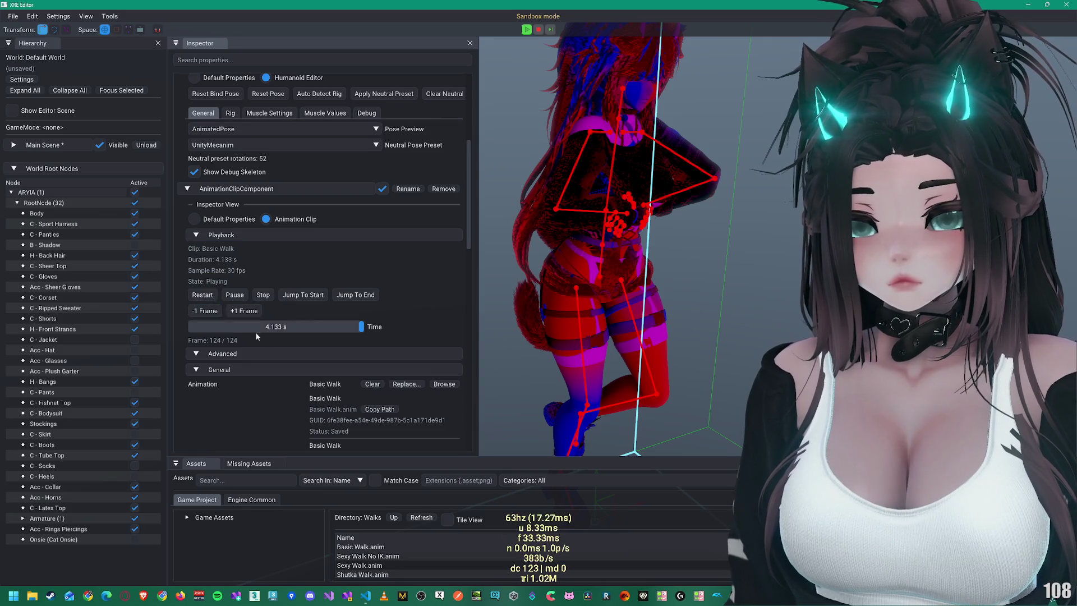
scroll(267, 375, "down", 3)
left_click(325, 270)
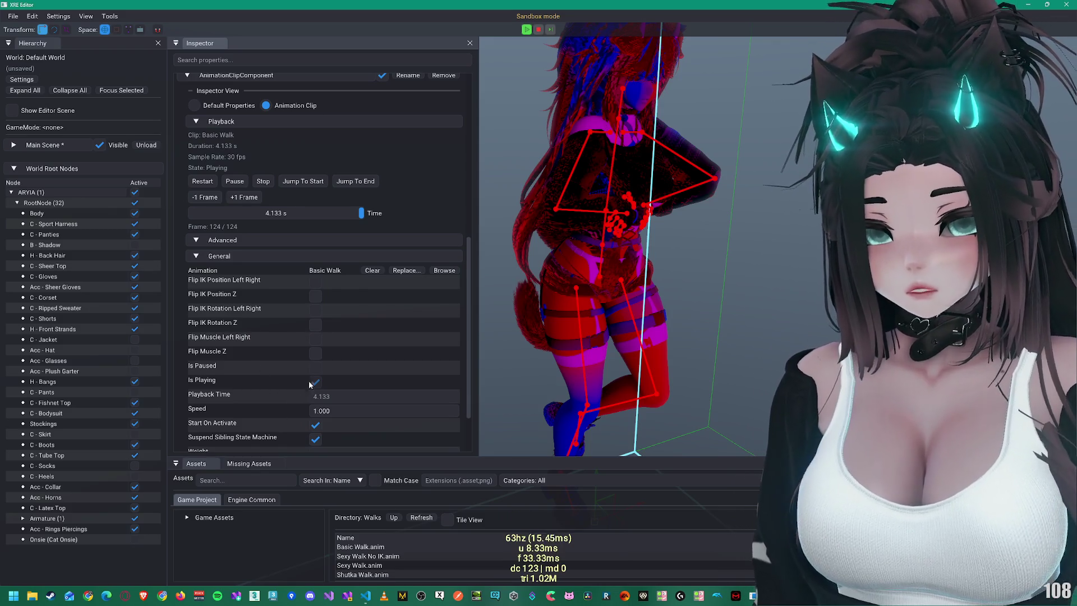
scroll(296, 356, "down", 1)
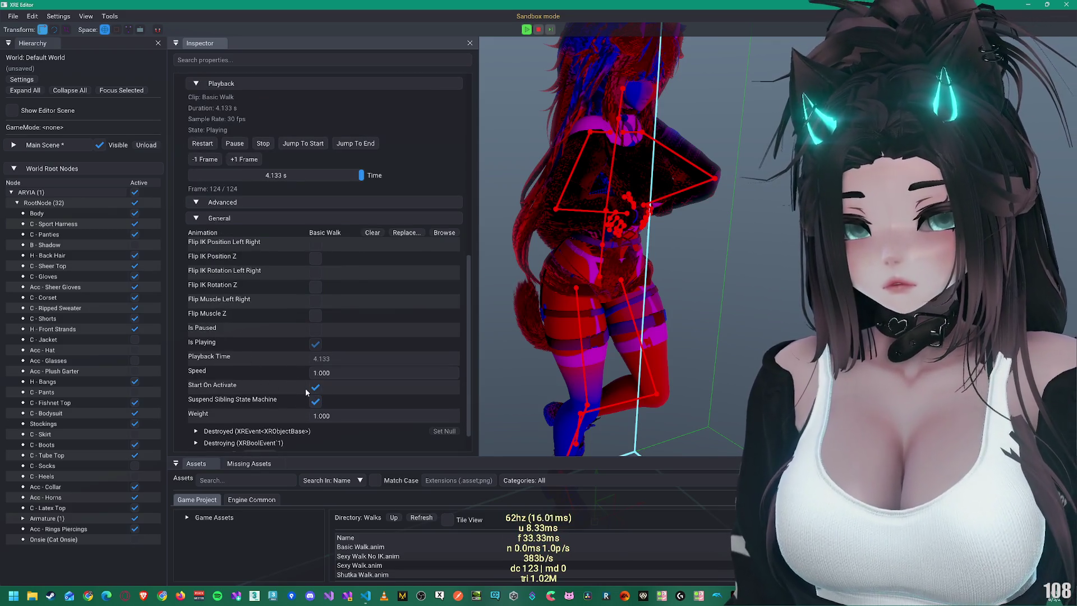
scroll(305, 388, "down", 1)
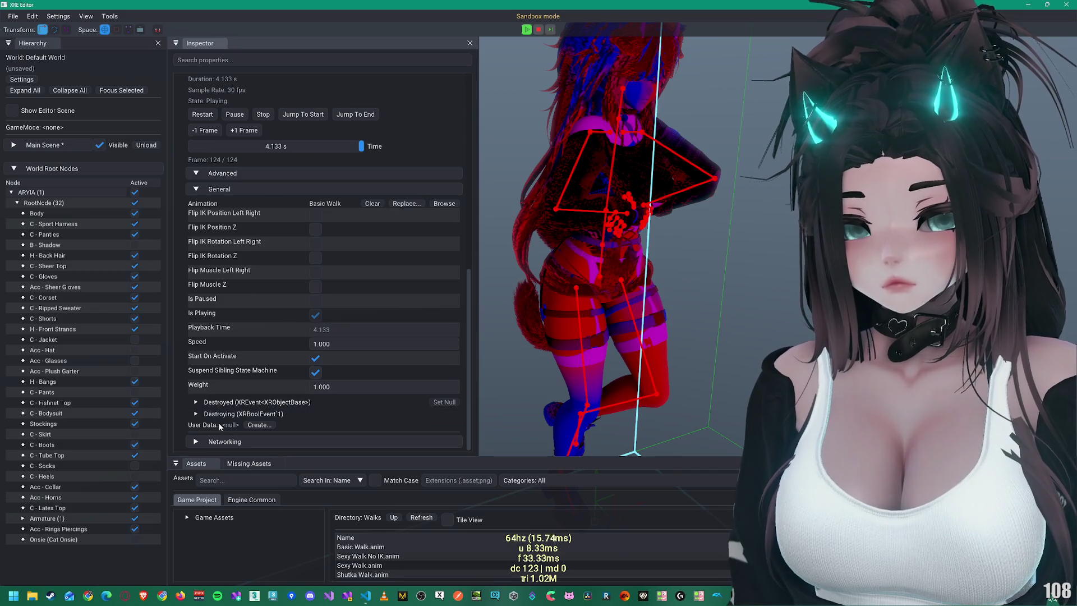
scroll(224, 185, "up", 8)
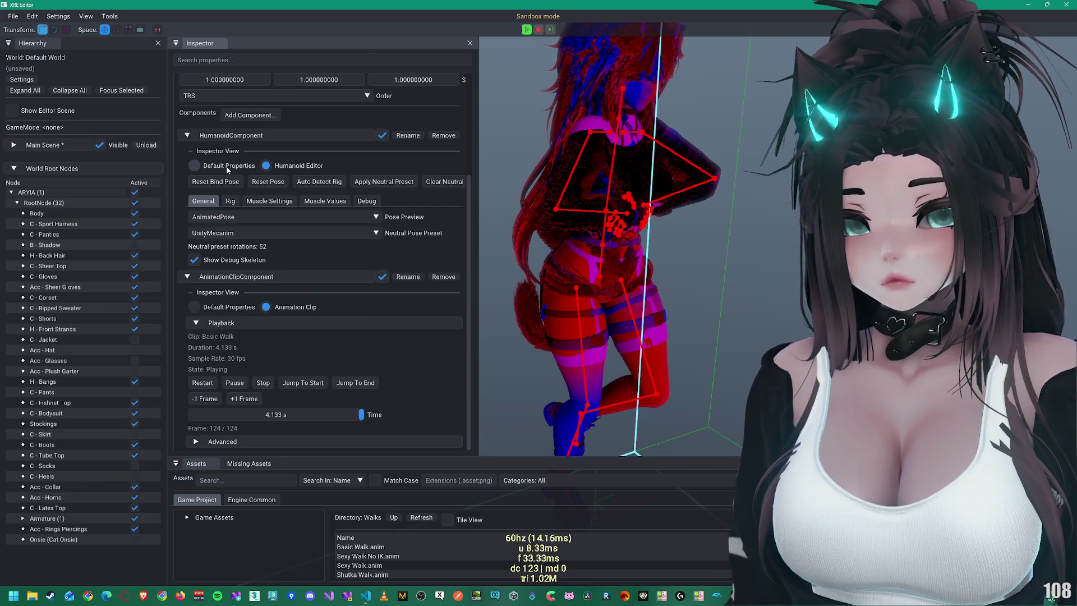
left_click(312, 380)
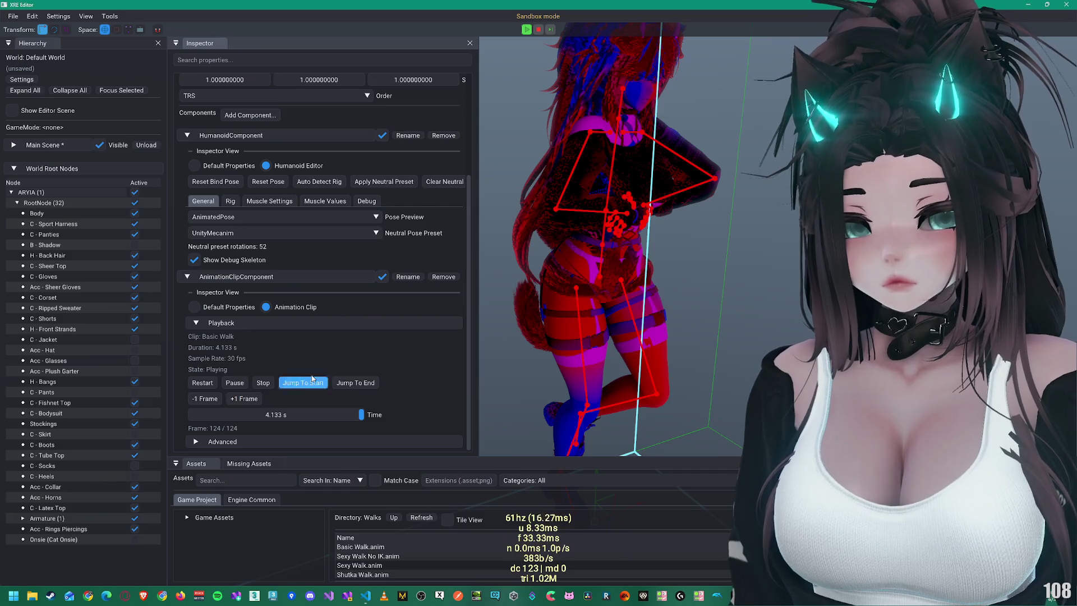
left_click(194, 306)
scroll(260, 417, "down", 1)
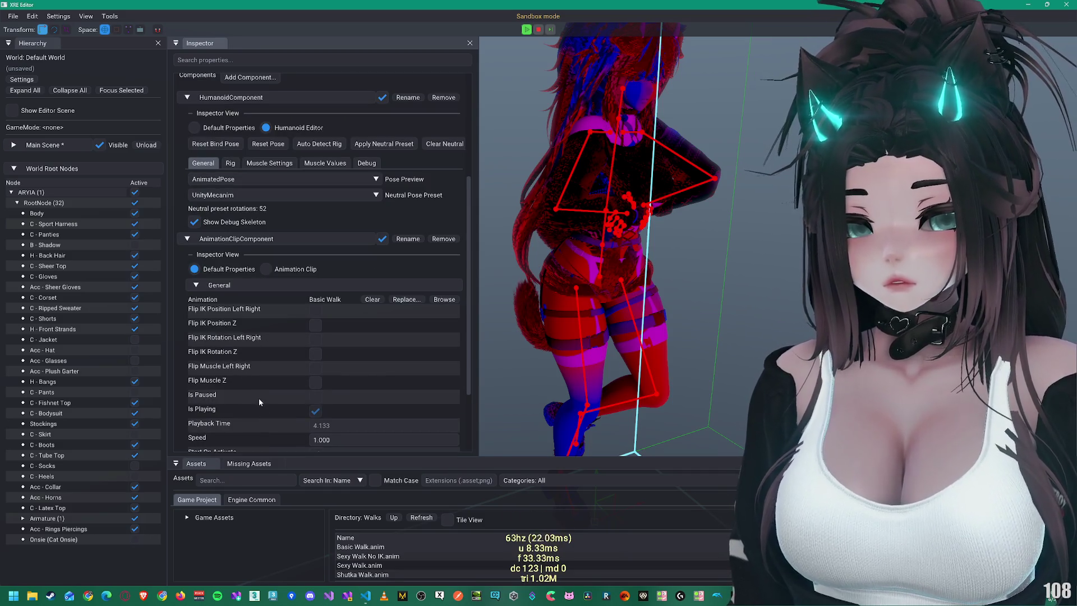
scroll(228, 425, "down", 1)
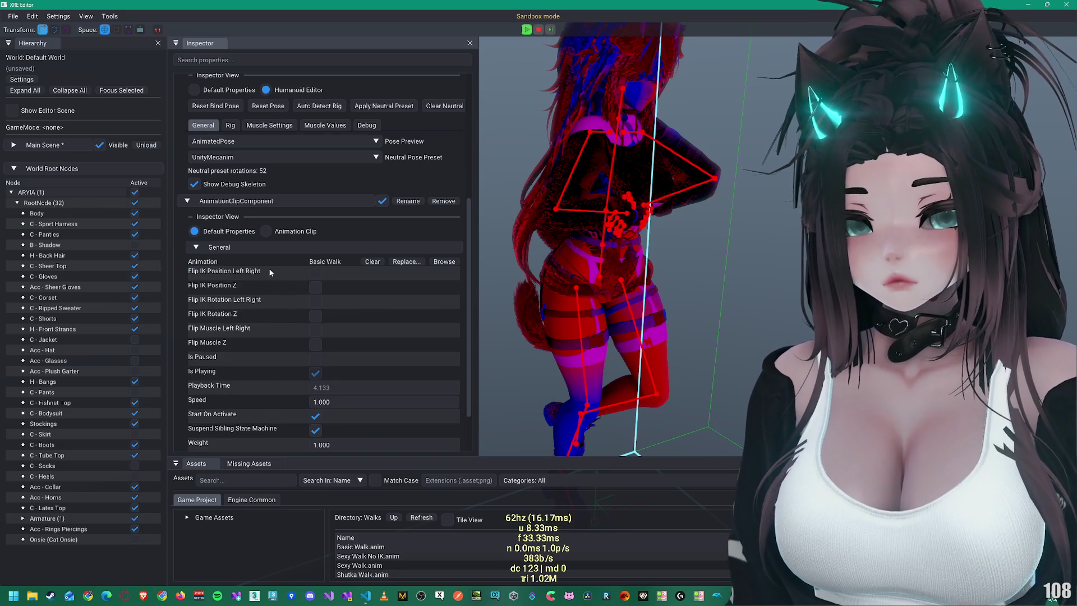
scroll(333, 315, "down", 10)
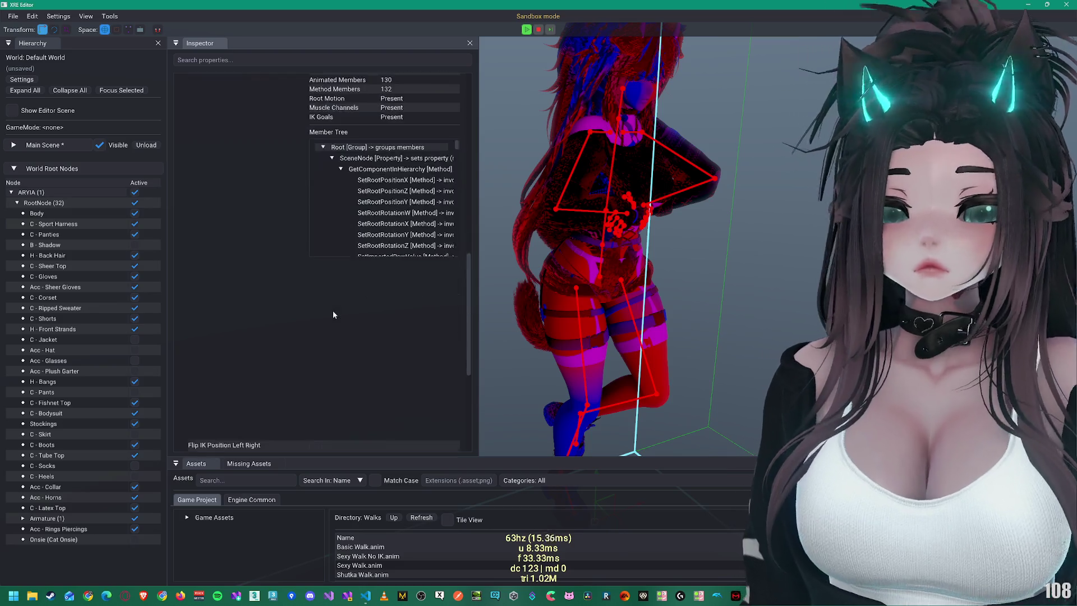
scroll(337, 290, "up", 5)
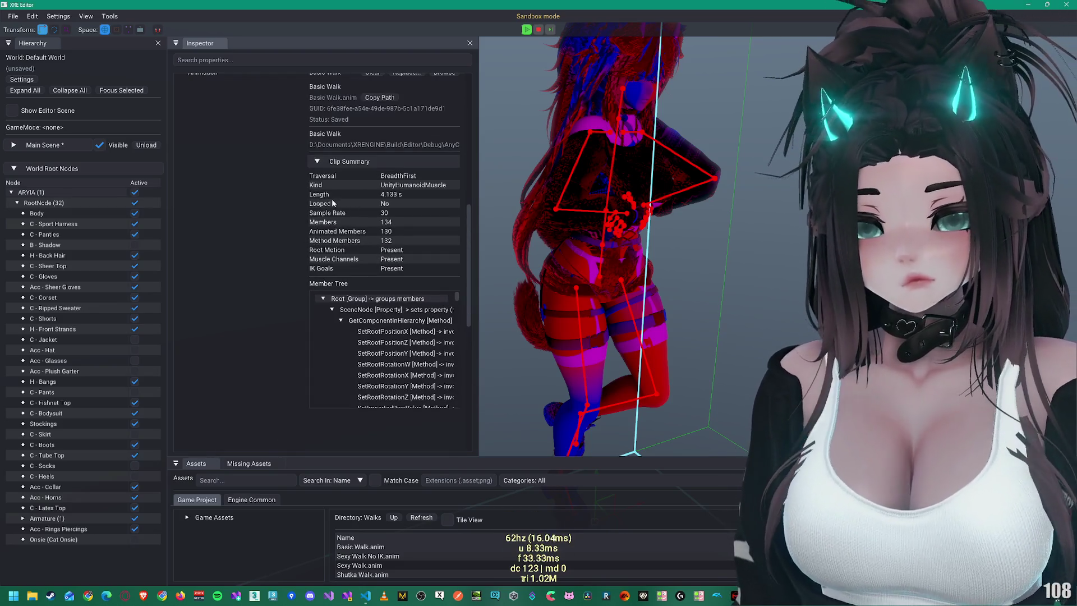
scroll(381, 202, "up", 3)
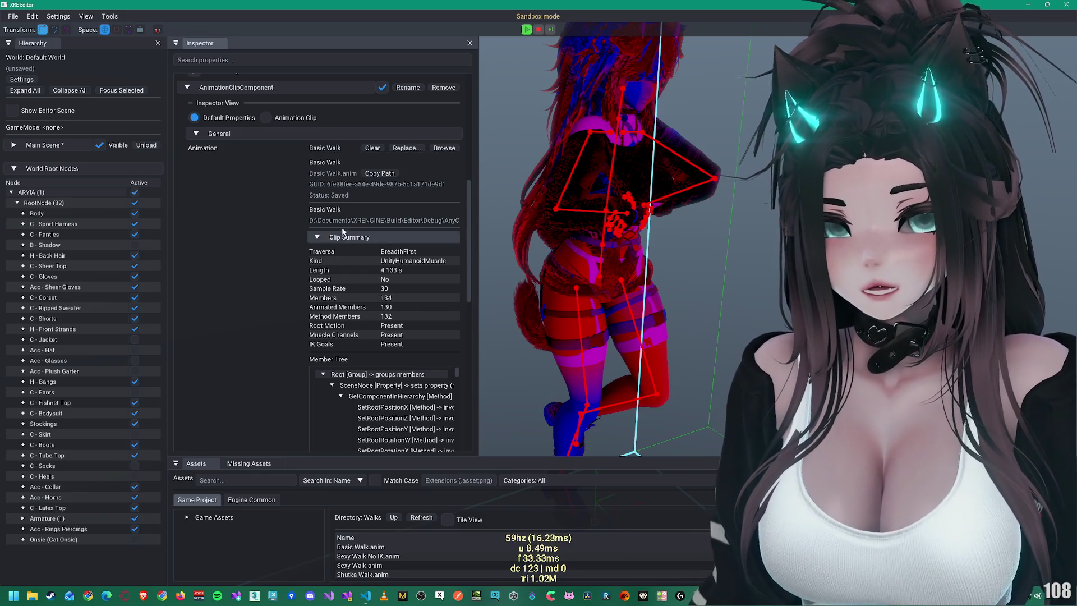
scroll(343, 231, "down", 15)
scroll(297, 309, "up", 10)
scroll(283, 308, "down", 4)
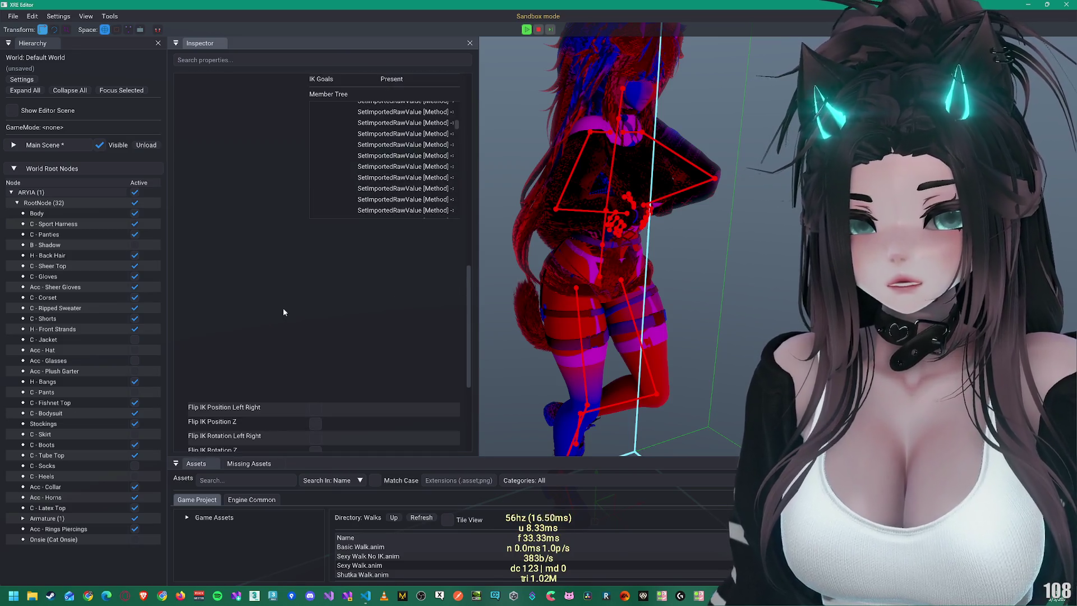
scroll(416, 303, "up", 4)
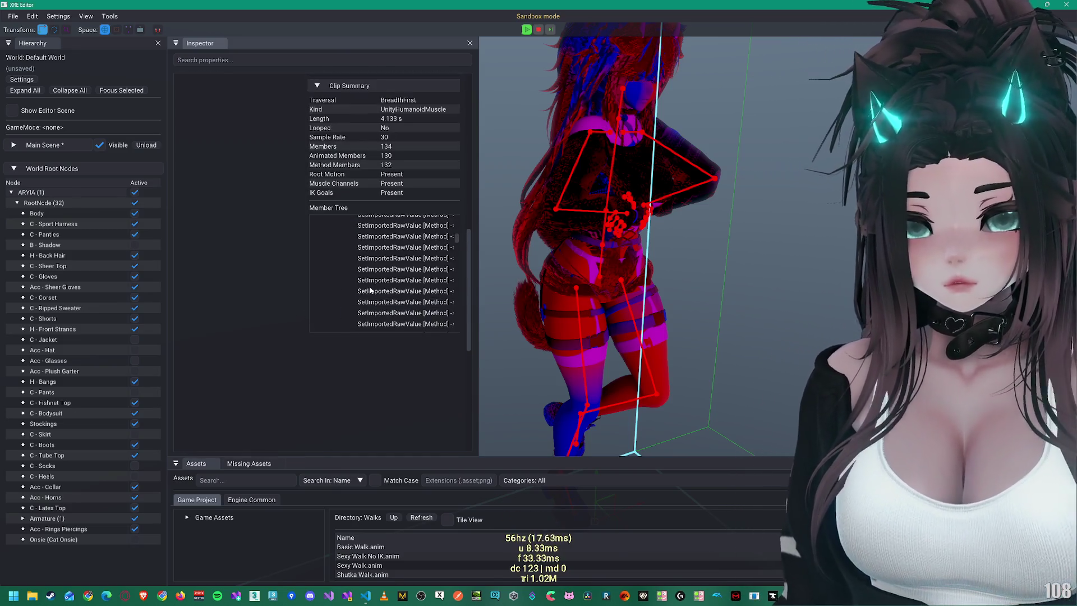
scroll(282, 276, "up", 8)
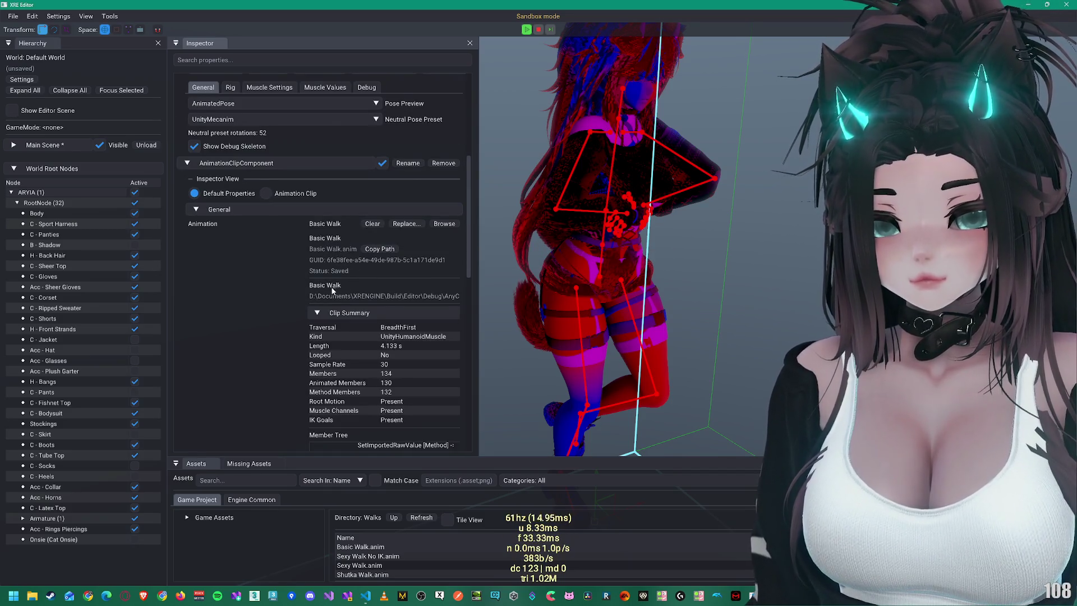
left_click(357, 314)
left_click(348, 313)
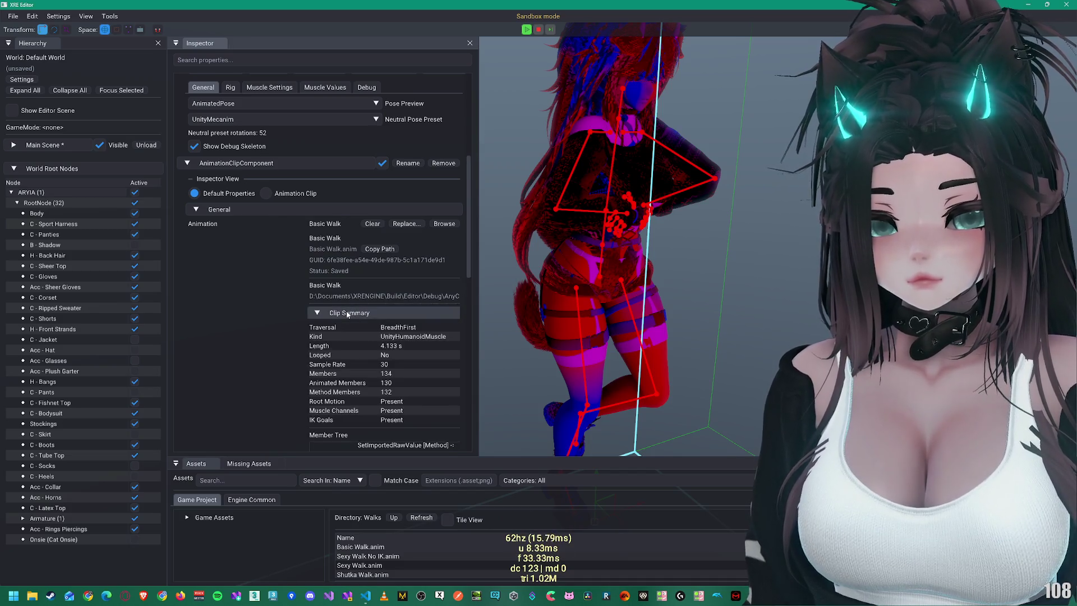
scroll(406, 315, "down", 1)
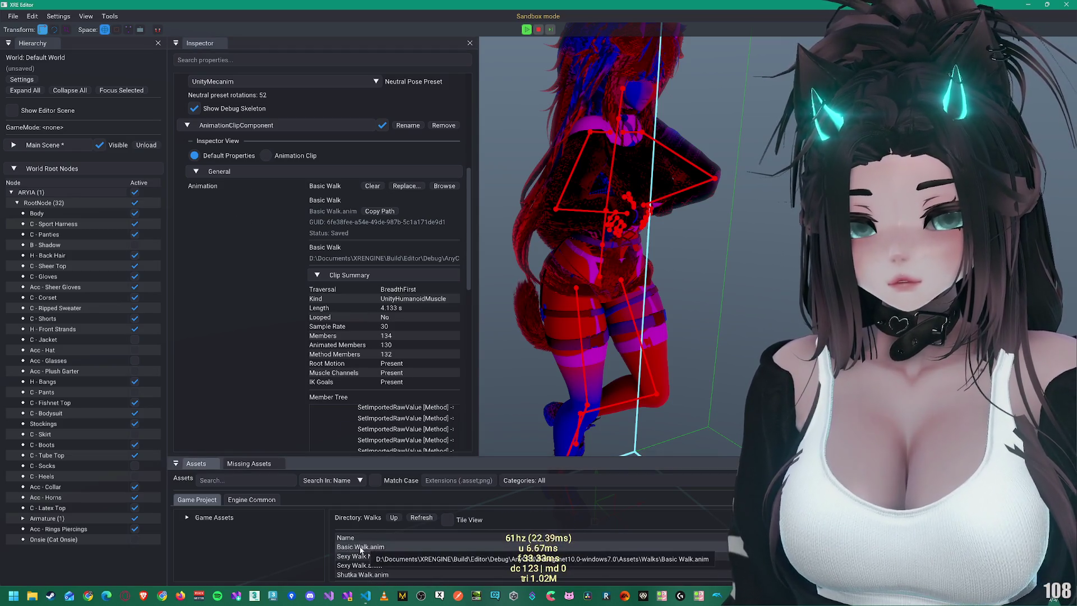
scroll(248, 160, "up", 8)
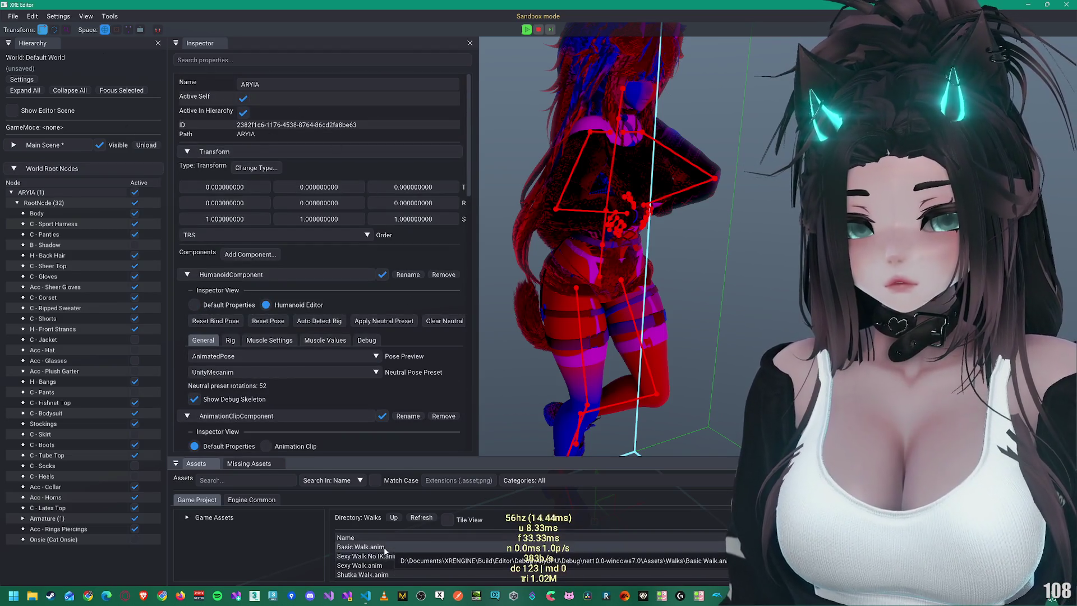
Step: Set HumanoidComponent to Default Properties and replace Basic Walk with Sexy Walk.anim in the Animation field
left_click_drag(480, 458, 488, 383)
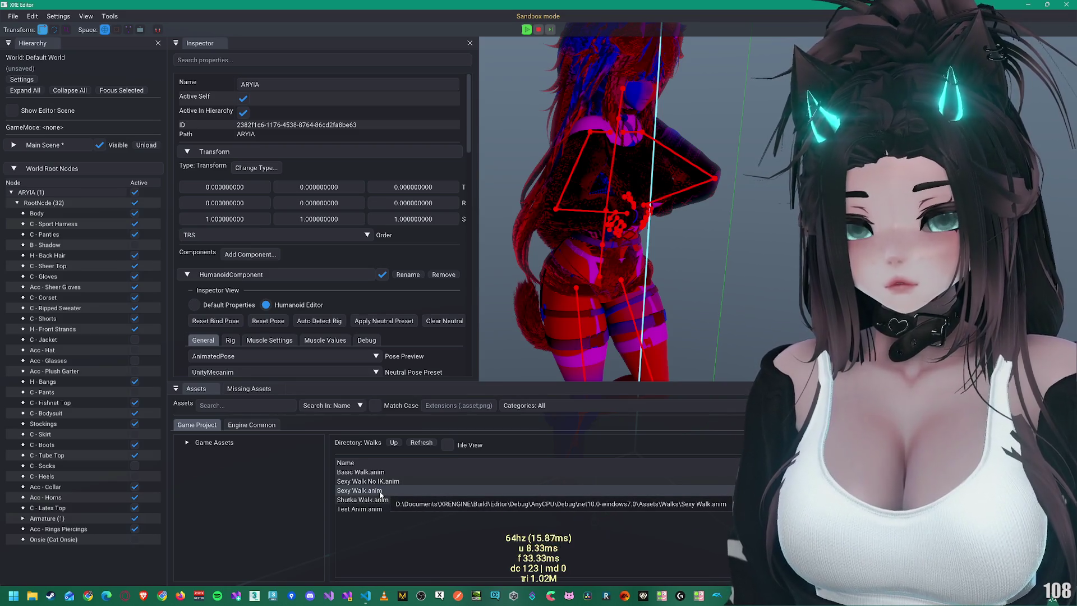
left_click(223, 304)
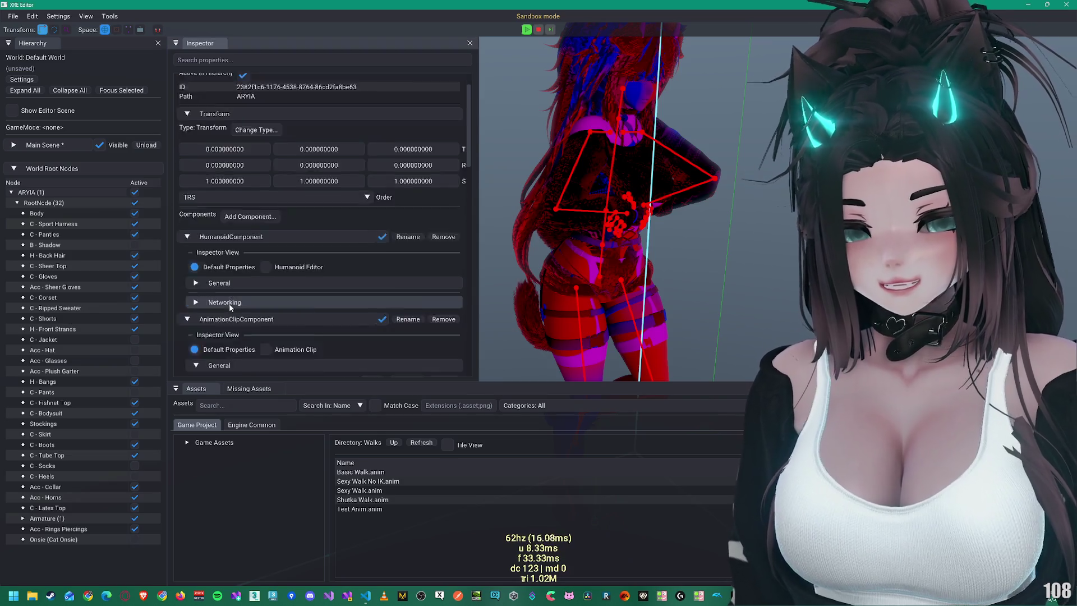
scroll(269, 337, "down", 2)
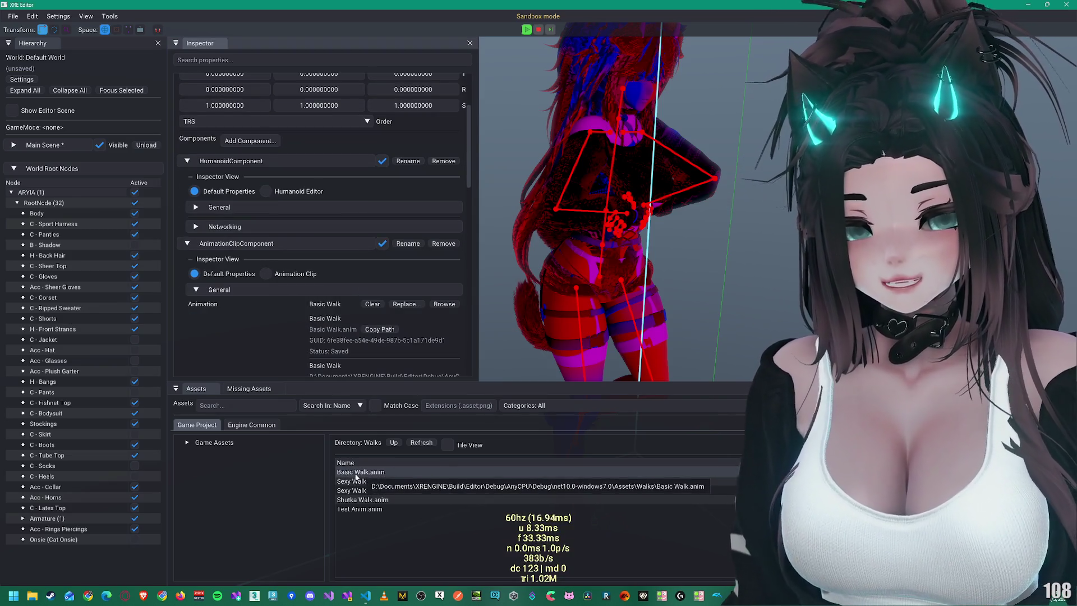
left_click_drag(325, 306, 326, 307)
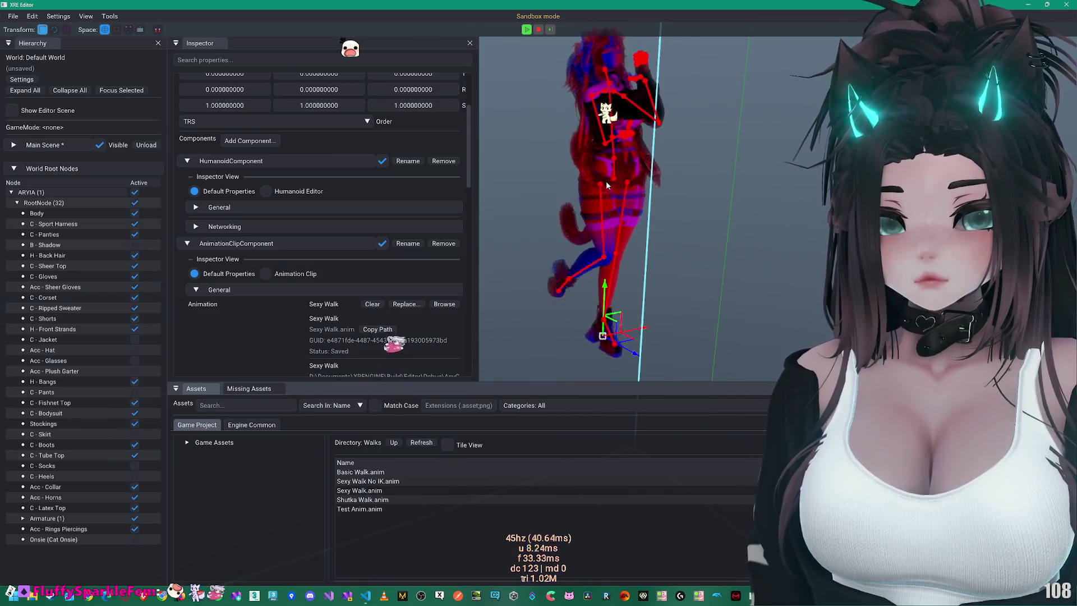
mouse_move(613, 194)
left_mouse_down()
mouse_move(548, 194)
mouse_move(596, 204)
mouse_move(610, 234)
mouse_move(605, 205)
left_mouse_up()
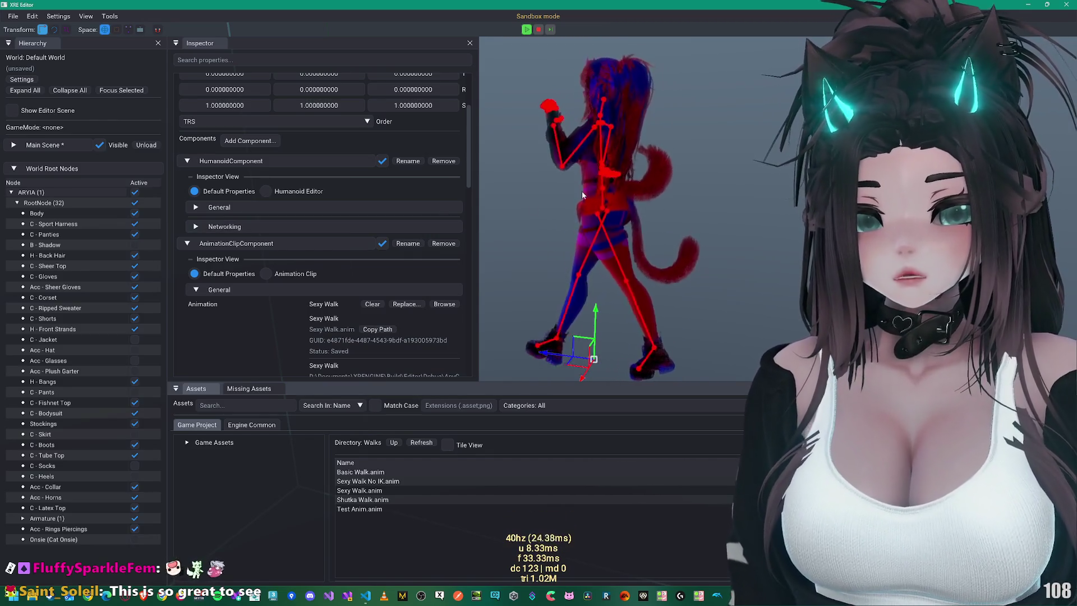
Step: Expand the Main Scene to reveal TestSkyboxNode and New Scene Node in the hierarchy
scroll(278, 276, "down", 1)
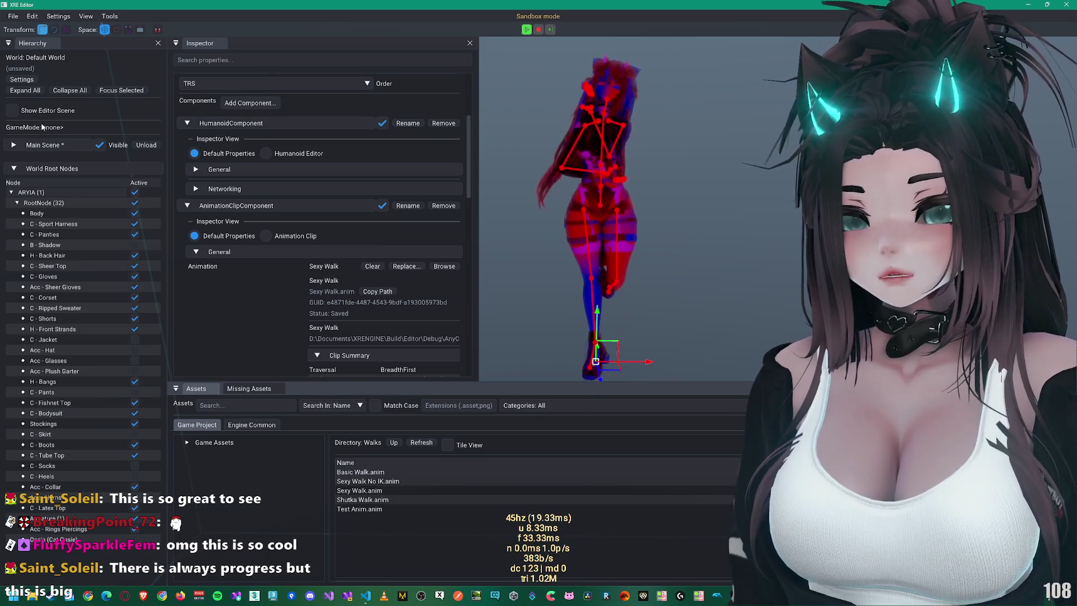
left_click(46, 145)
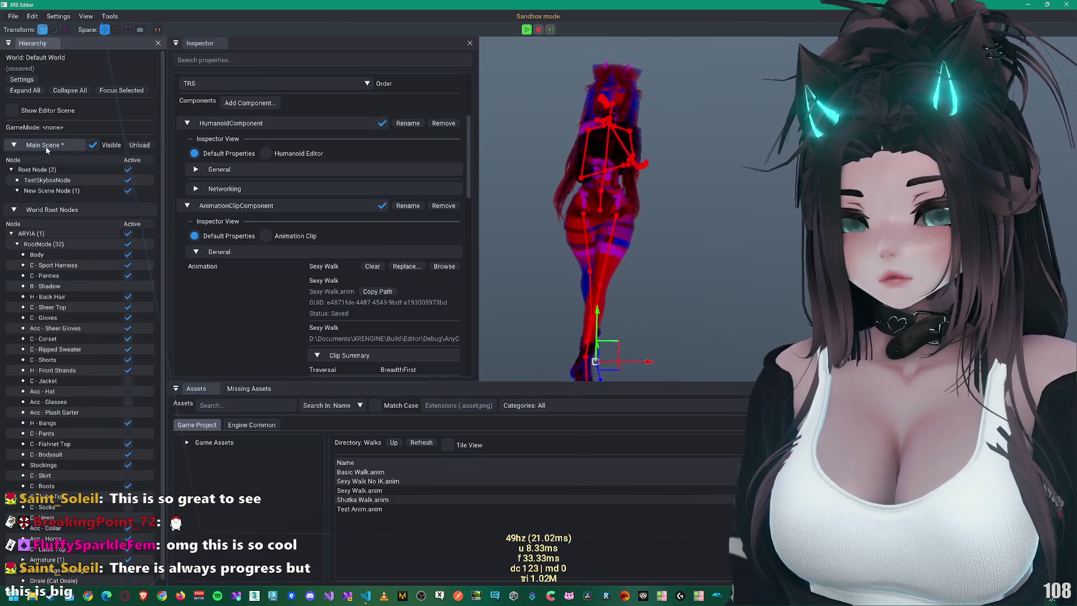
Step: Disable the DirectionalLightComponent on New Scene Node and collapse its settings
left_click(51, 191)
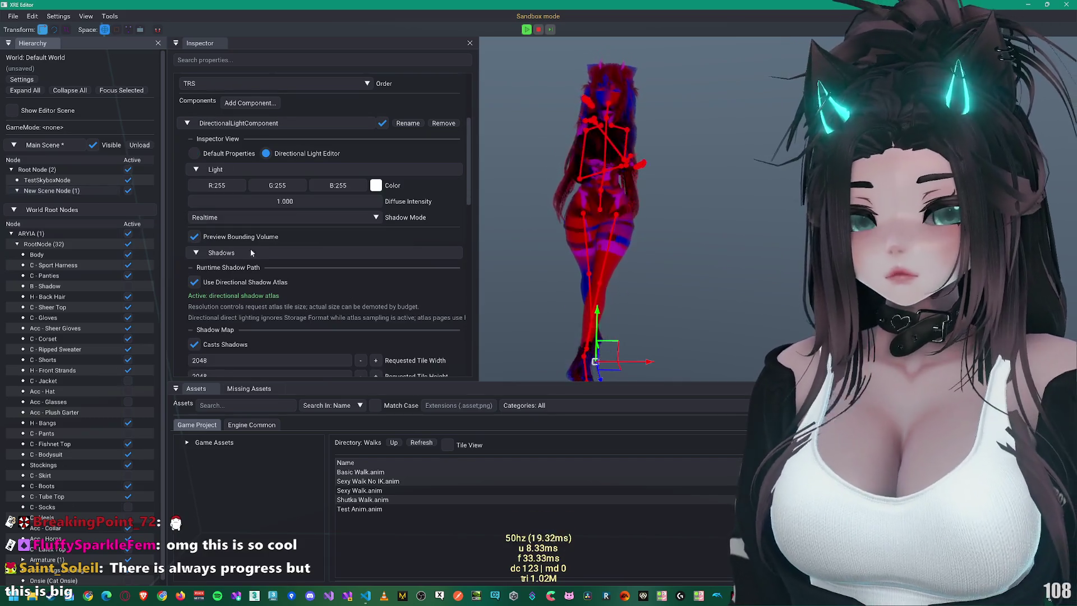
left_click(379, 126)
left_click(381, 123)
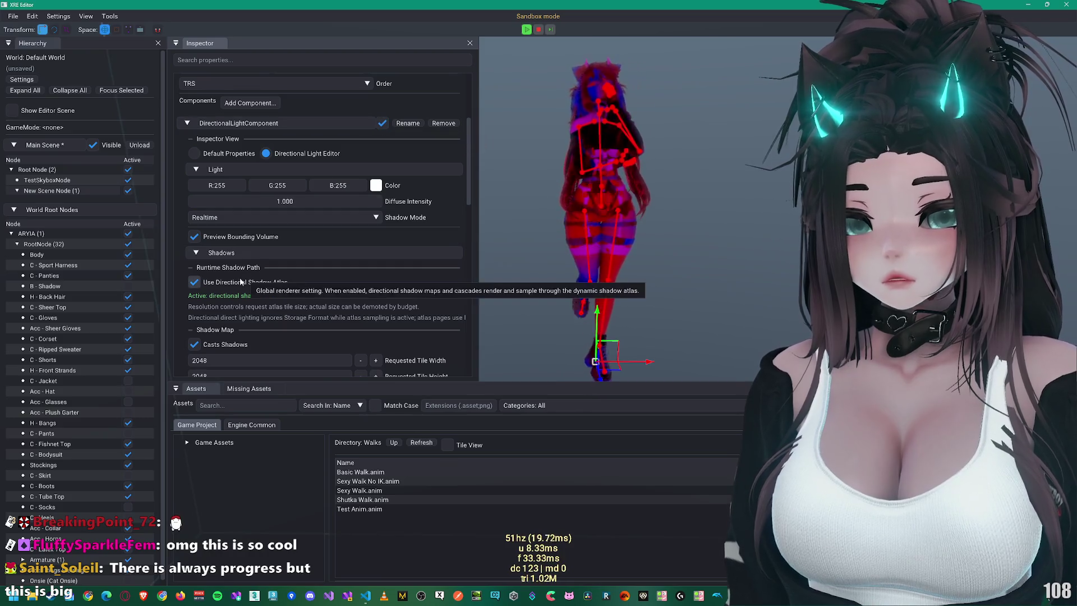
left_click(382, 123)
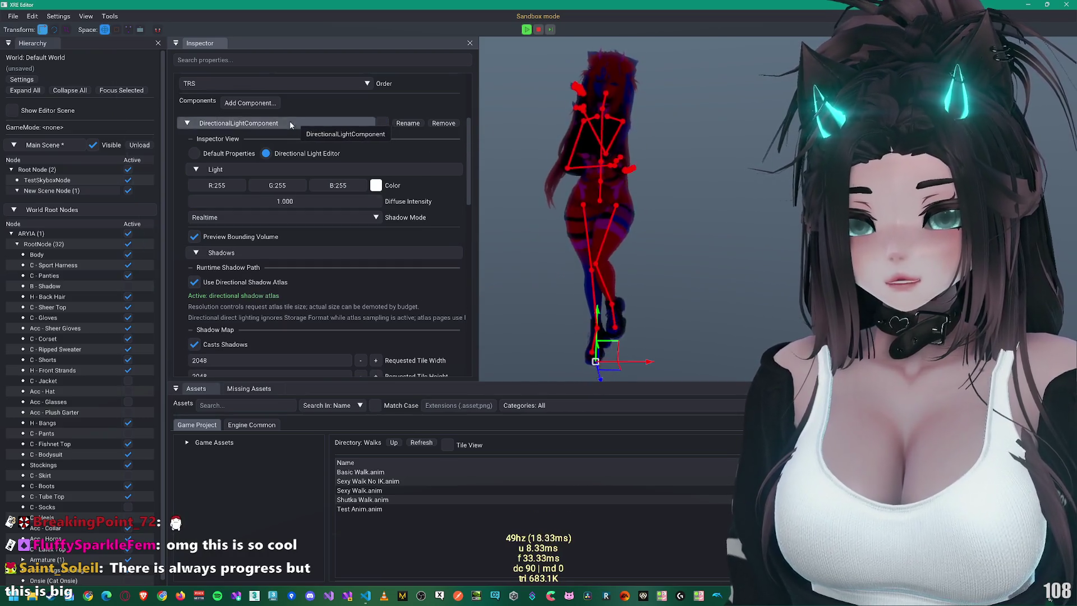
left_click(258, 123)
Step: Add a PointLightComponent to New Scene Node via a 'point' search
left_click(250, 254)
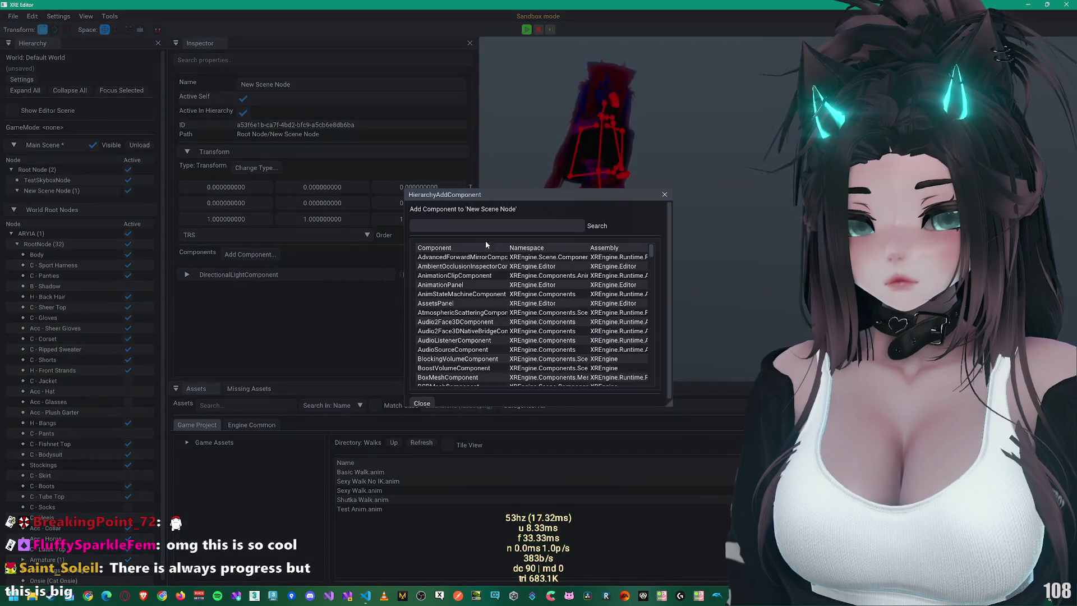
type("point")
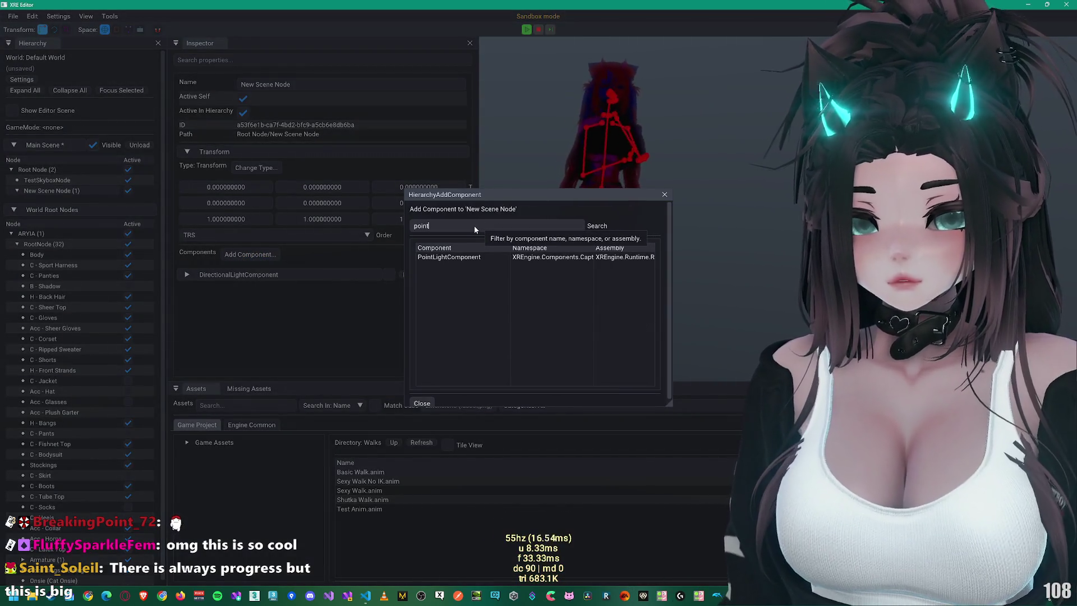
double_click(426, 259)
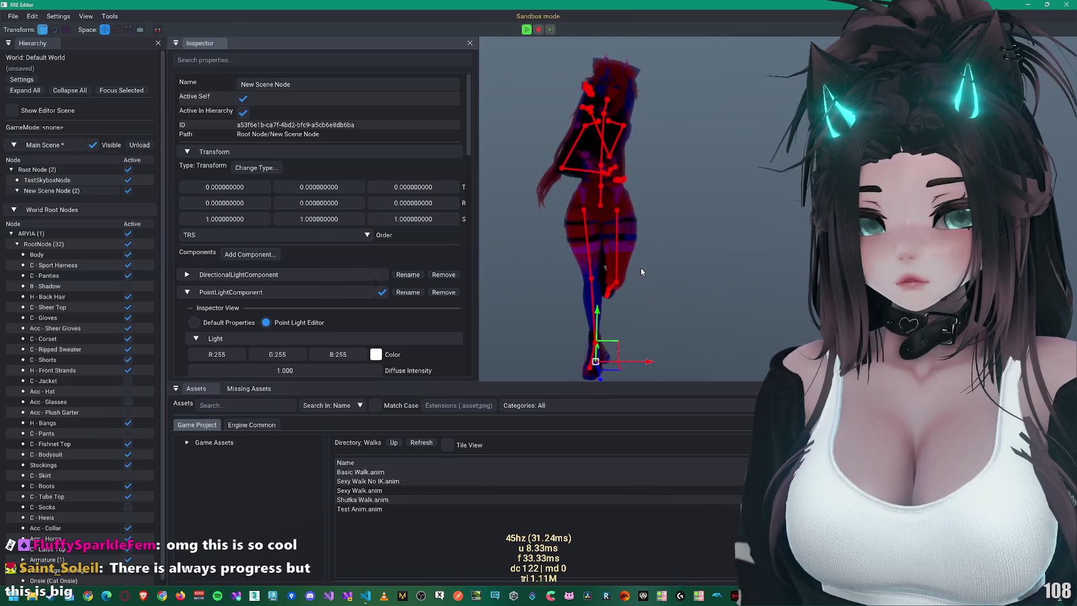
Step: Move the point light up and sideways so it sits beside the avatar
scroll(345, 338, "down", 1)
left_click_drag(611, 349, 671, 140)
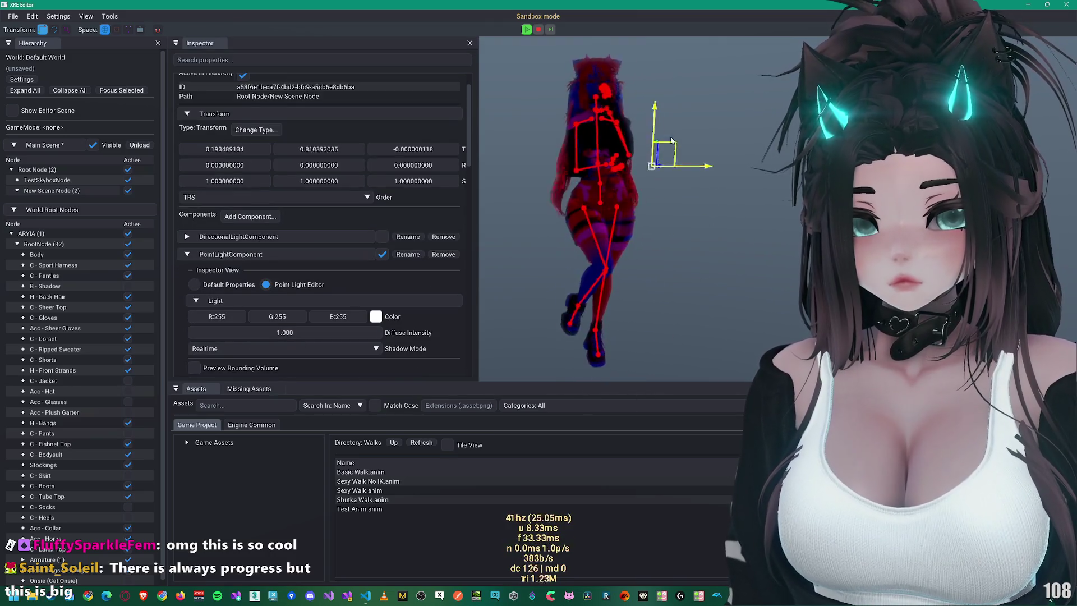
left_click_drag(693, 105, 671, 122)
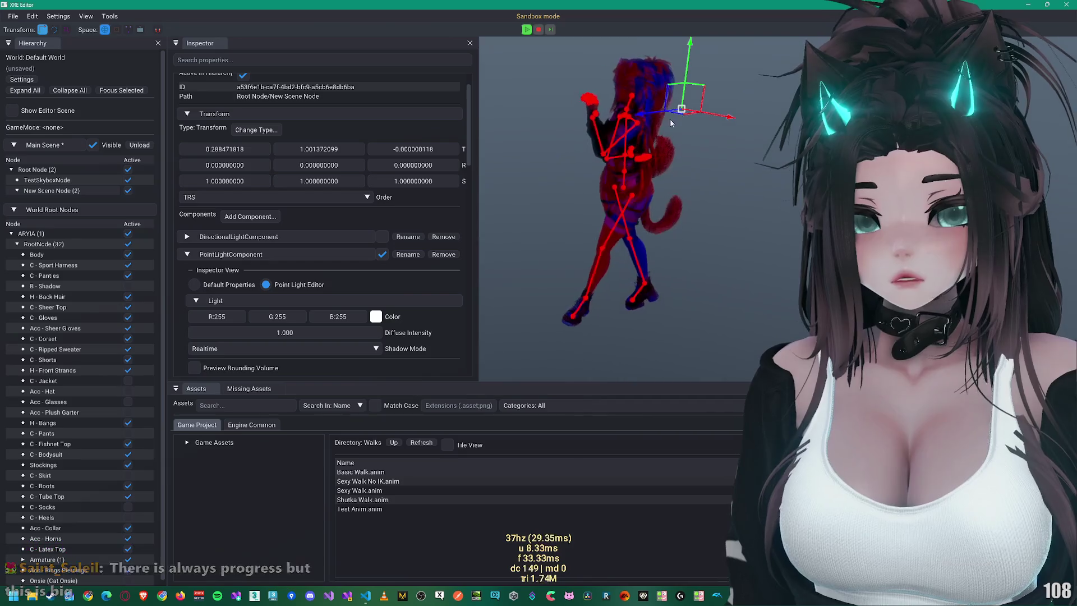
mouse_move(603, 122)
left_mouse_down()
mouse_move(565, 128)
mouse_move(657, 154)
mouse_move(712, 207)
mouse_move(567, 186)
left_mouse_up()
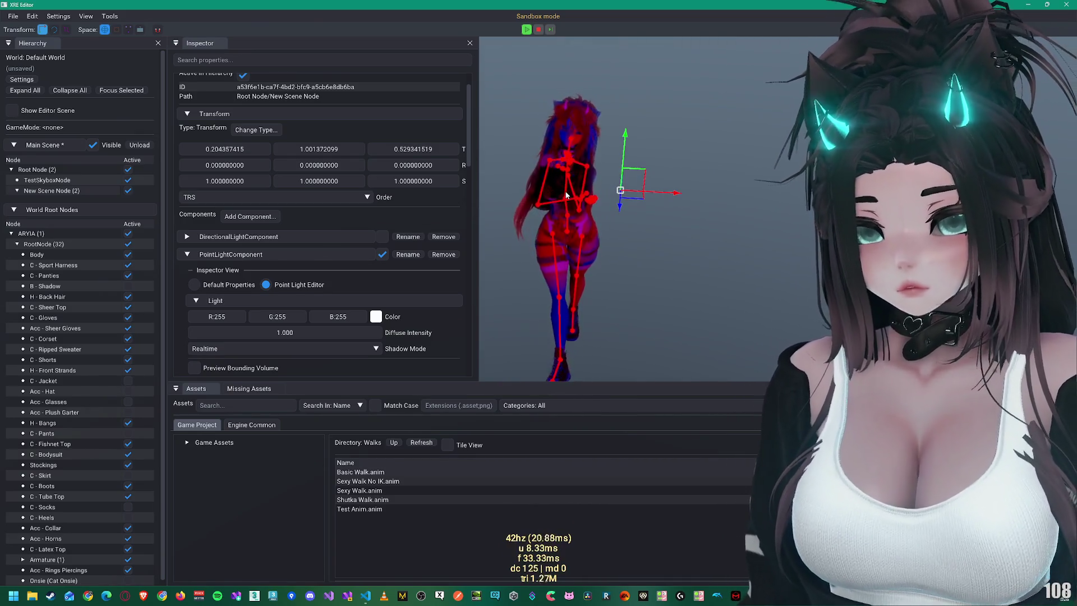
Step: Enable Preview Bounding Volume and shrink the light's radius to 2.81
scroll(274, 267, "down", 3)
left_click(228, 293)
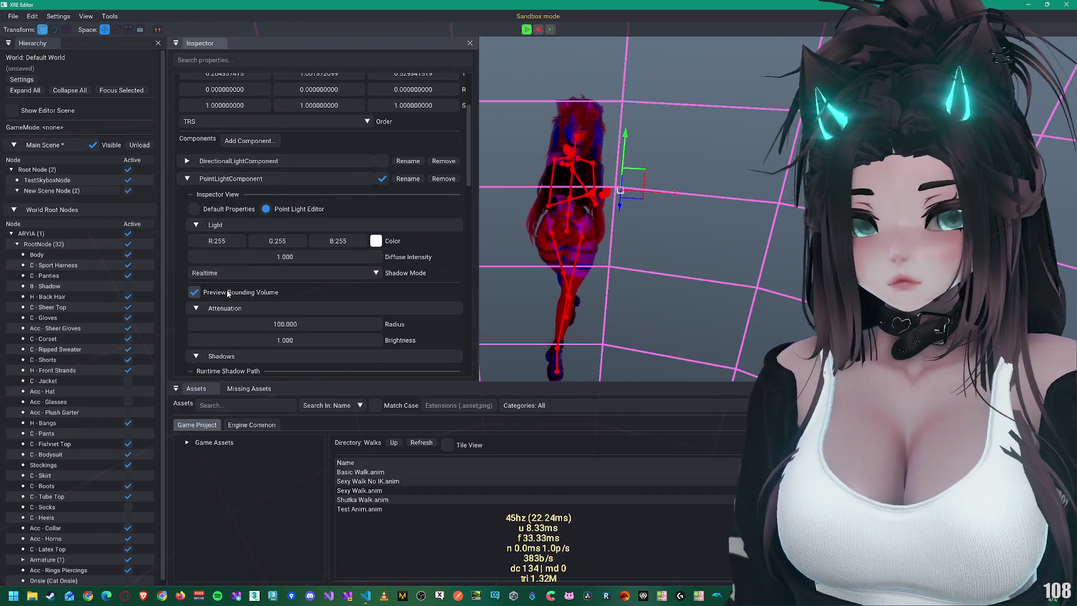
left_click_drag(668, 213, 505, 252)
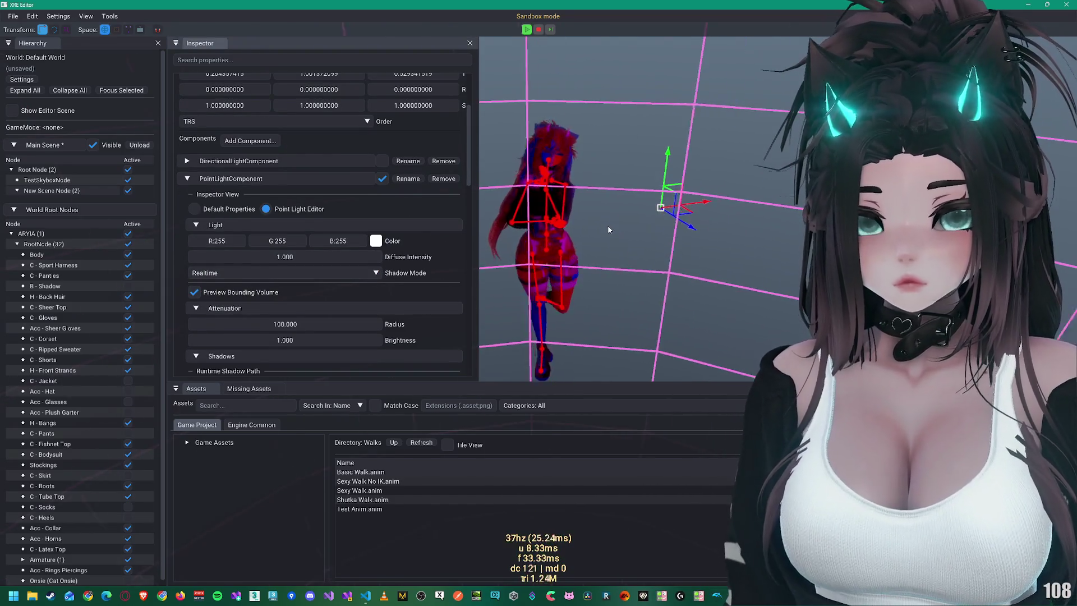
scroll(297, 286, "down", 3)
left_click_drag(284, 253, 365, 252)
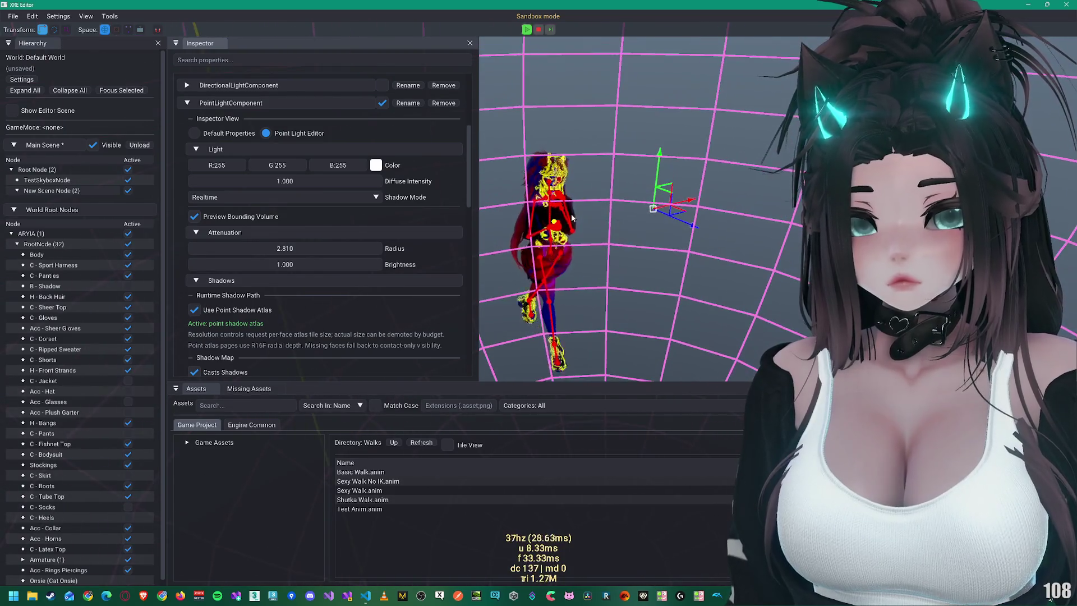
Step: Turn off contact shadows and set the shadow filter mode to Hard / PCF
scroll(282, 287, "down", 3)
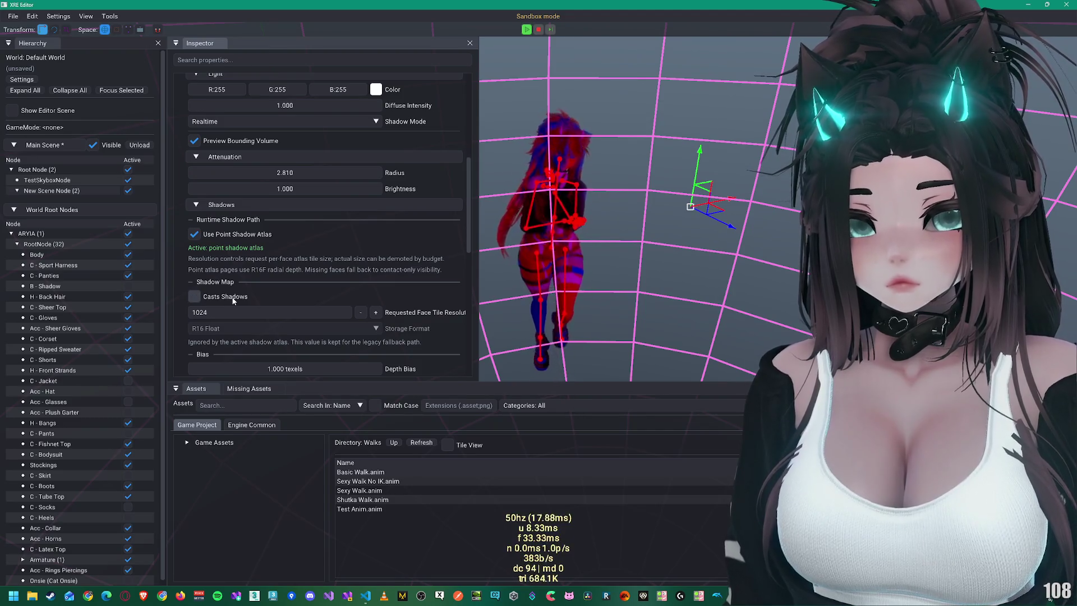
scroll(233, 300, "down", 7)
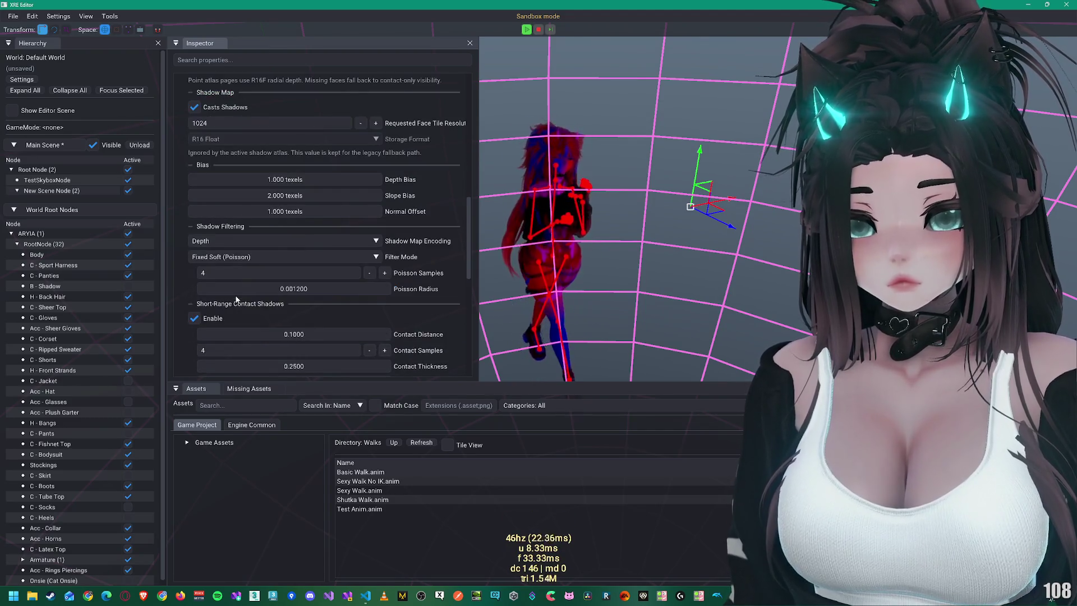
left_click(212, 318)
left_click(217, 256)
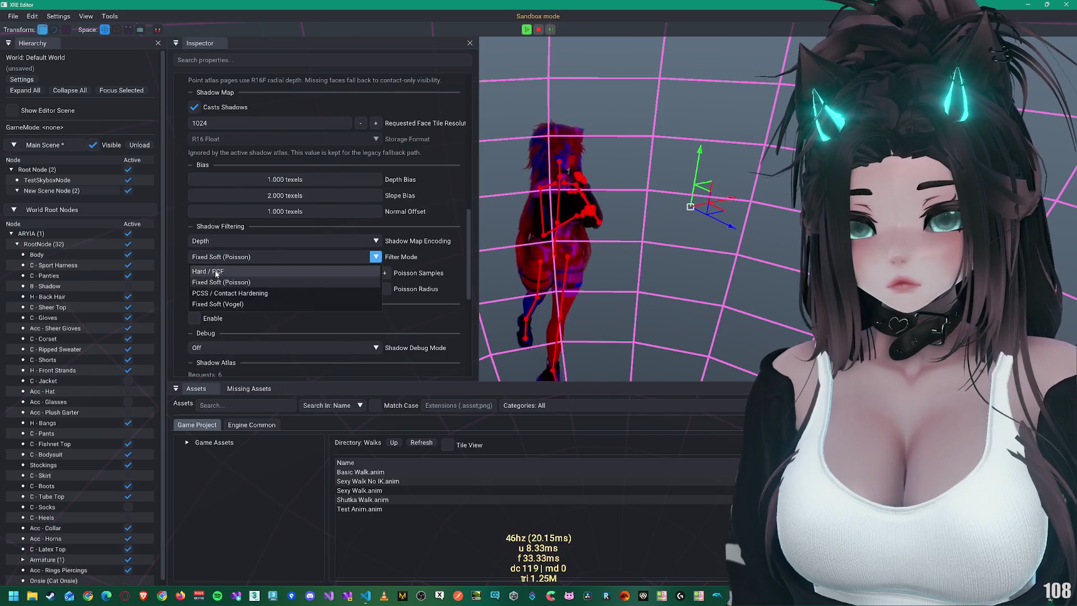
left_click(218, 269)
scroll(237, 281, "down", 4)
scroll(231, 255, "up", 20)
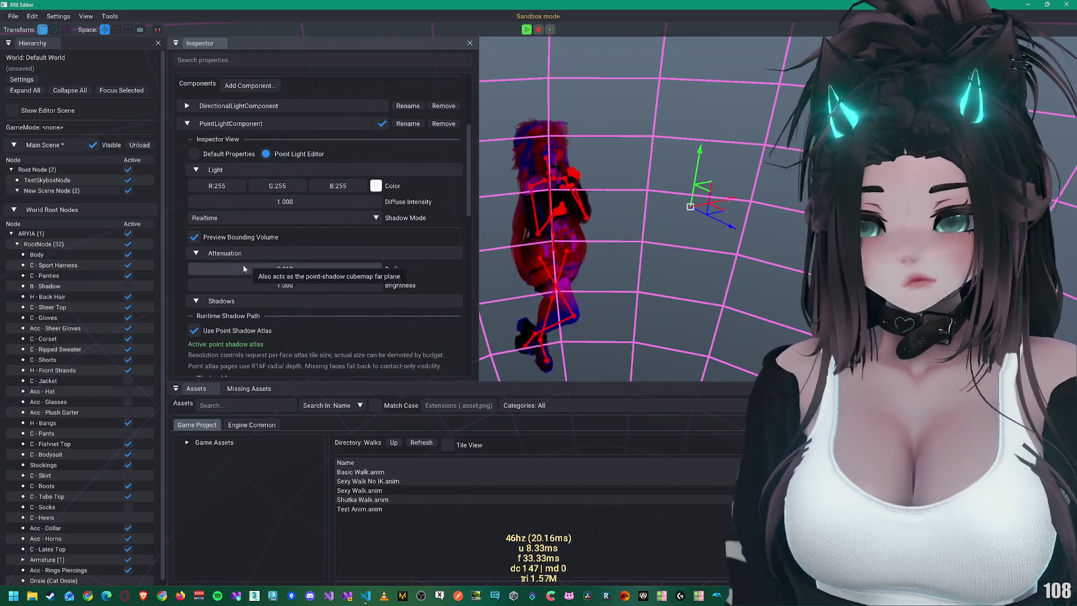
left_click(245, 331)
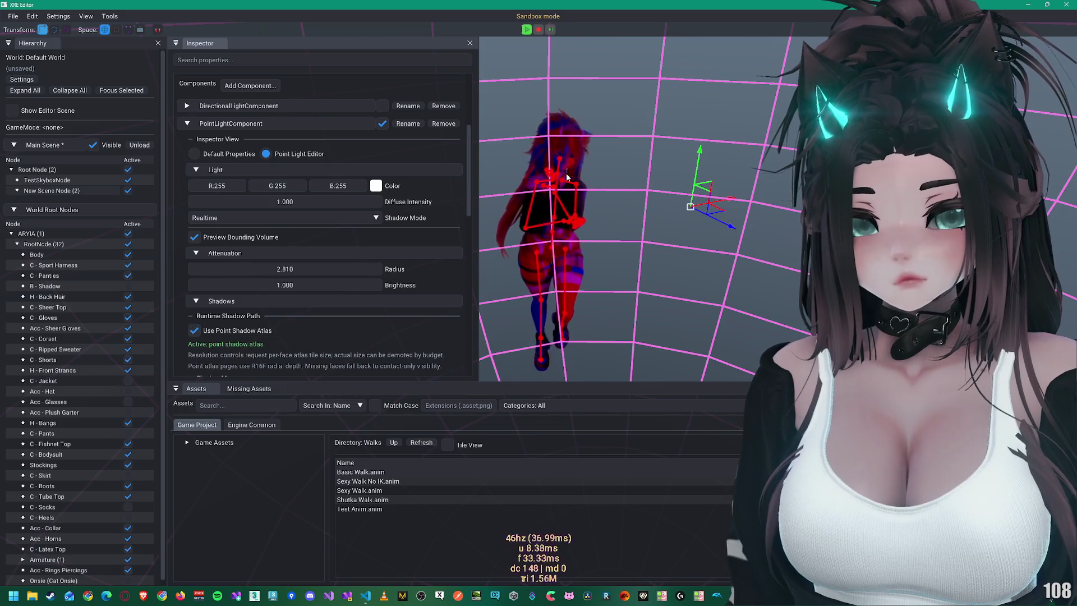
Step: Hide the bounding-volume preview, untick Use Point Shadow Atlas, then select ARYIA
left_click(224, 238)
left_click_drag(572, 208, 610, 205)
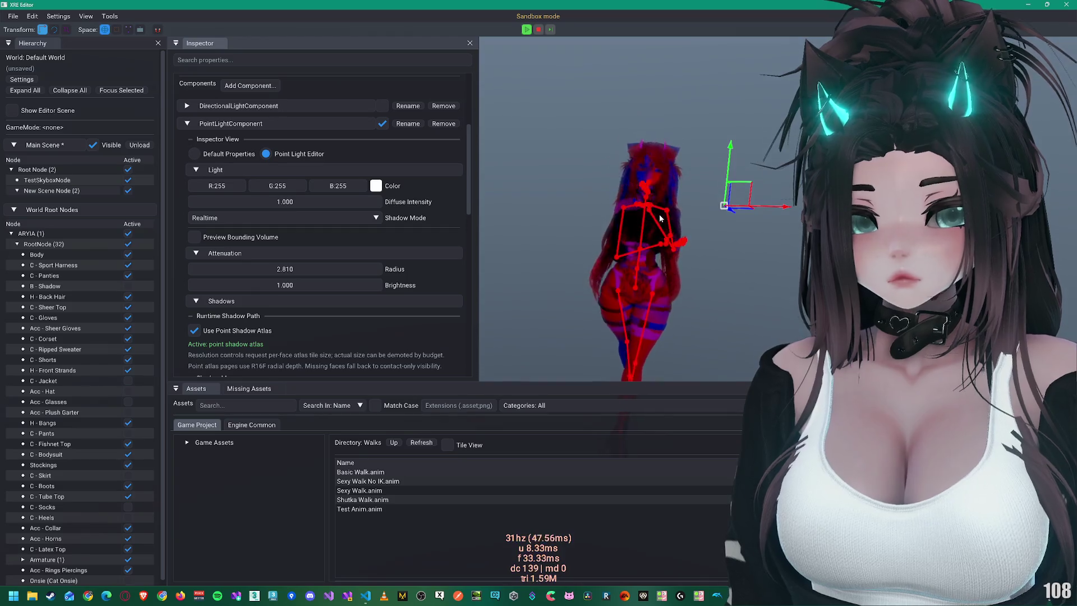
scroll(660, 219, "up", 5)
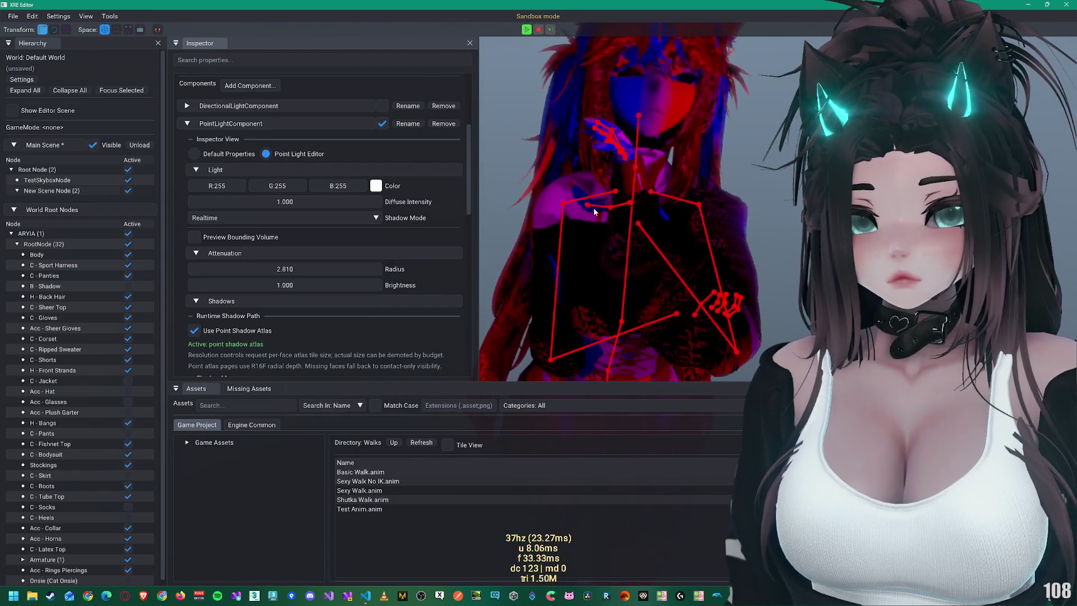
left_click(225, 332)
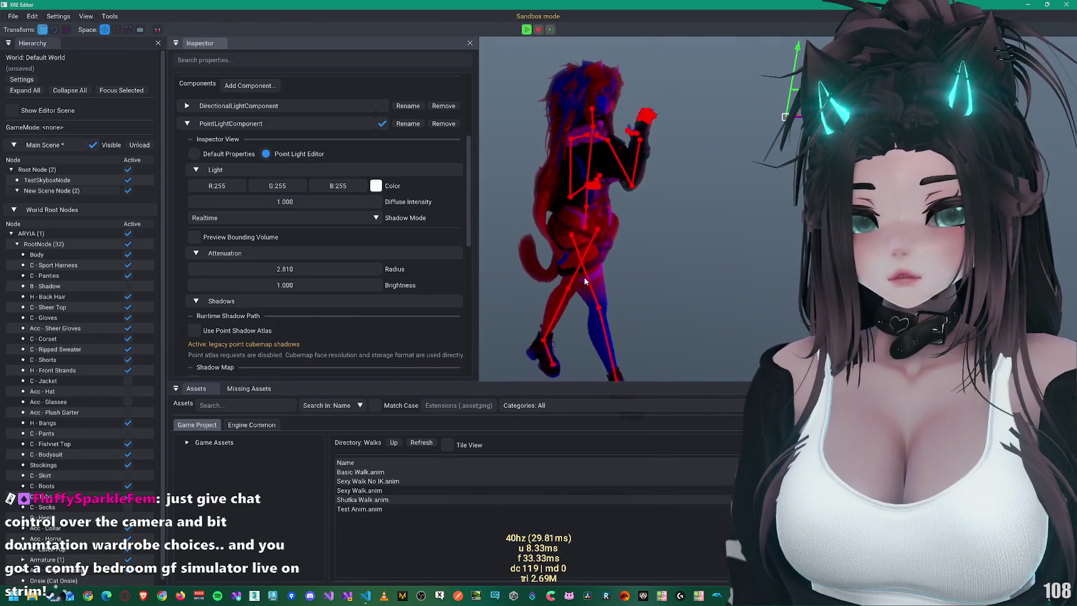
left_click(64, 235)
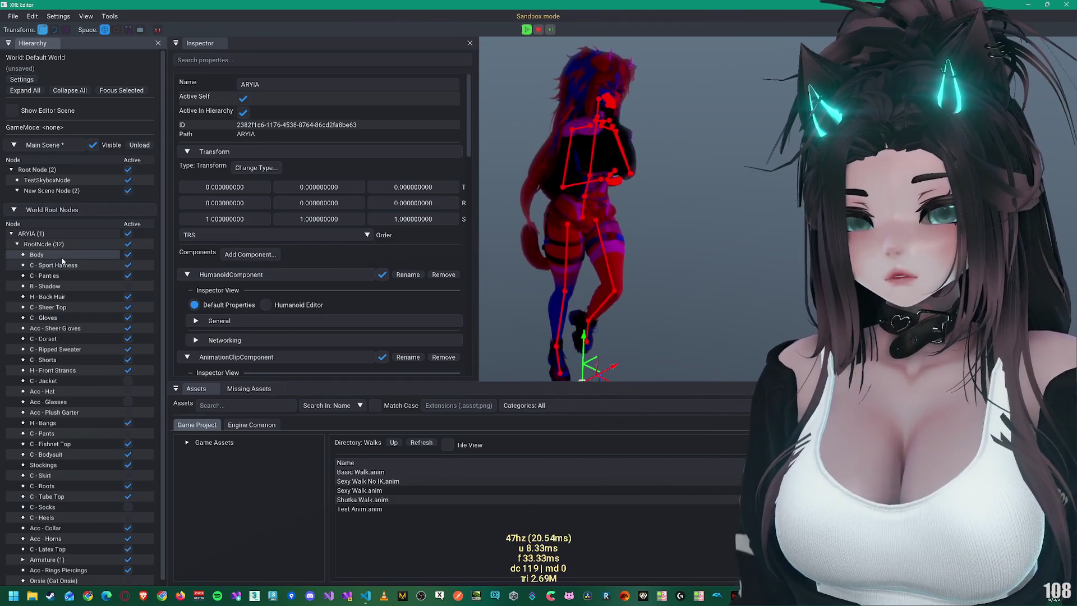
Step: Select RootNode then Body and expand the Body model asset's details
left_click(44, 244)
left_click(49, 256)
scroll(251, 330, "down", 3)
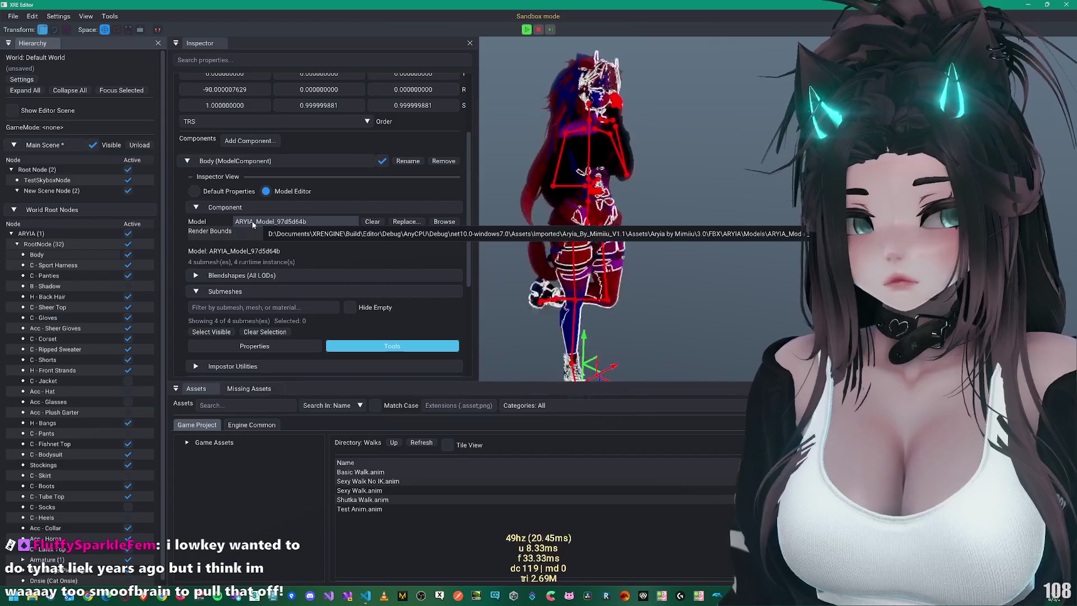
left_click(251, 221)
Step: Expand the Plane.013 sub-mesh and its LOD 0, then view the Sexy Walk clip summary
scroll(259, 304, "down", 2)
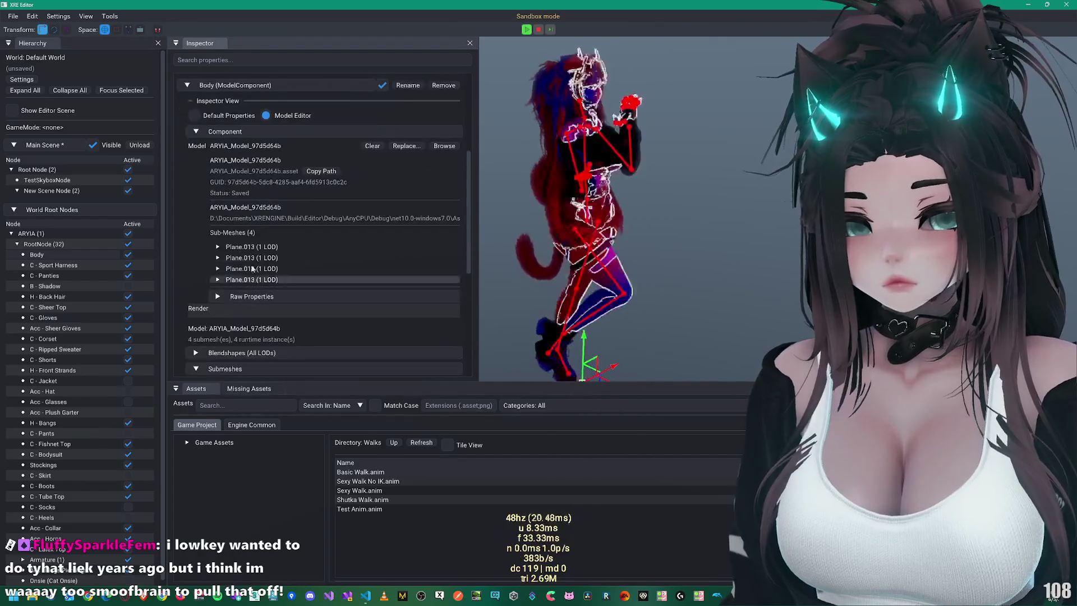
left_click(247, 249)
left_click(246, 250)
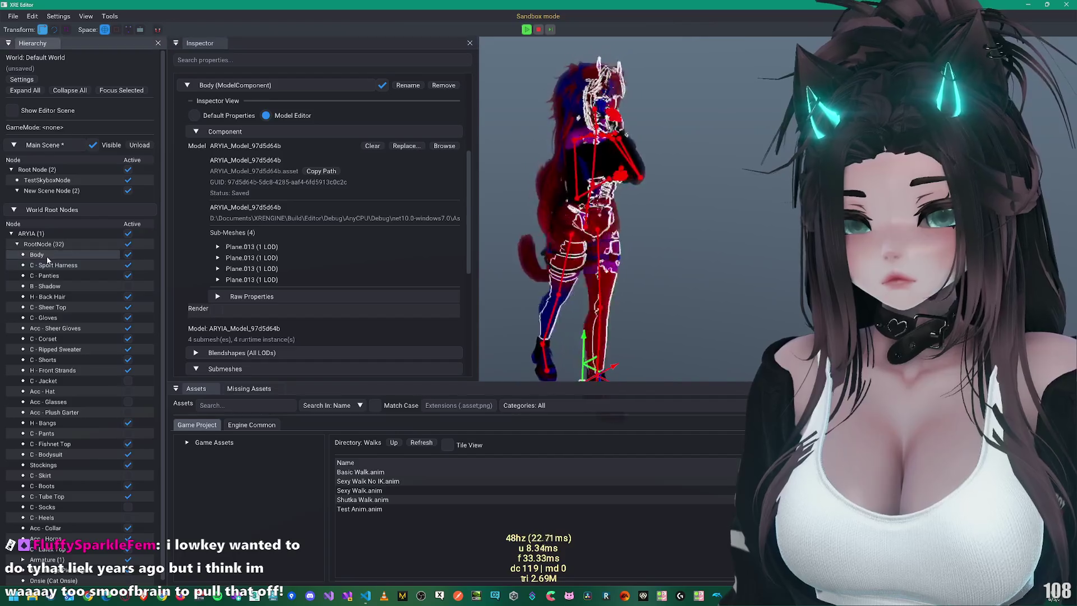
left_click(259, 247)
scroll(259, 249, "down", 2)
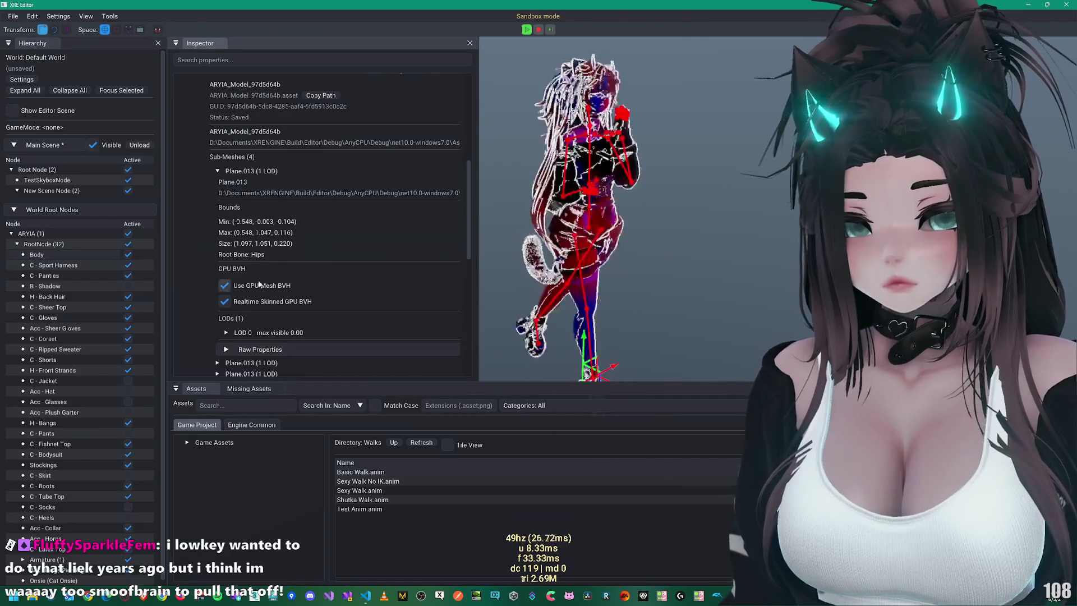
scroll(260, 286, "down", 2)
left_click(258, 258)
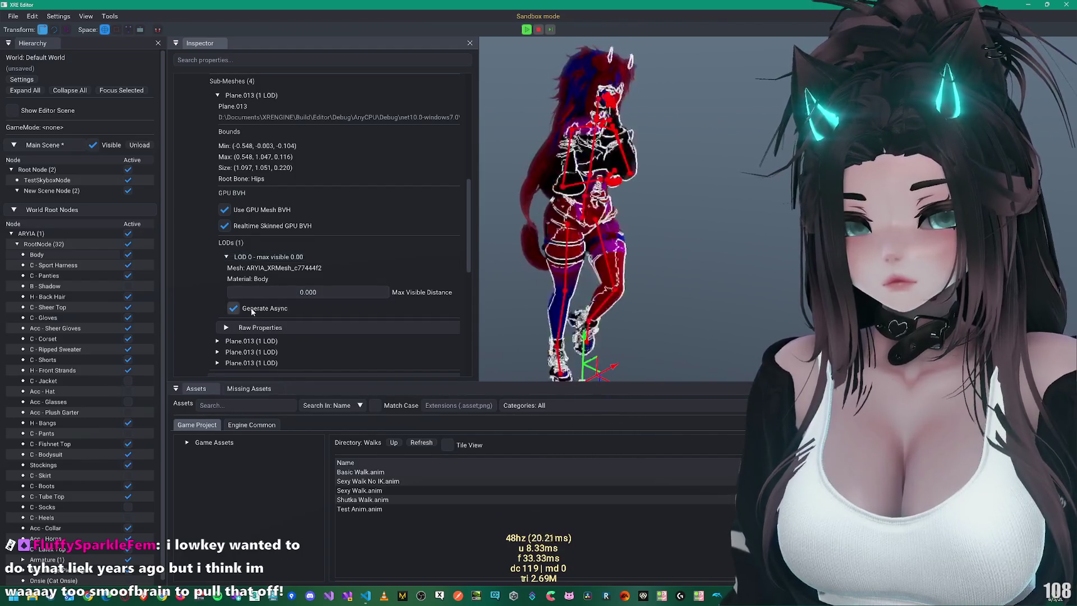
scroll(251, 312, "down", 2)
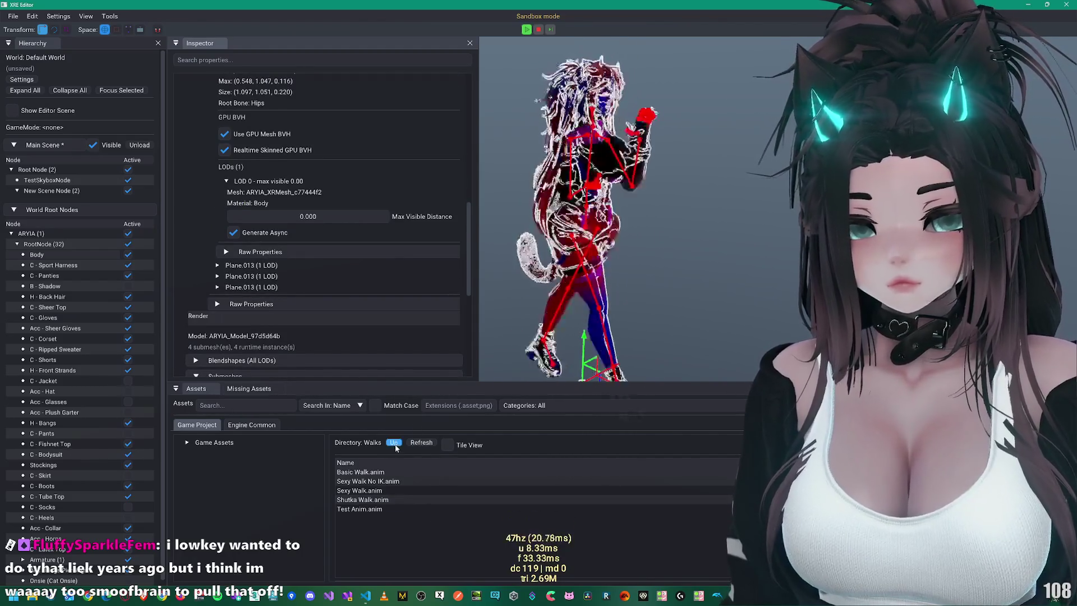
left_click(31, 233)
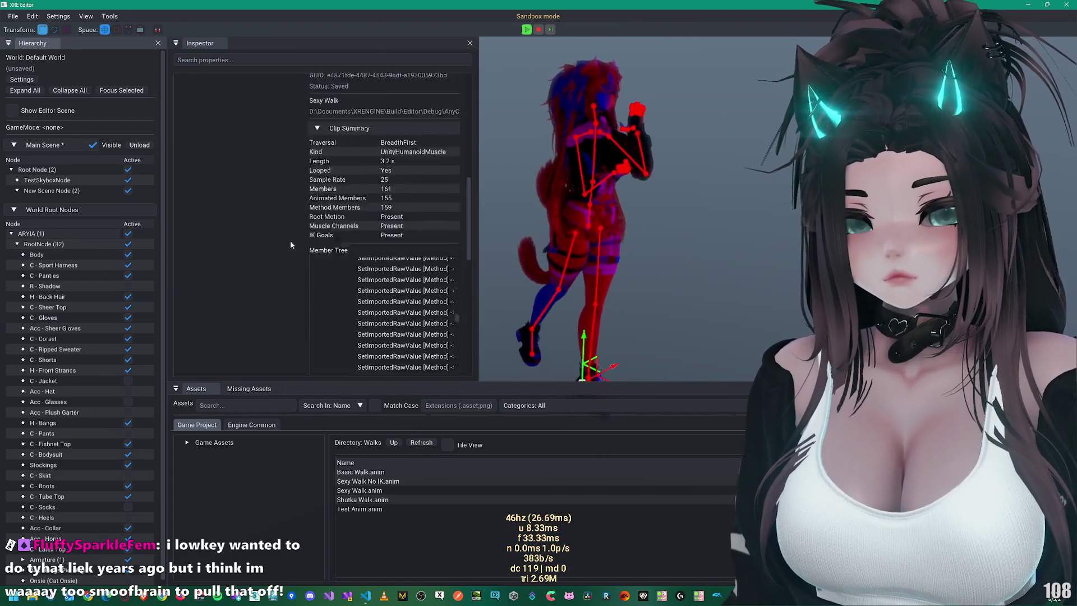
Step: Browse into Aryia by Mimiiu's Textures folder and show Acc - Plush Garter.png's XRTexture2D settings
left_click(373, 190)
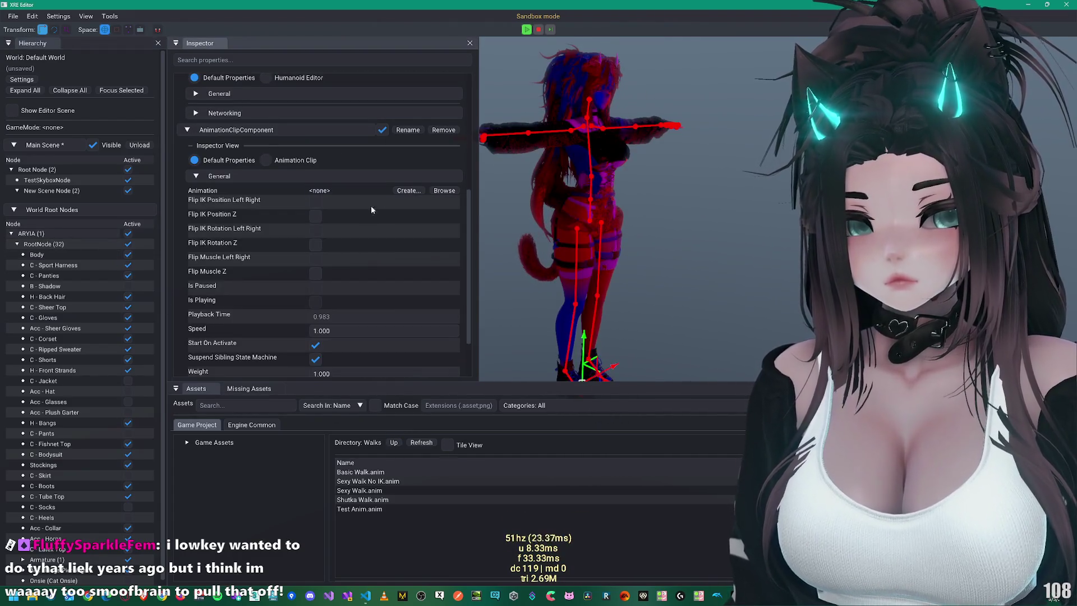
left_click(394, 442)
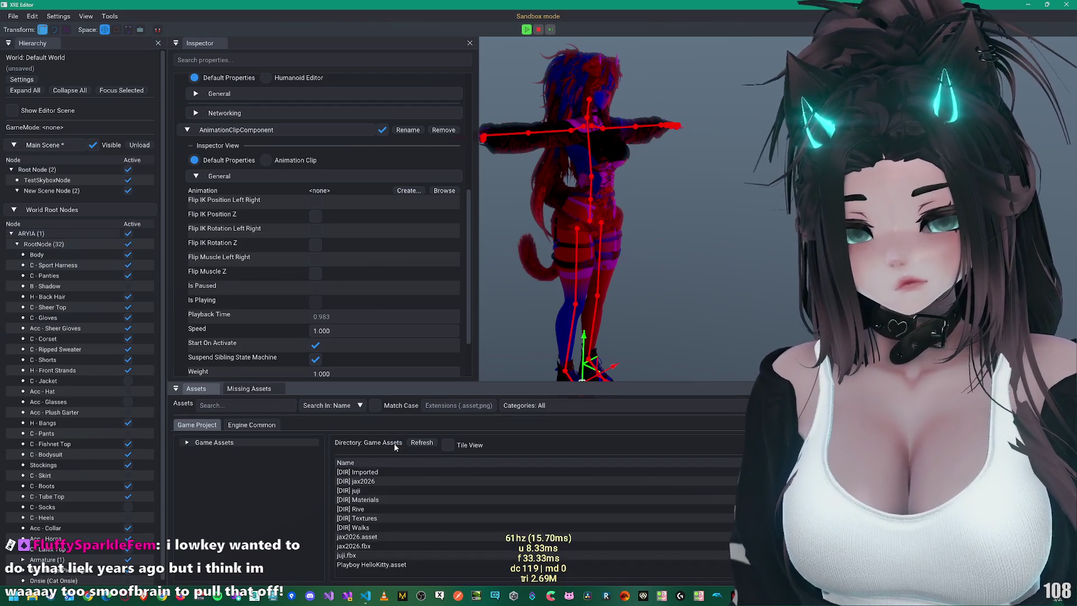
double_click(370, 472)
double_click(370, 472)
double_click(370, 472)
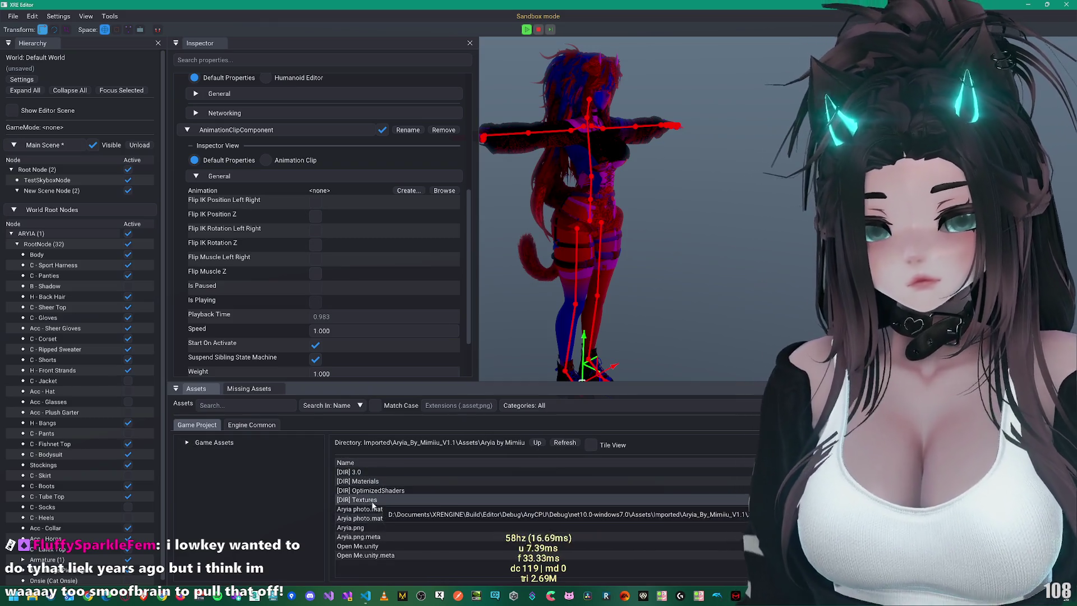
double_click(385, 498)
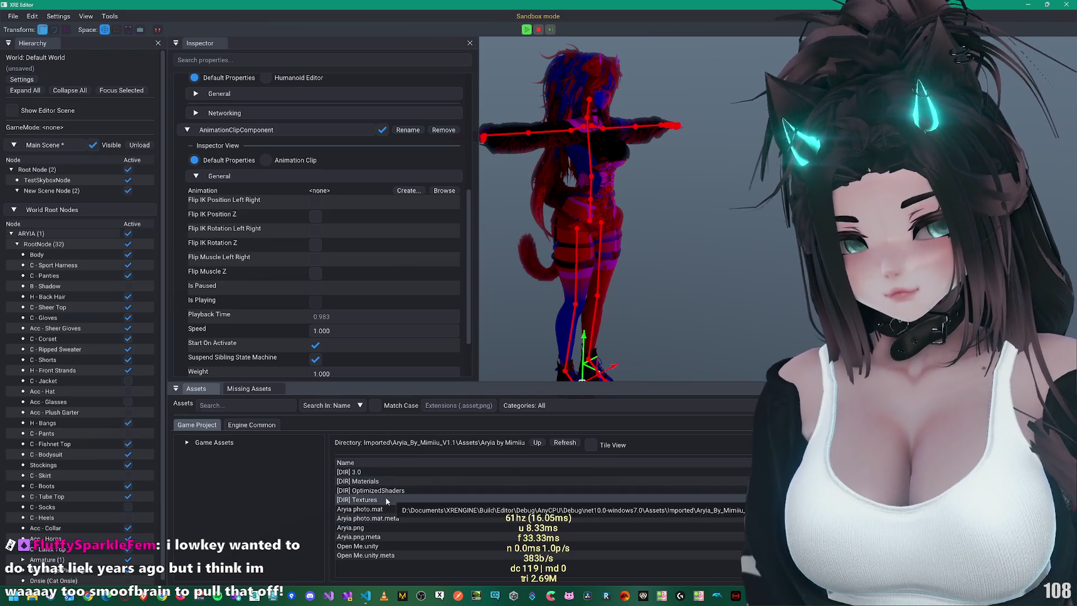
left_click(370, 481)
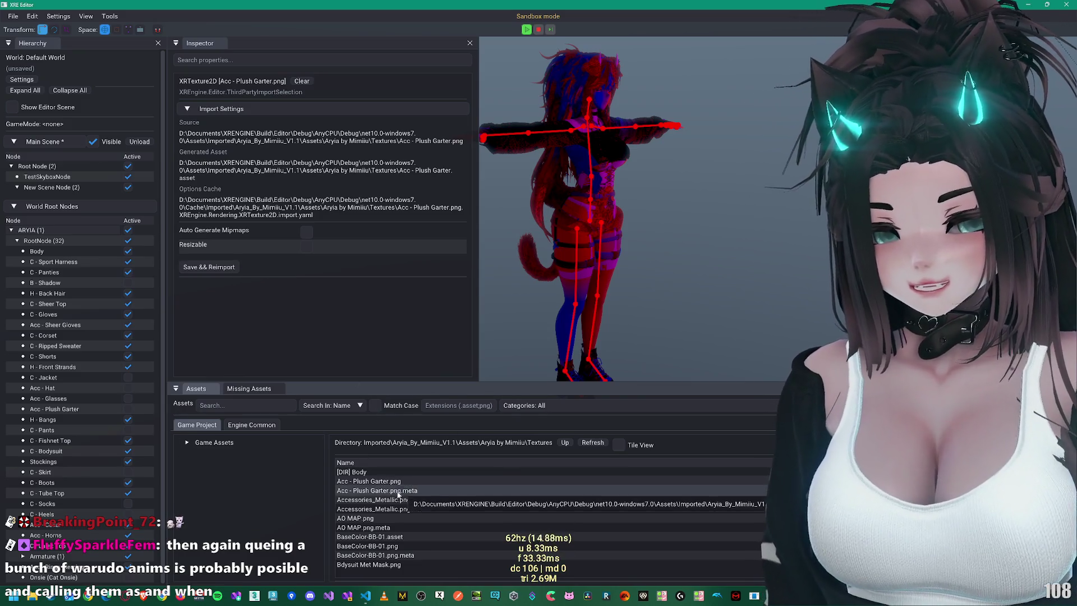
Step: Browse the import settings of Acc - Plush Garter.png, Accessories_Metallic.png and Bodysuit_Mixed_AO textures
left_click(430, 489)
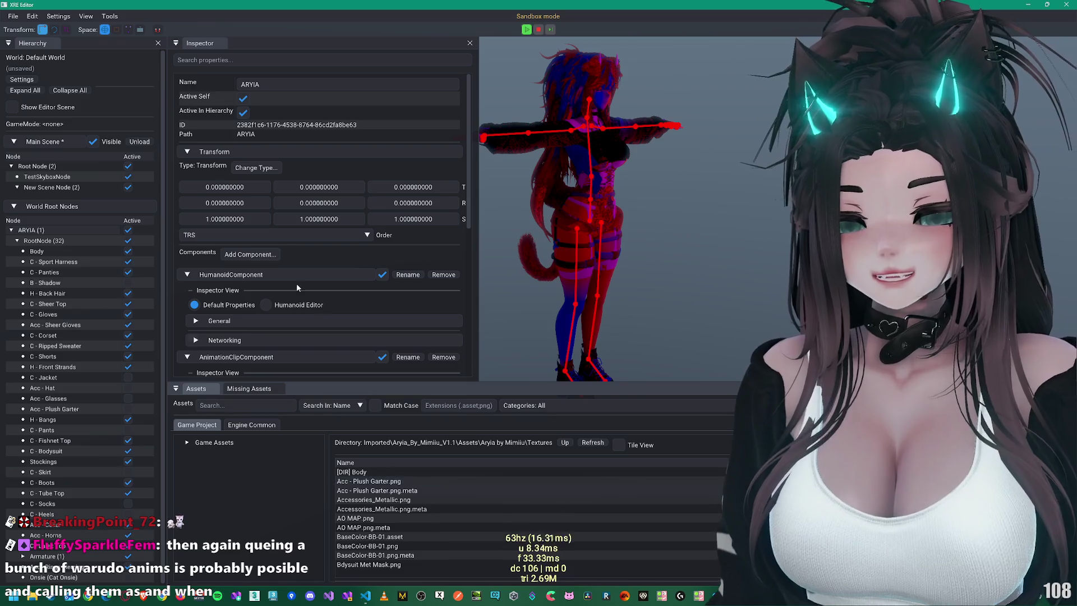
left_click(397, 481)
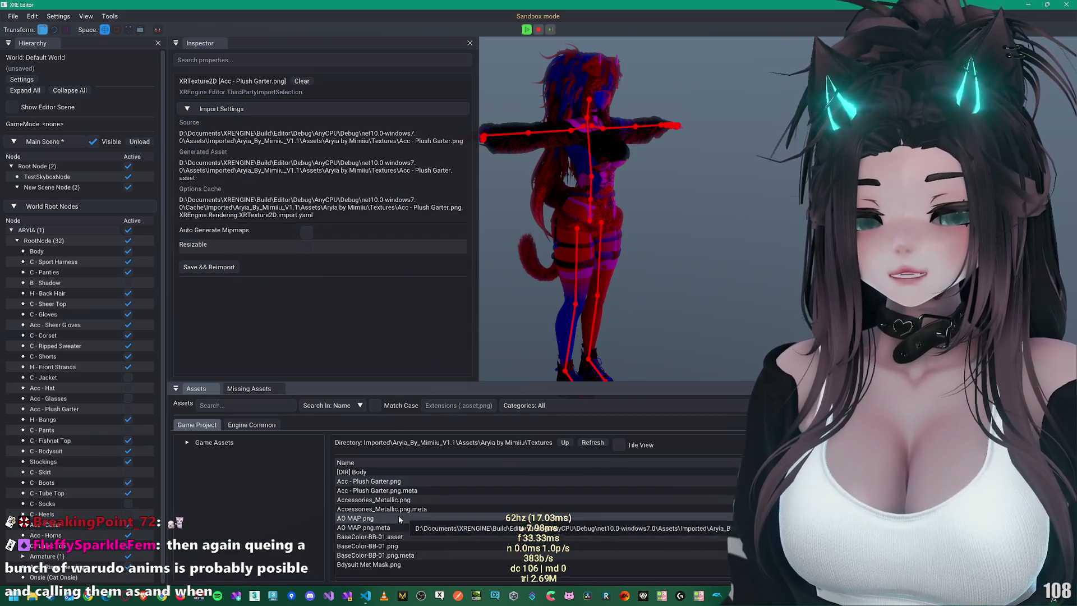
left_click(406, 502)
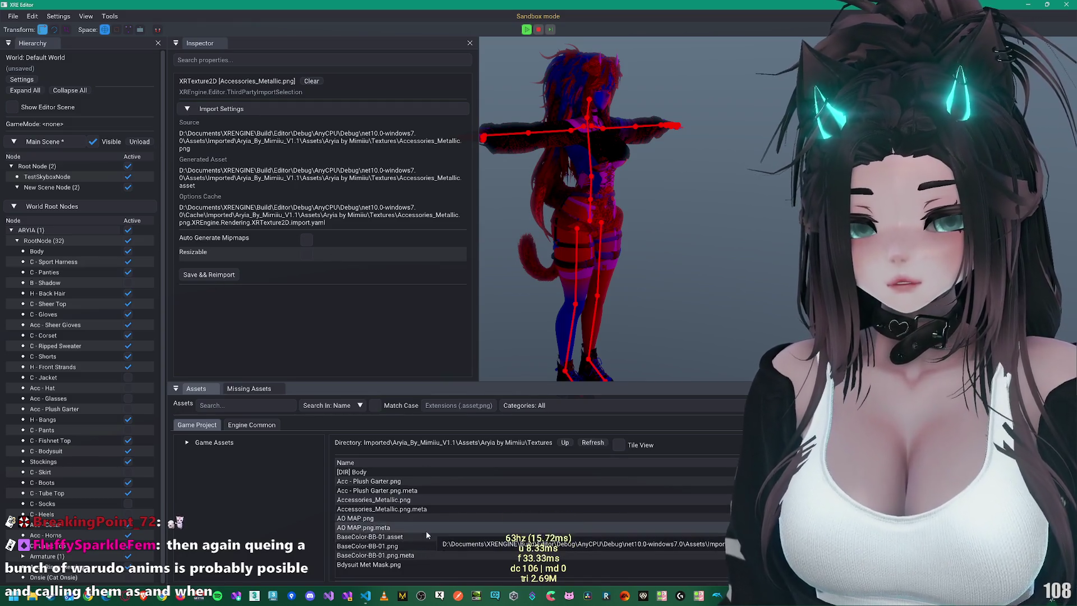
scroll(427, 530, "down", 3)
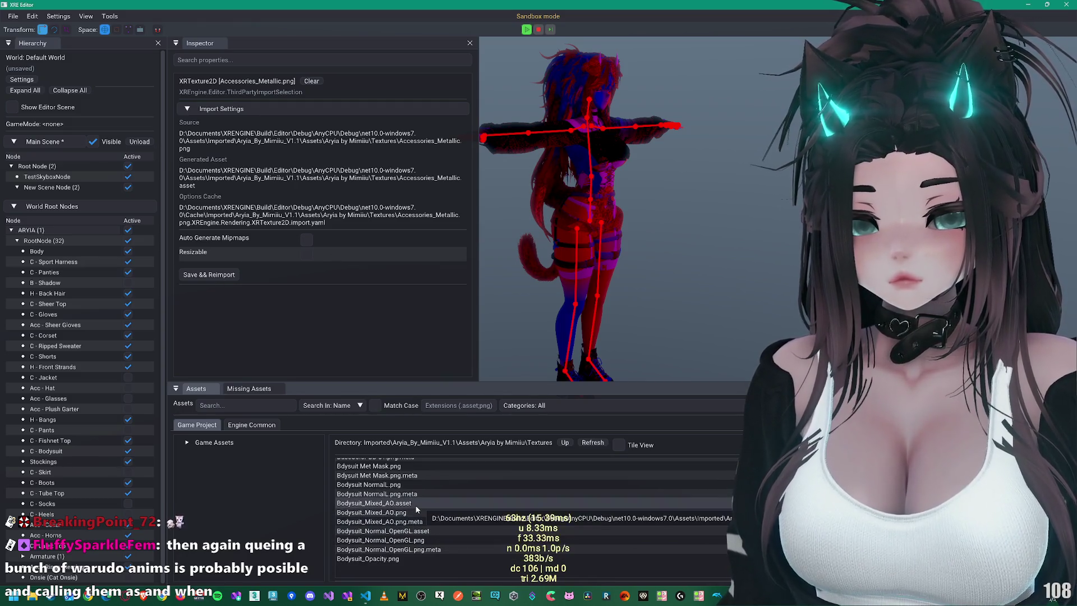
left_click(415, 504)
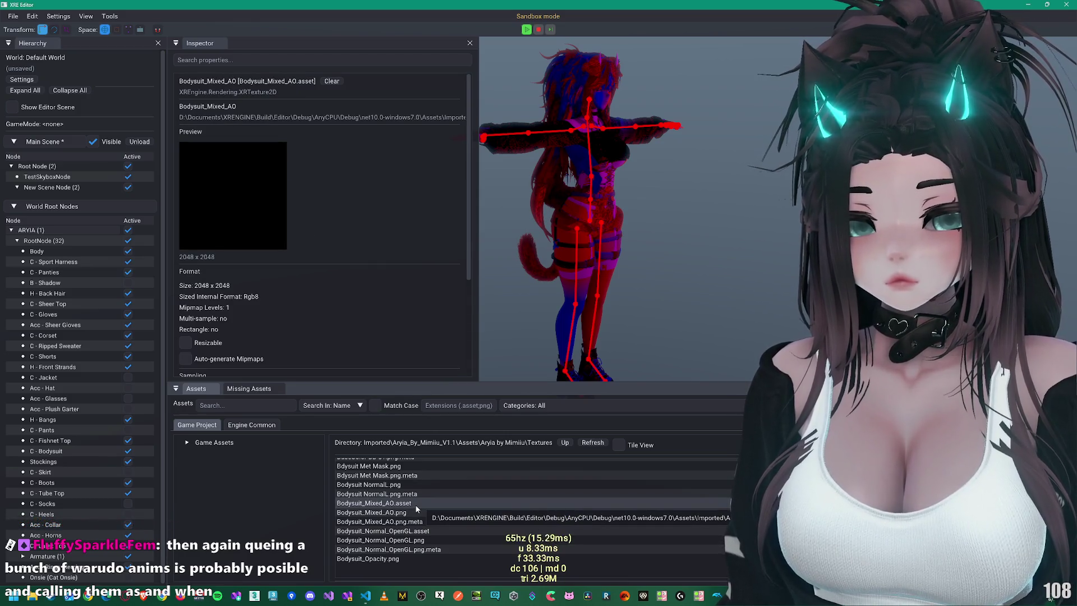
scroll(415, 507, "up", 1)
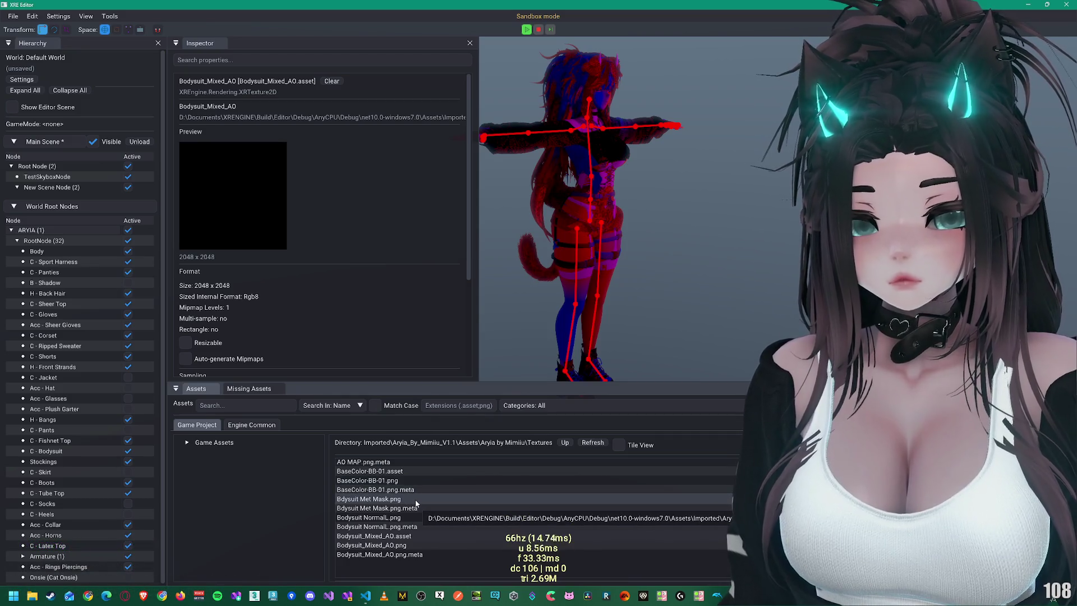
Step: Reimport Bdysuit Met Mask.png and select the newly generated Bdysuit Met Mask.asset
left_click(392, 499)
left_click(211, 268)
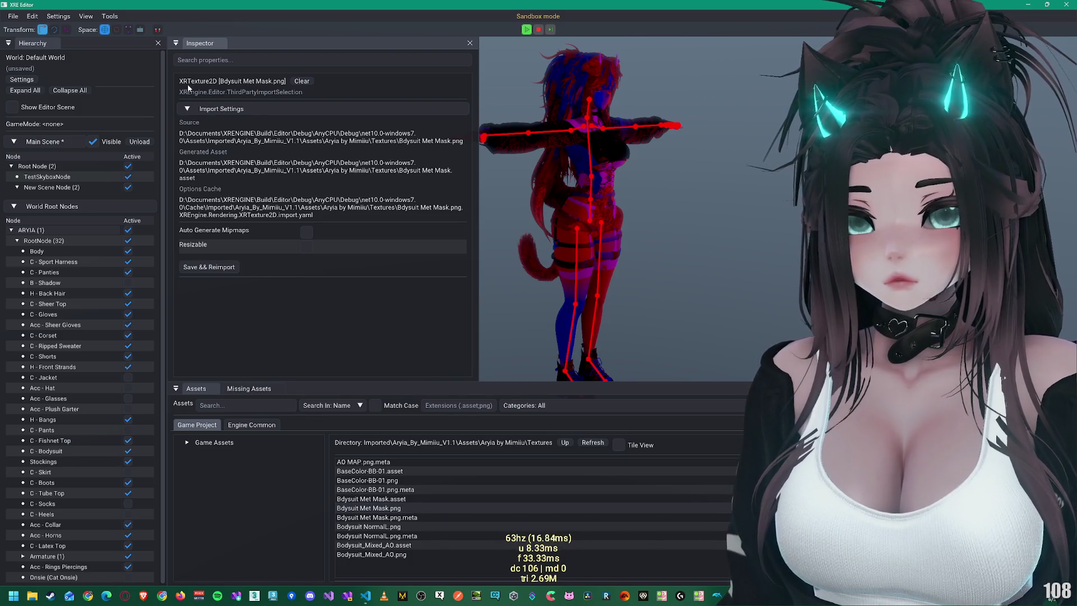
left_click(408, 499)
scroll(213, 190, "down", 2)
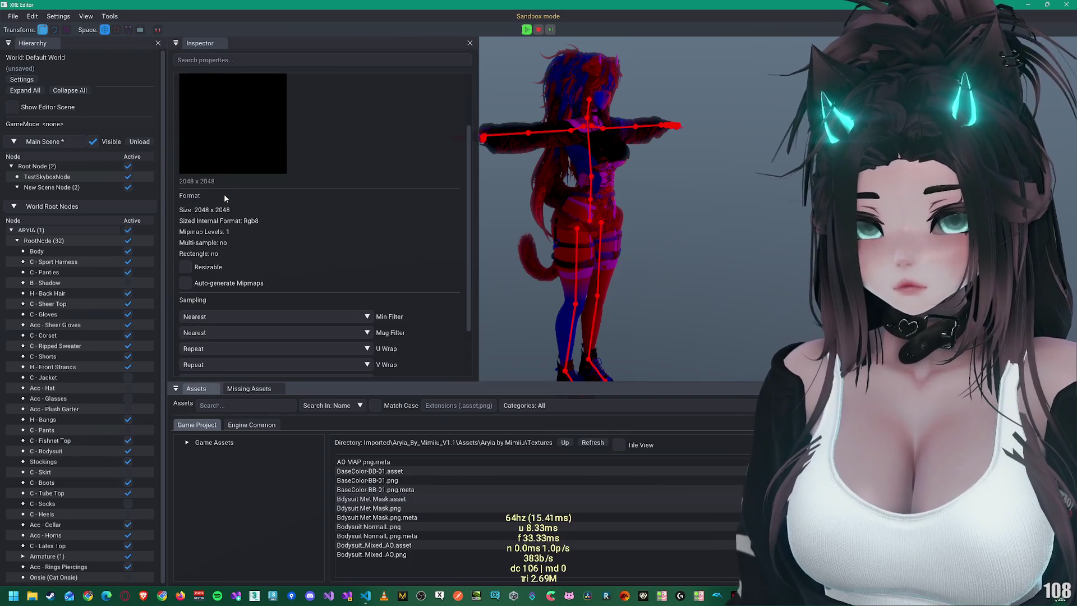
scroll(224, 224, "up", 2)
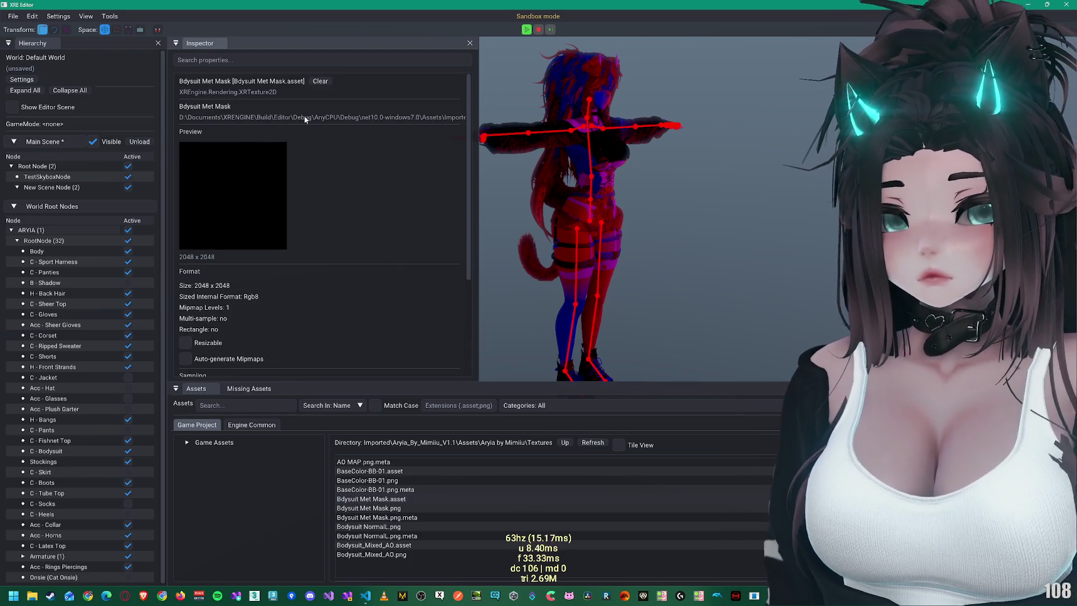
scroll(257, 288, "down", 3)
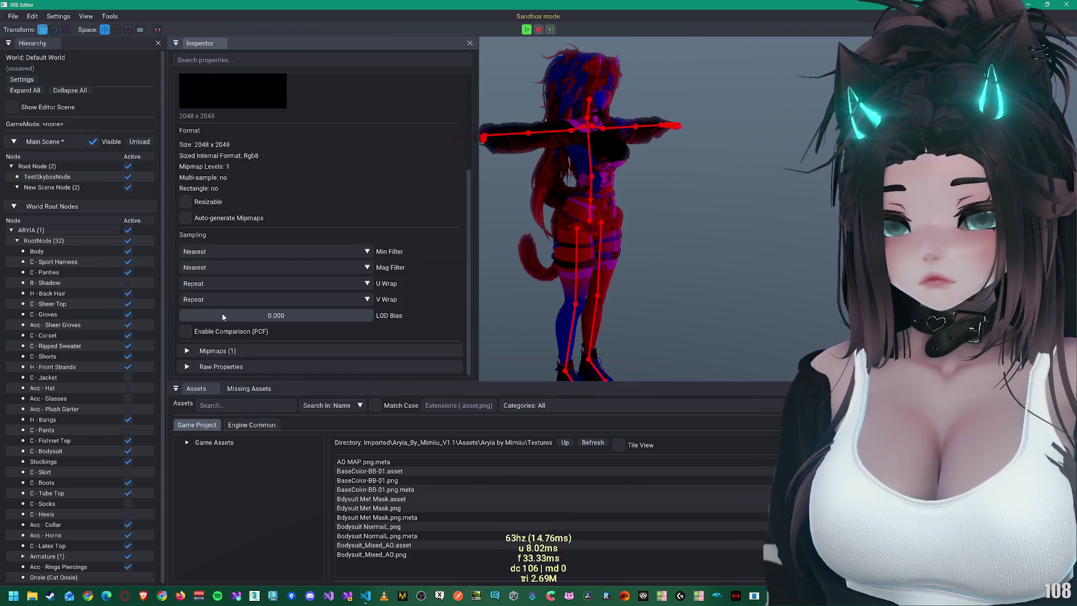
Step: Expand Mipmaps and Raw Properties to review the 2048 x 2048 Rgb8 texture, then narrow the hierarchy panel
left_click(235, 350)
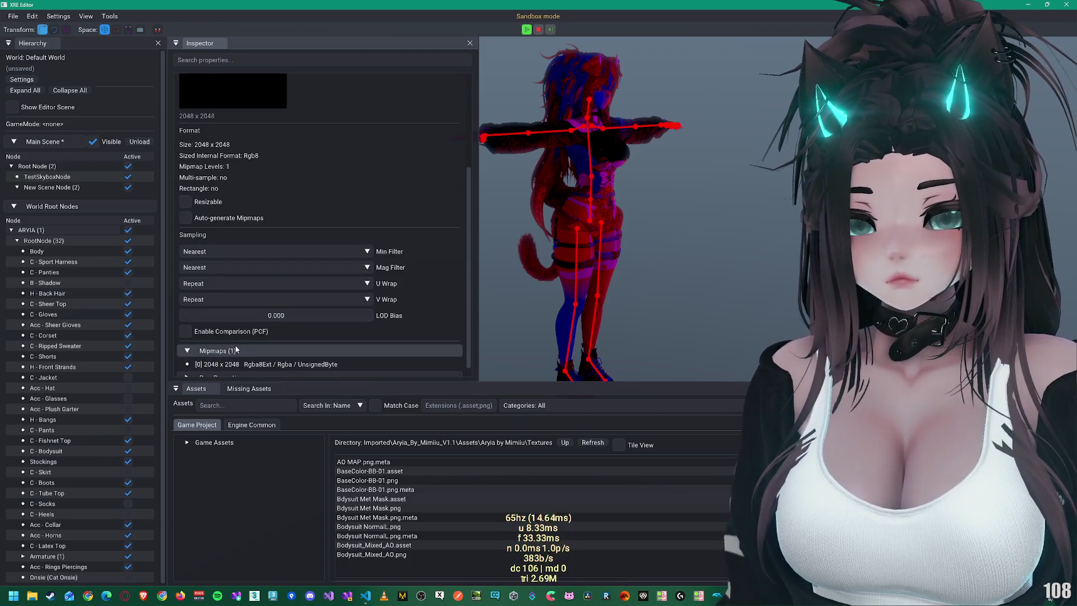
scroll(279, 350, "down", 1)
left_click(268, 366)
scroll(268, 326, "down", 5)
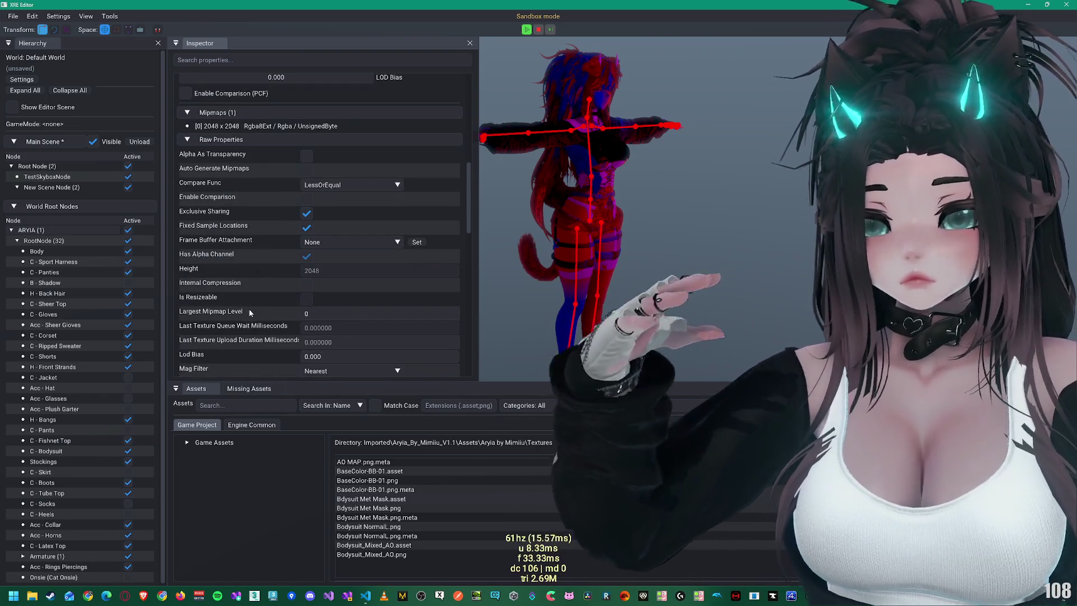
scroll(244, 302, "up", 10)
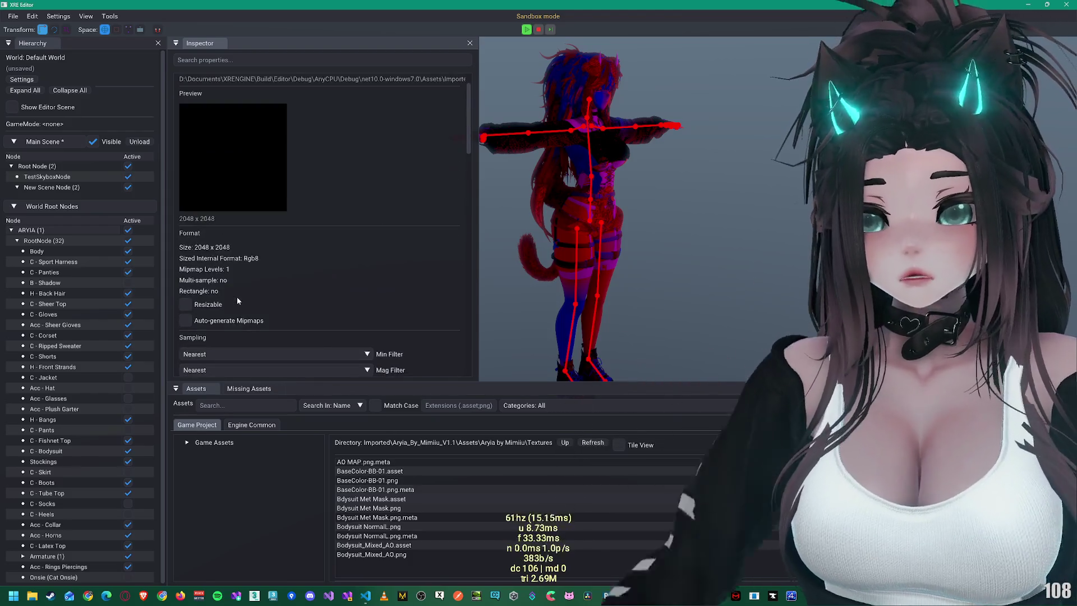
scroll(262, 174, "up", 2)
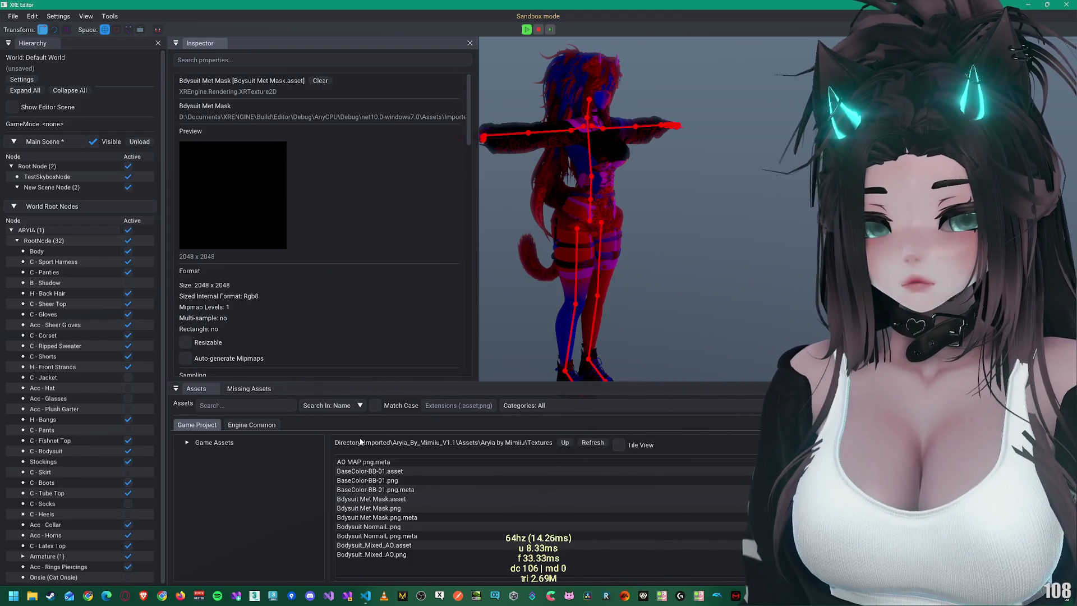
mouse_move(366, 598)
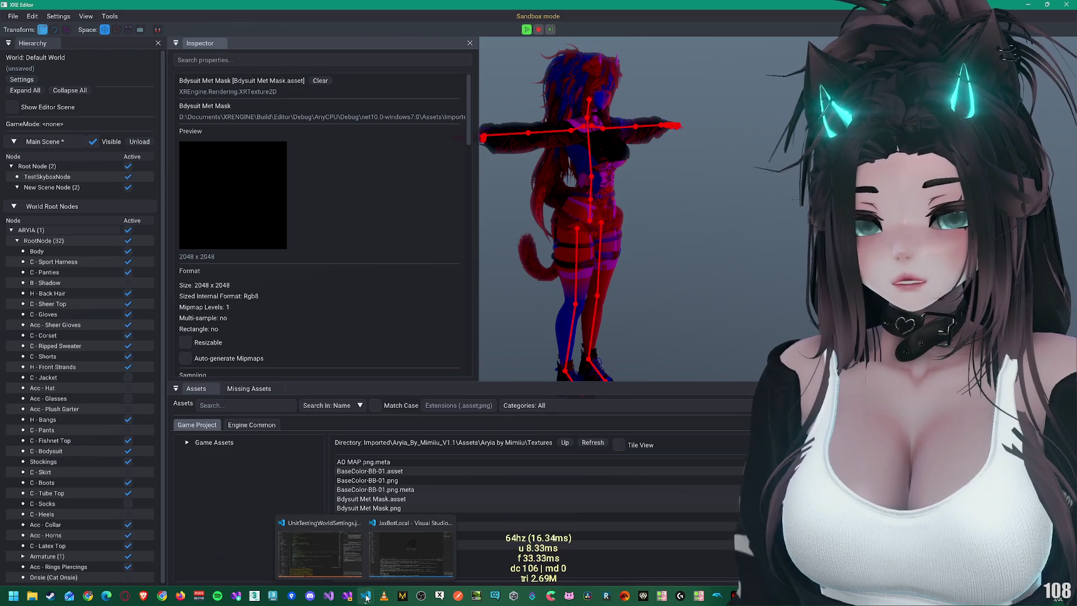
scroll(228, 227, "down", 2)
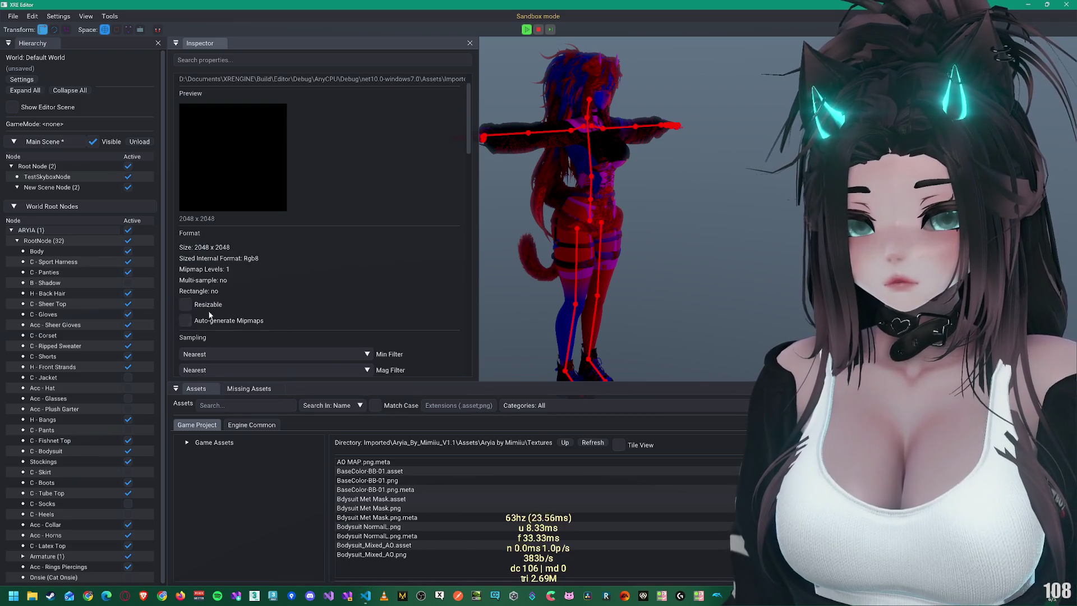
scroll(280, 189, "up", 2)
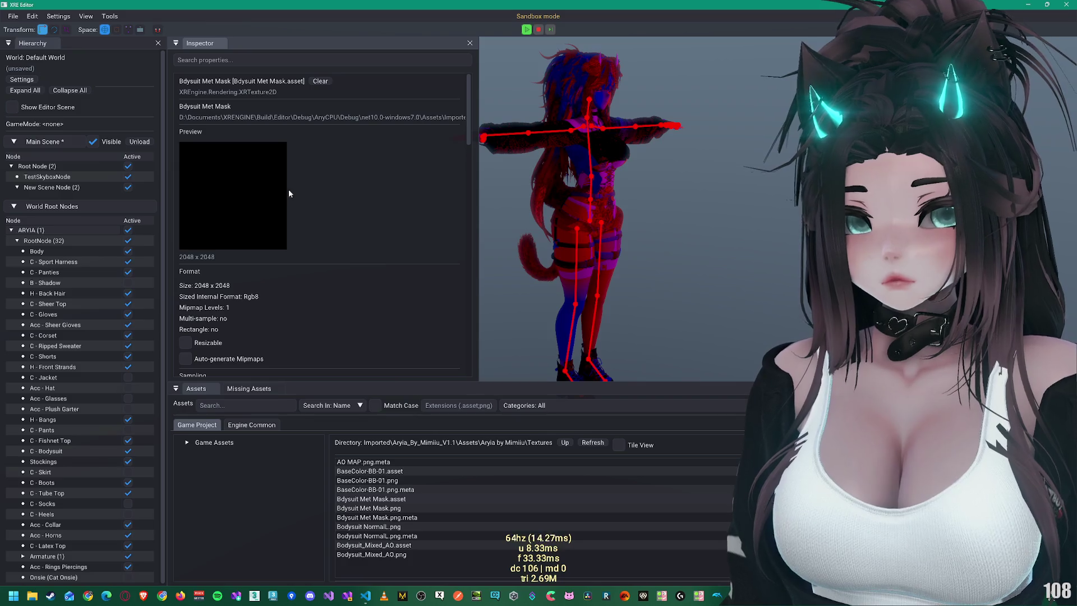
left_click_drag(166, 170, 154, 171)
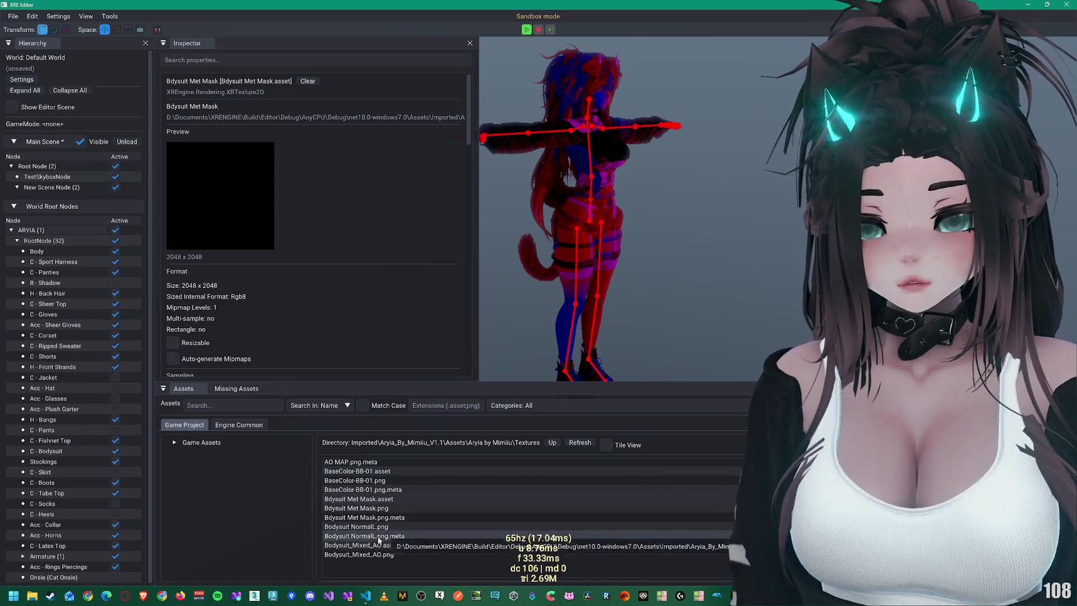
Step: Switch to the Visual Studio Code window showing UnitTestingWorldSettings.jsonc
left_click(365, 595)
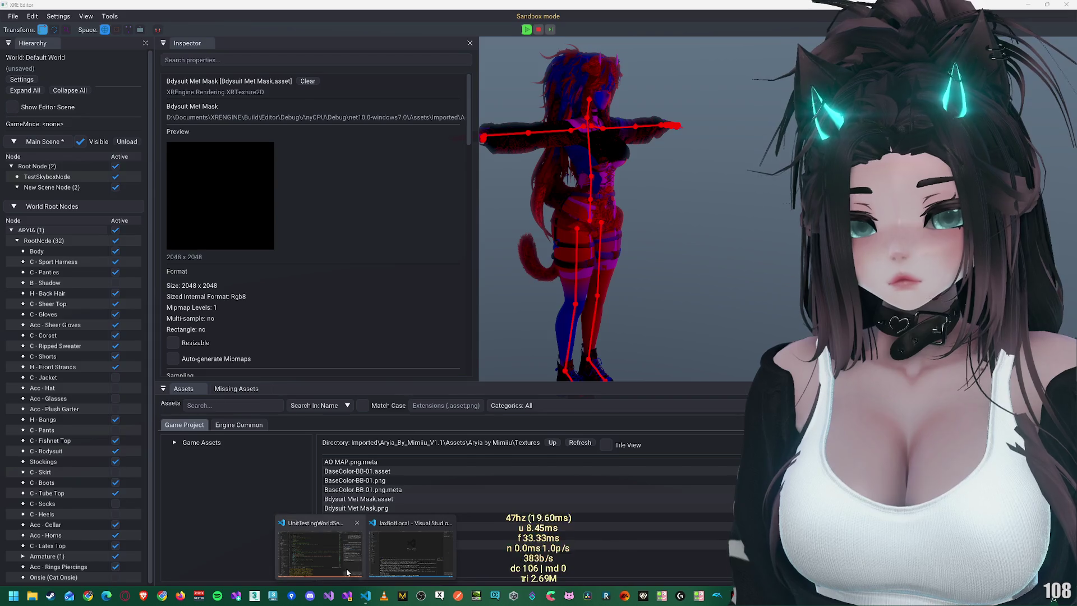
left_click(318, 555)
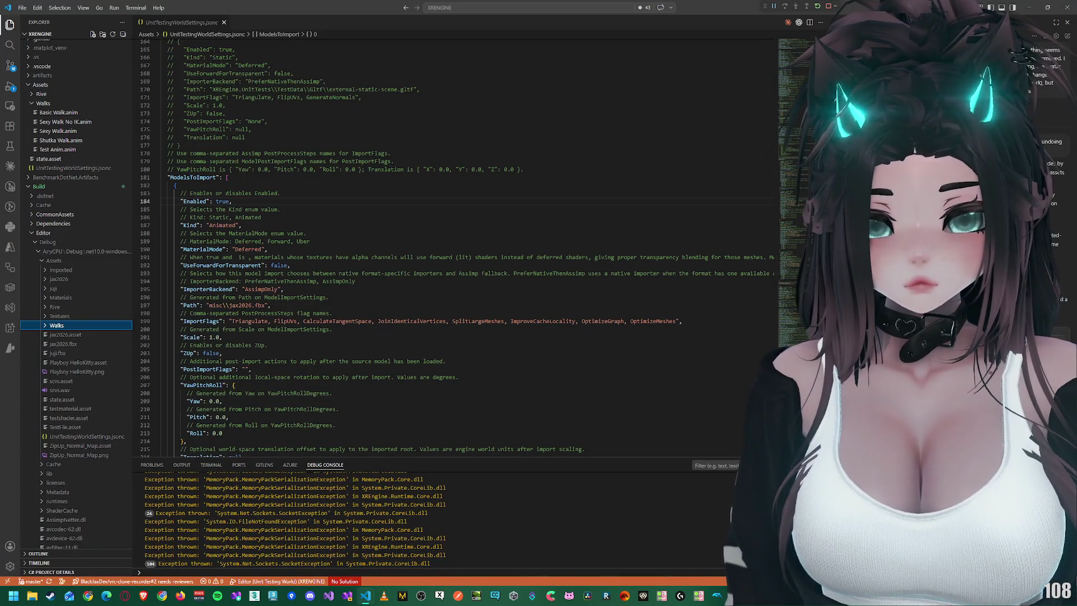
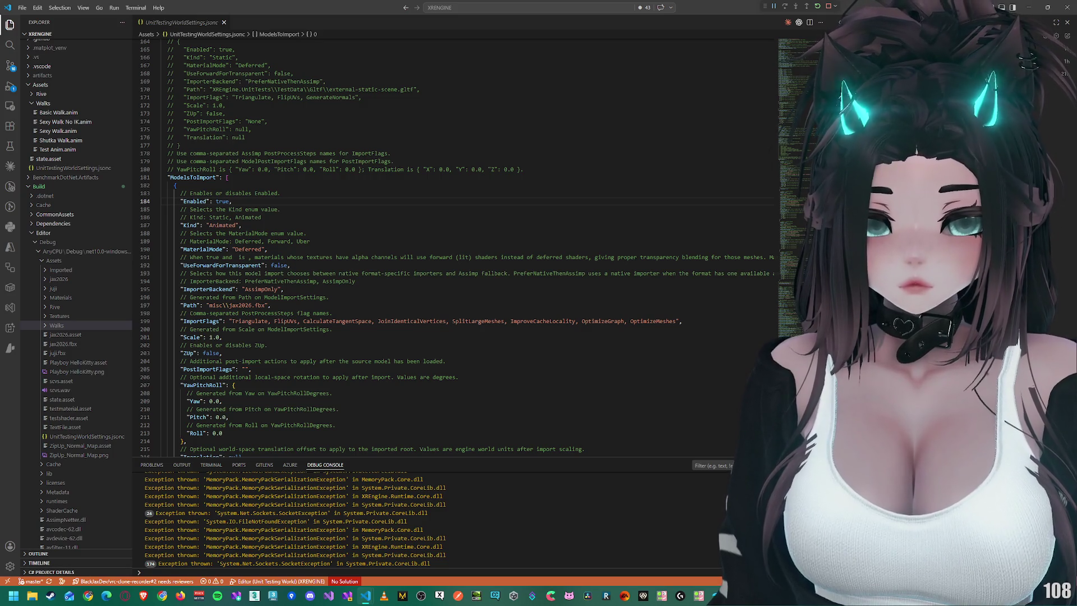
Step: Switch from Visual Studio Code to the XRE Editor showing the imported avatar
key("alt+Tab")
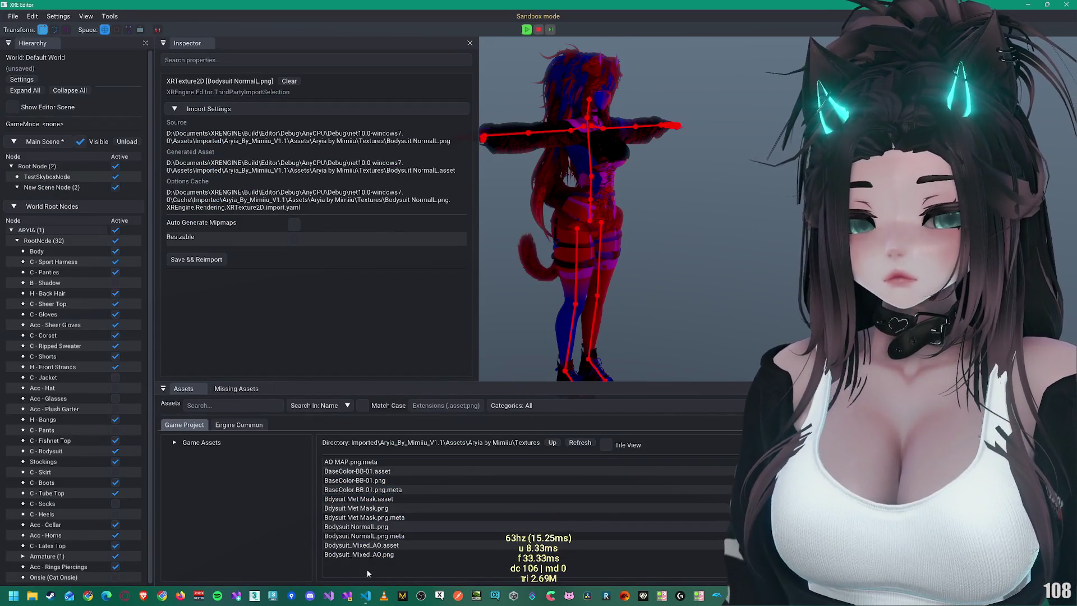
Step: Switch to the UnitTestingWorldSettings.jsonc window from the VS Code taskbar list
left_click(365, 594)
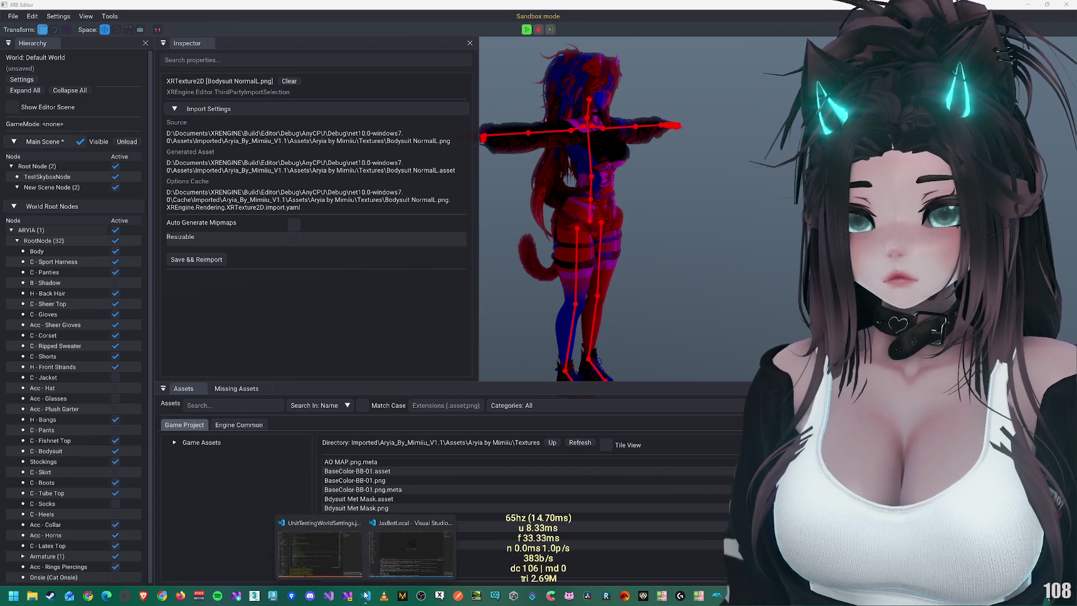
left_click(319, 553)
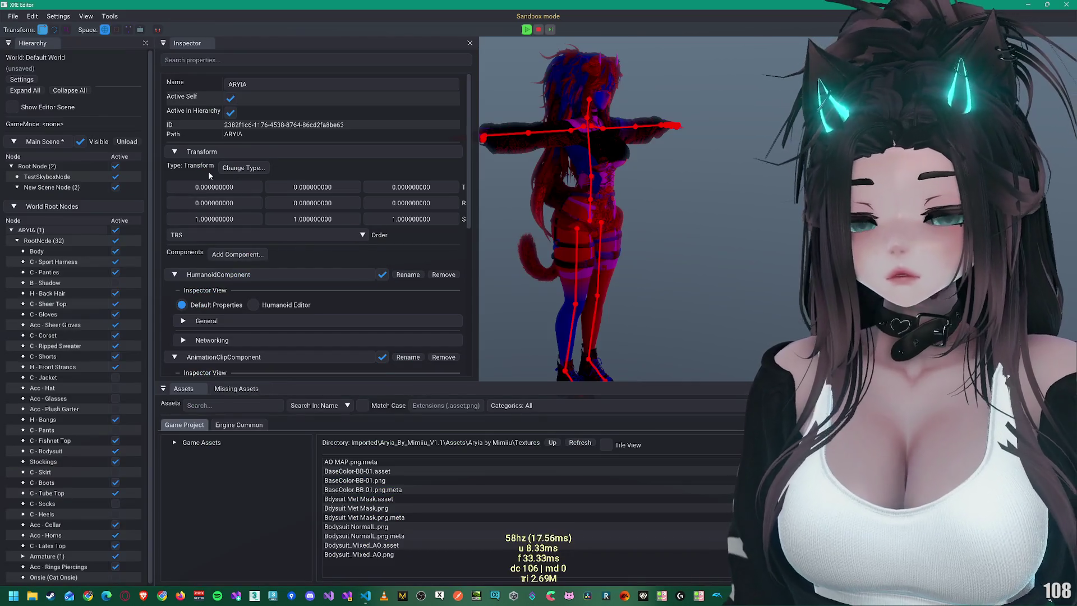
Step: Select the avatar's Body node and fold away its Plane.013 and model asset details
left_click(28, 253)
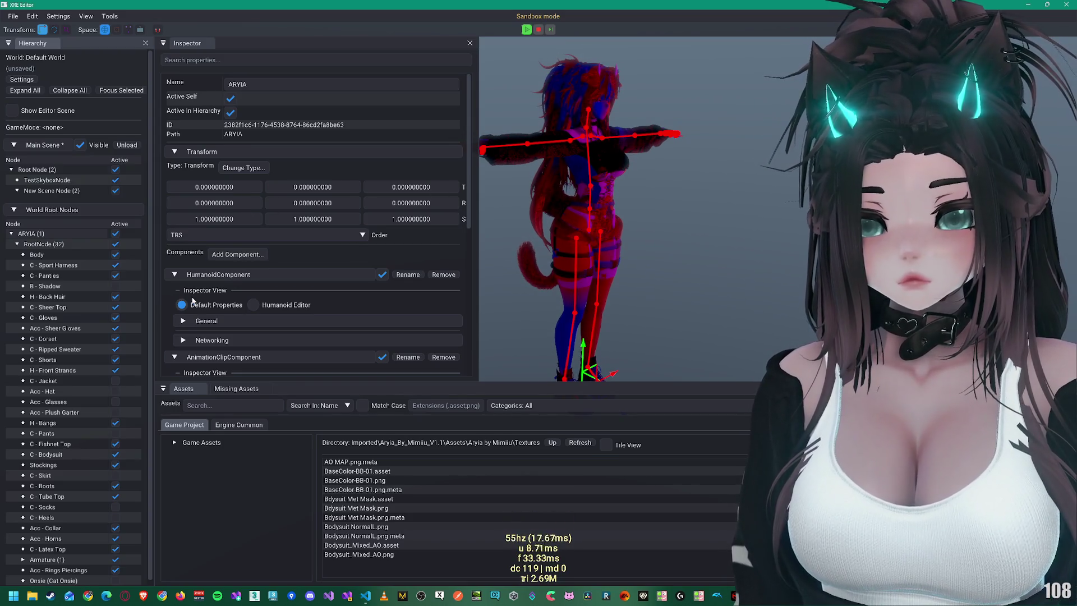
left_click(37, 254)
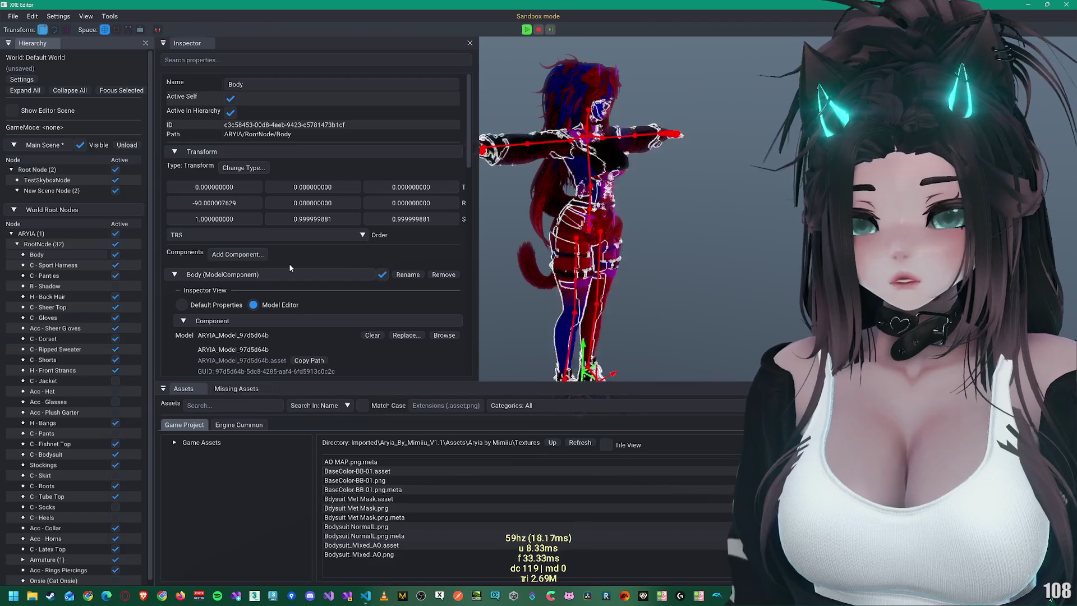
scroll(238, 300, "down", 3)
scroll(227, 308, "down", 3)
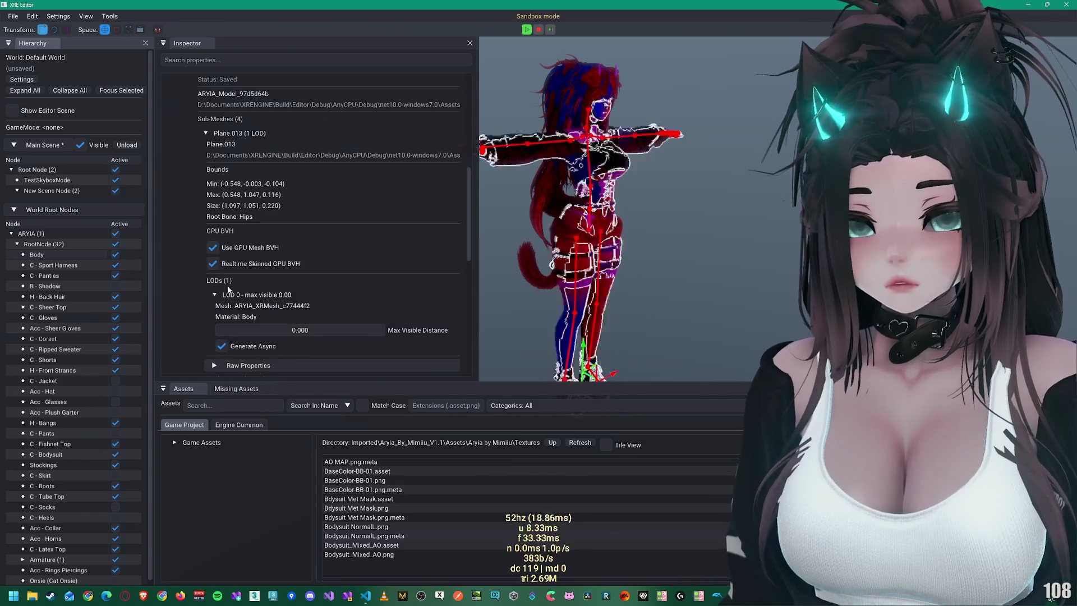
left_click(216, 208)
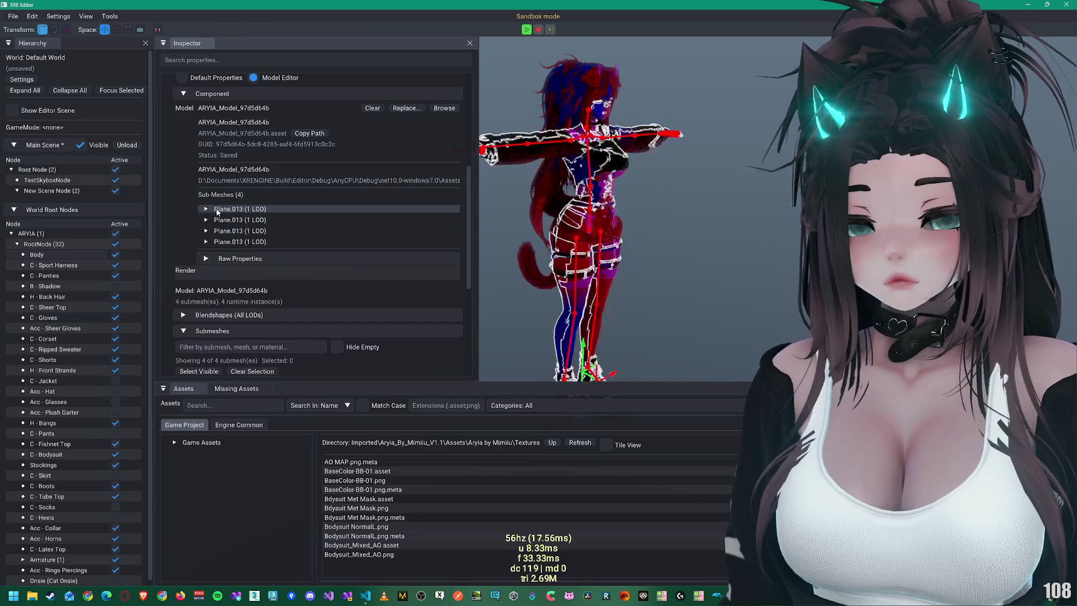
scroll(230, 210, "up", 2)
left_click(224, 149)
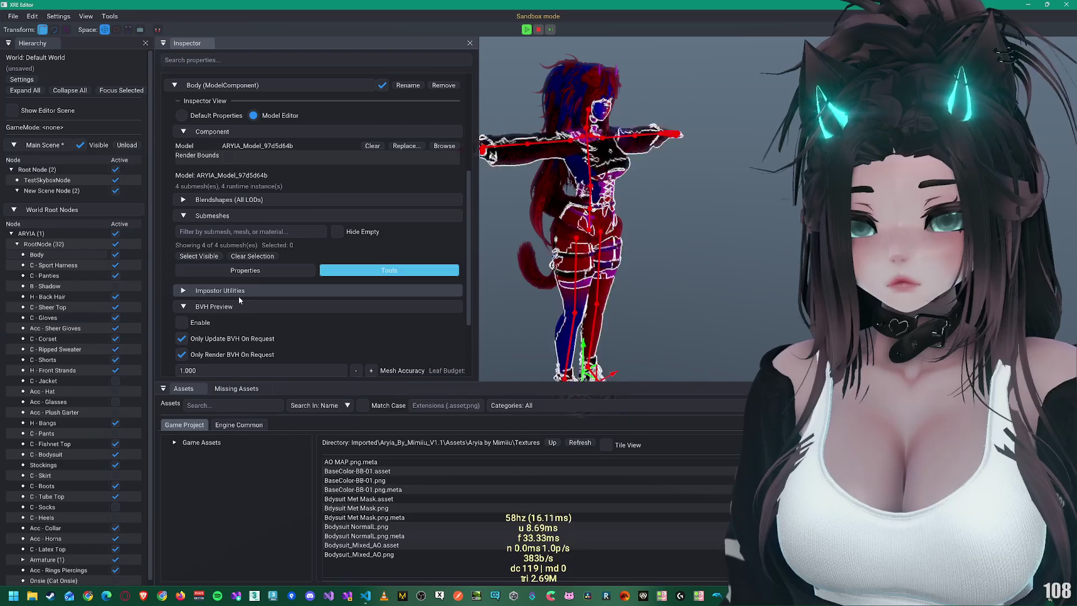
Step: Expand the submesh list and show the properties of submesh #0 Plane.013
scroll(238, 296, "down", 1)
left_click(231, 233)
left_click(200, 319)
scroll(254, 317, "down", 1)
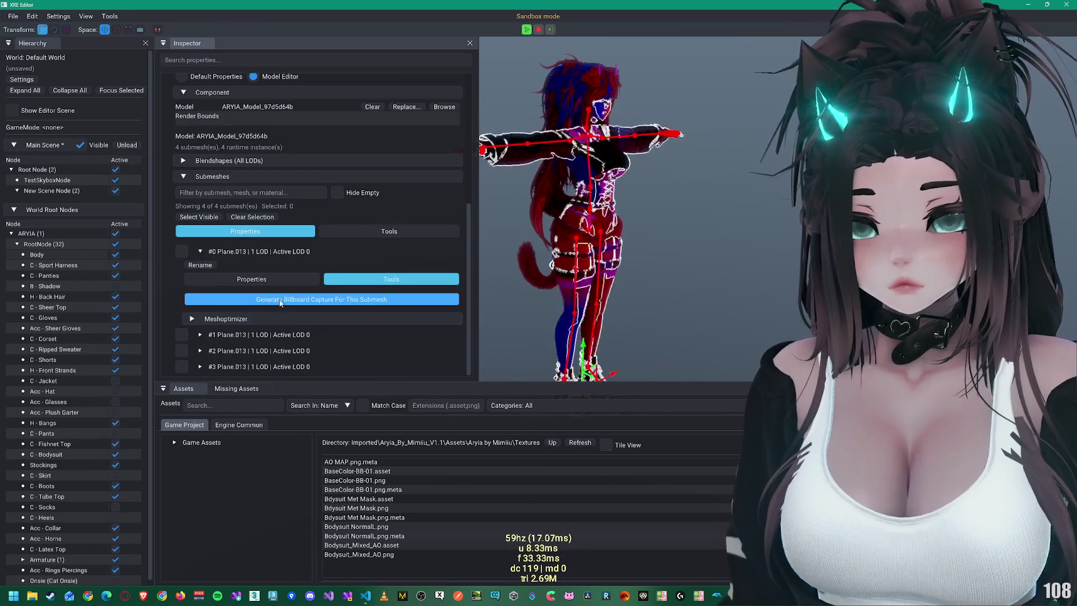
left_click(252, 278)
scroll(258, 321, "down", 2)
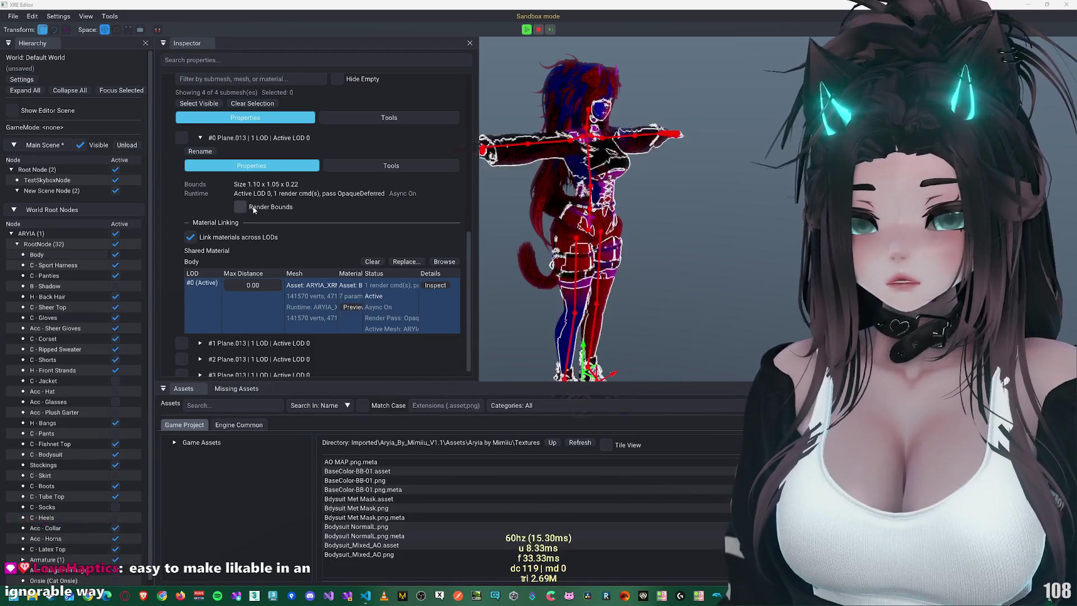
Step: Preview the material slots used by LOD 0, then close the popup
scroll(280, 219, "down", 1)
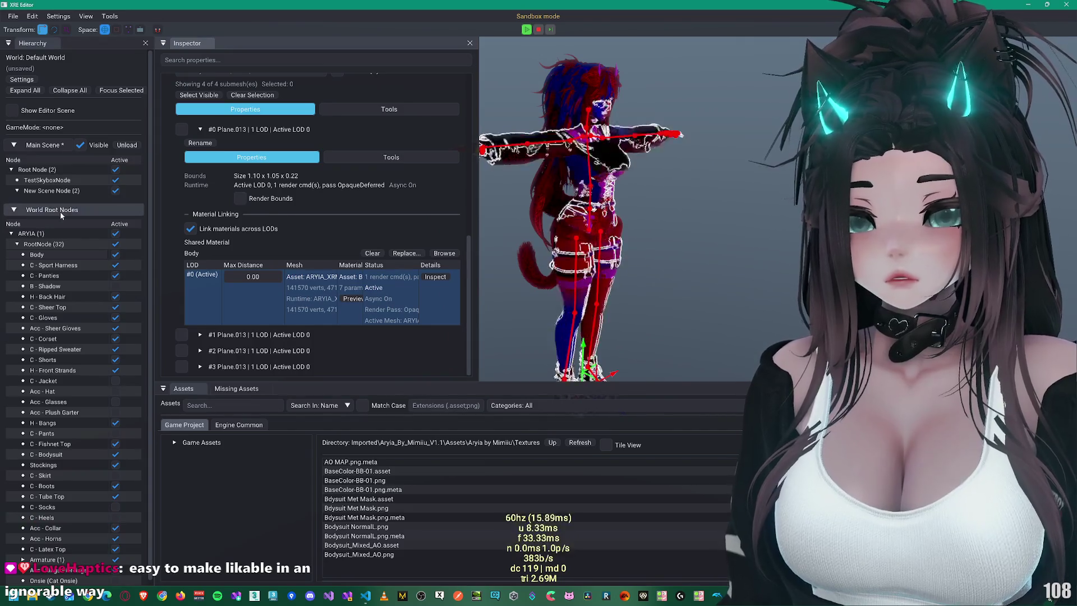
scroll(246, 285, "up", 2)
scroll(246, 281, "down", 2)
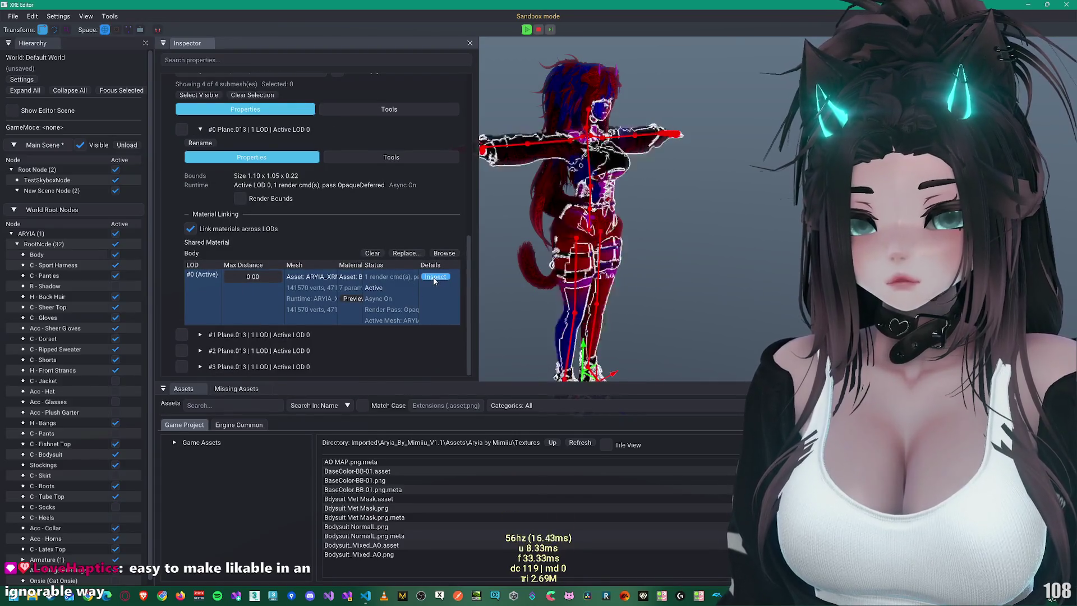
left_click(352, 298)
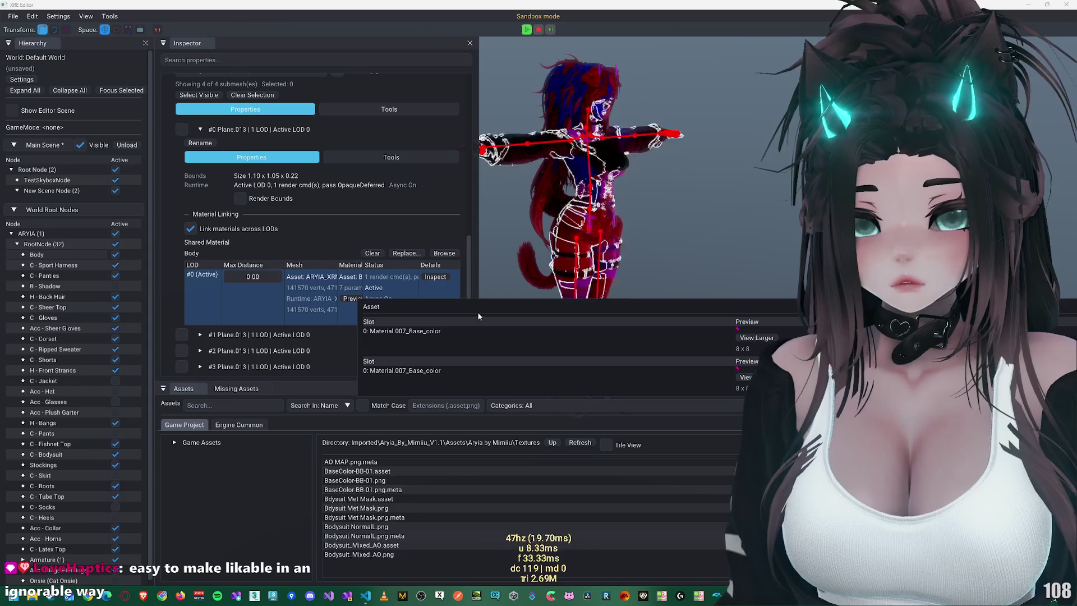
left_click_drag(482, 307, 199, 273)
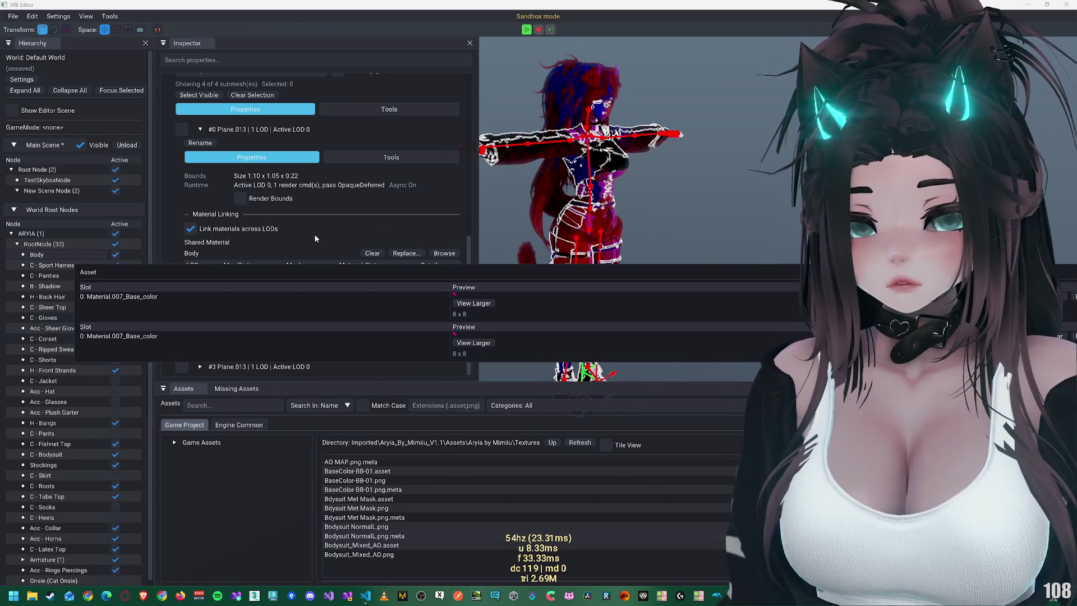
left_click(315, 234)
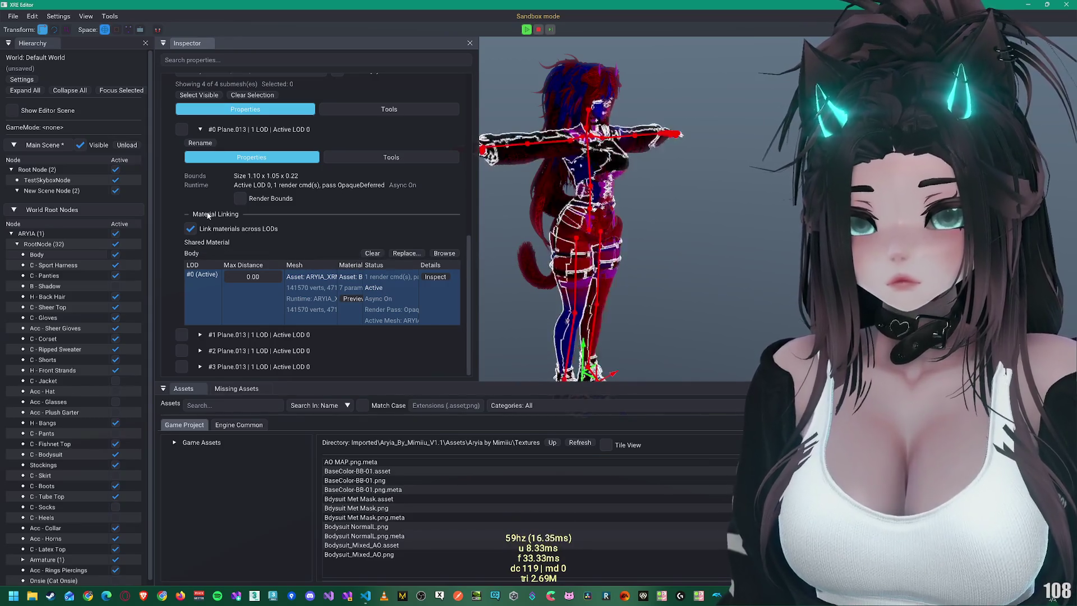
Step: Inspect LOD 0 details: 141570 vertices, 47190 triangles, Body runtime material
scroll(210, 214, "up", 2)
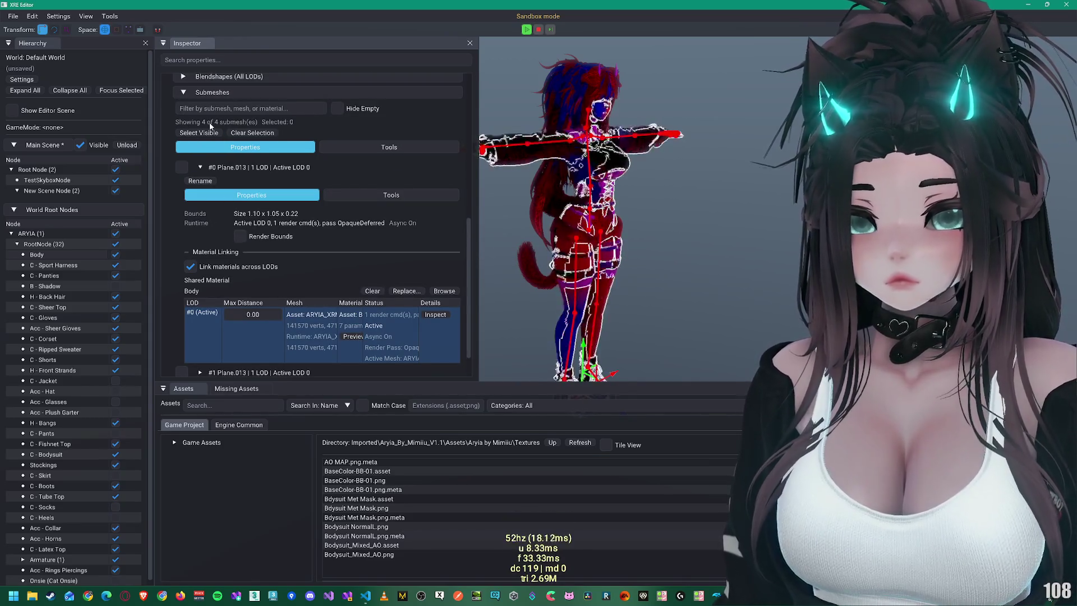
scroll(231, 268, "down", 2)
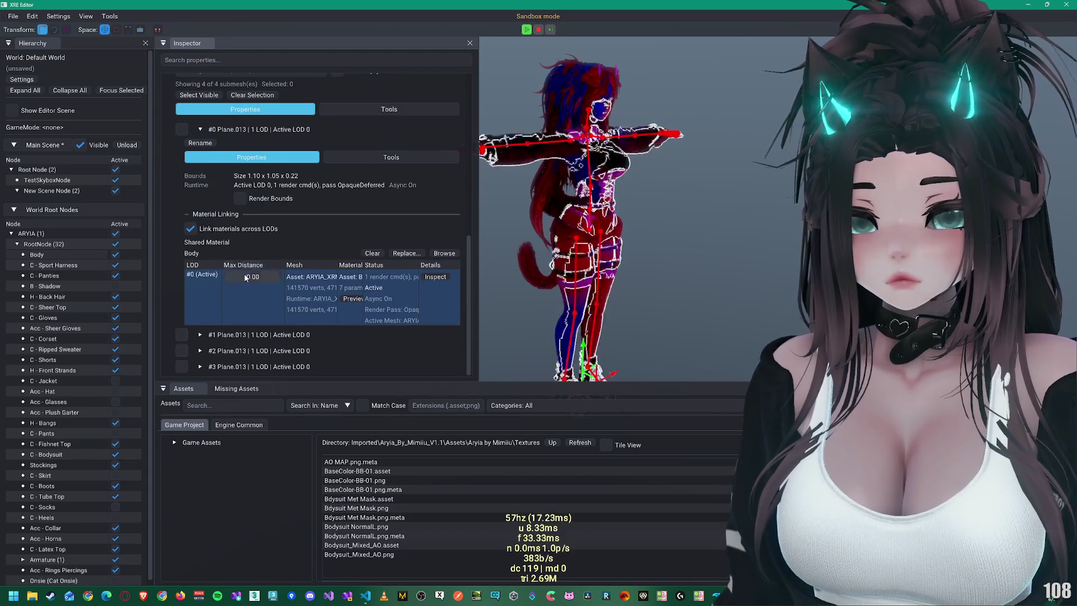
left_click(435, 276)
scroll(224, 224, "down", 5)
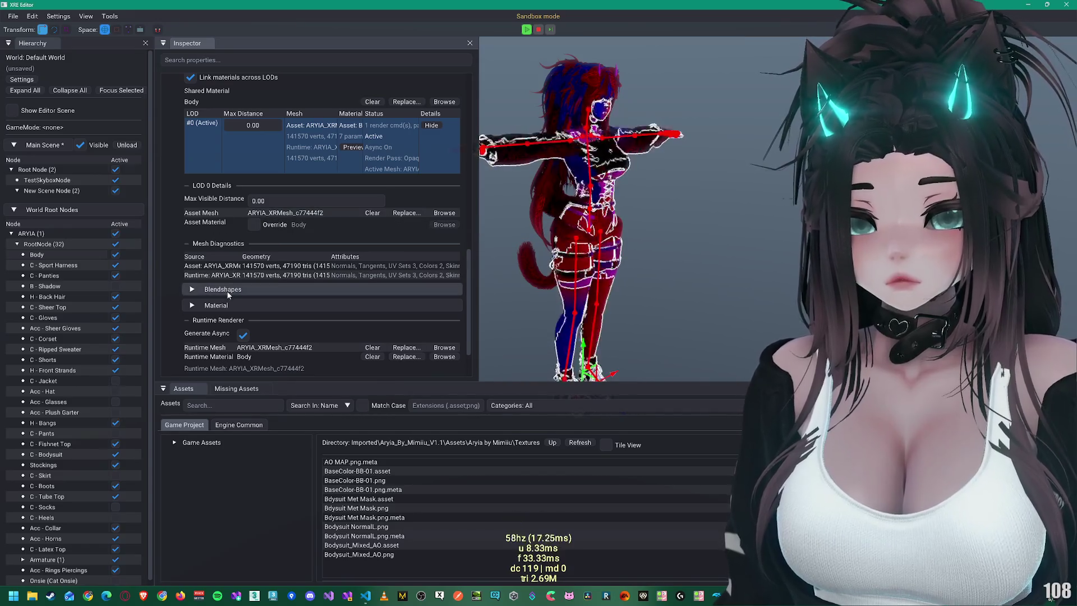
Step: Expand the Body submesh's Blendshapes and raise the vrc.v_aa weight
scroll(228, 294, "down", 1)
left_click(225, 251)
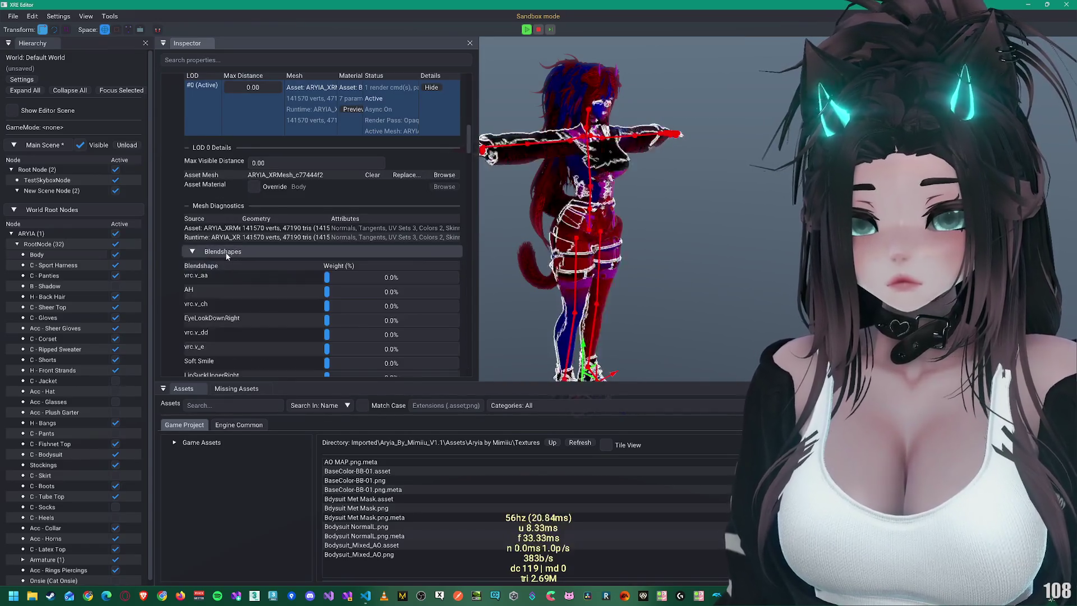
scroll(599, 107, "up", 1)
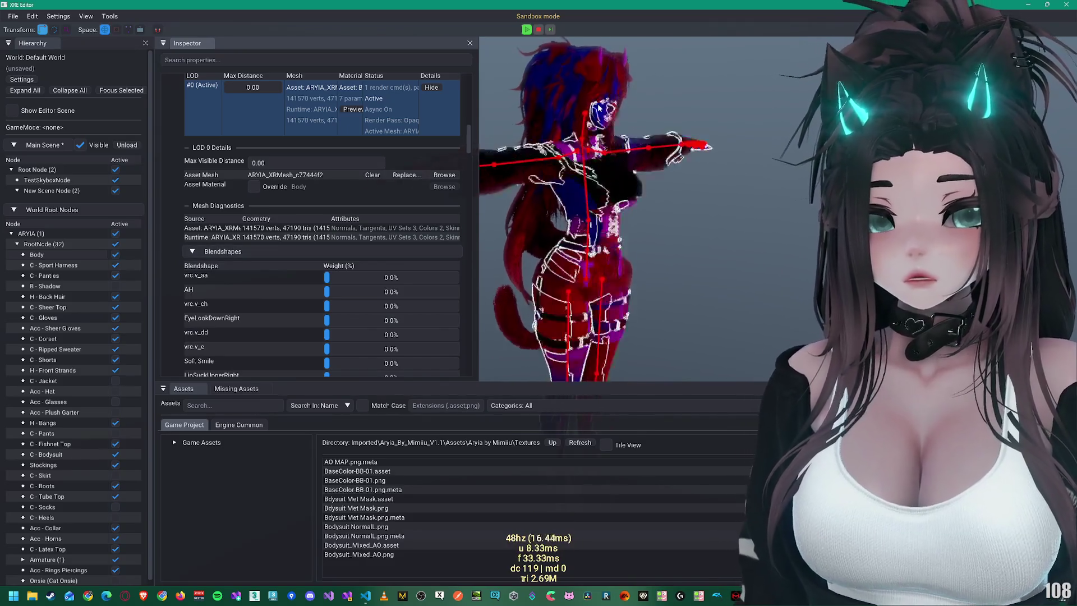
scroll(599, 106, "up", 5)
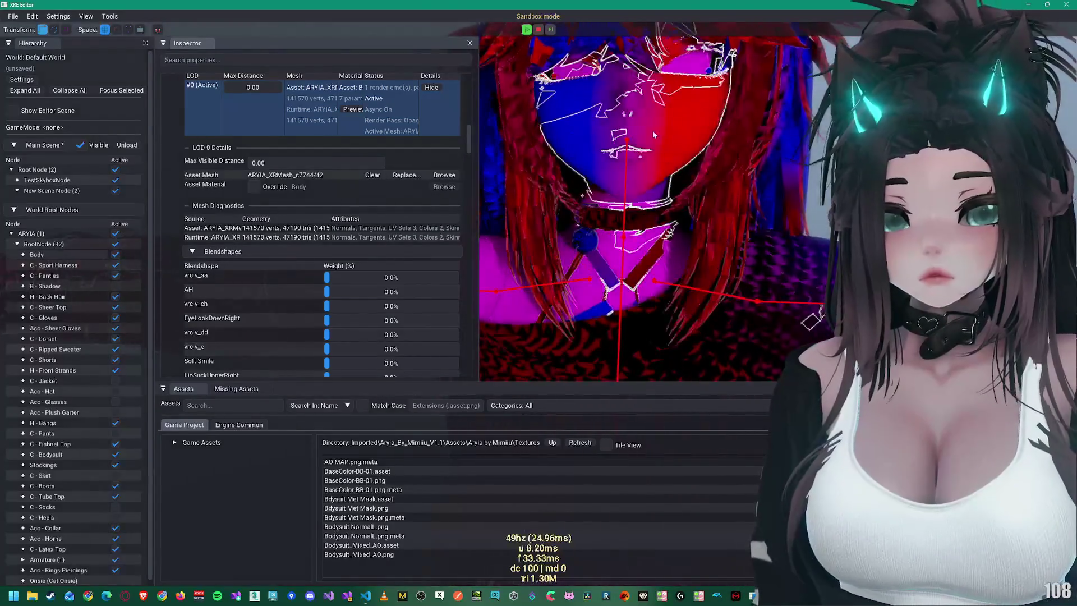
left_click_drag(387, 278, 493, 289)
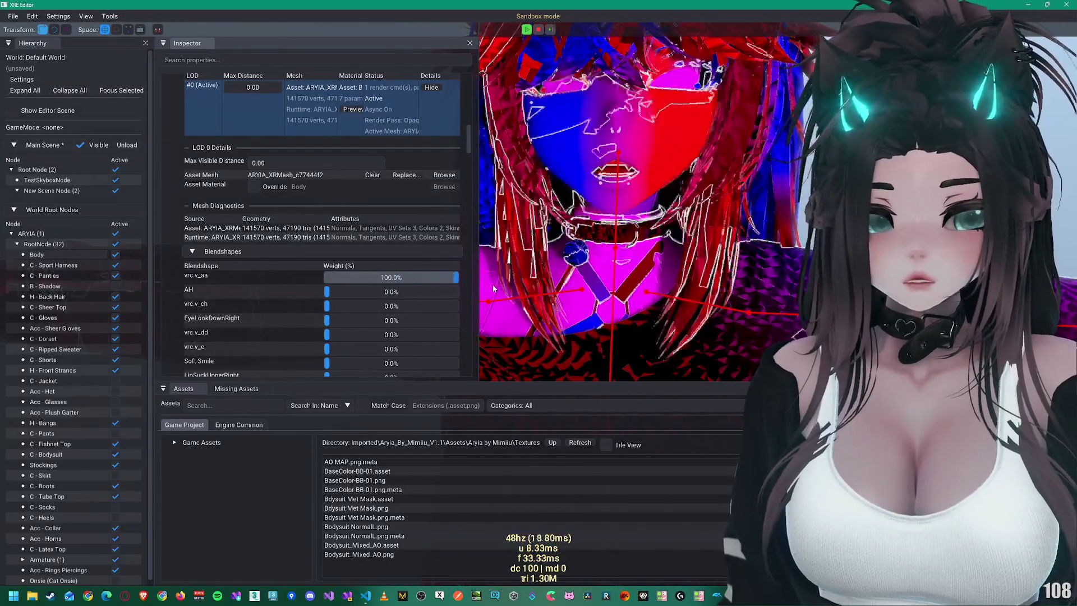
left_click(617, 169)
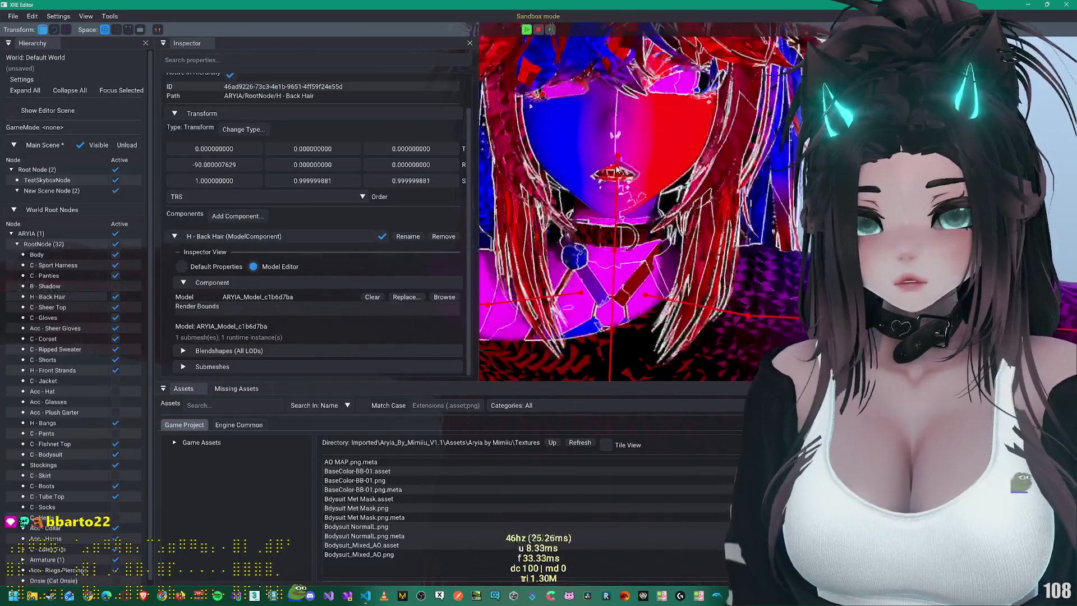
left_click(617, 168)
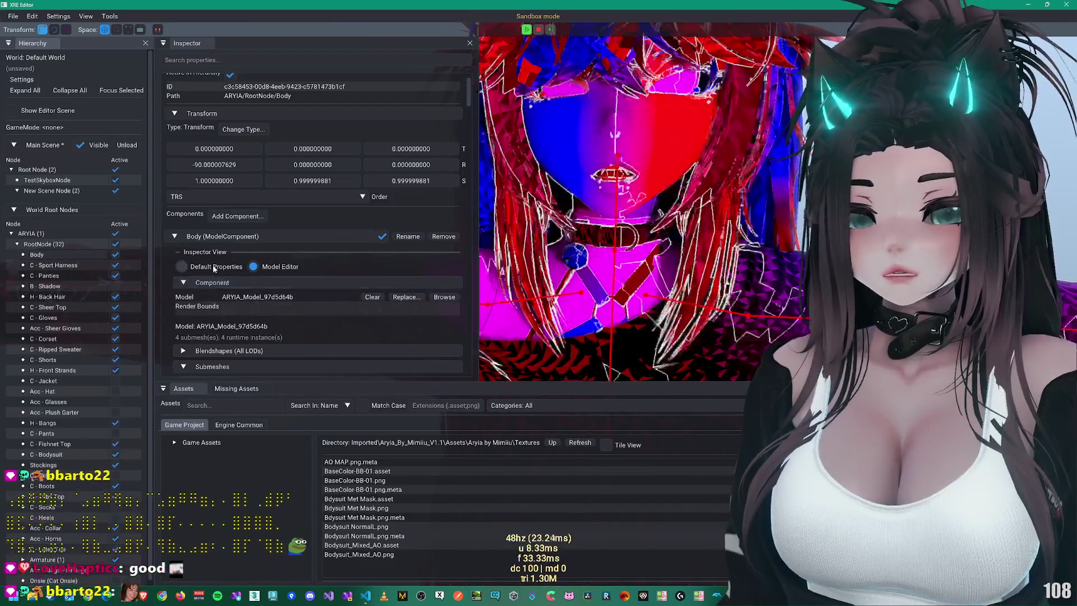
Step: Raise the AH blendshape weight to about 13% and show the editor scene hierarchy
scroll(213, 268, "down", 5)
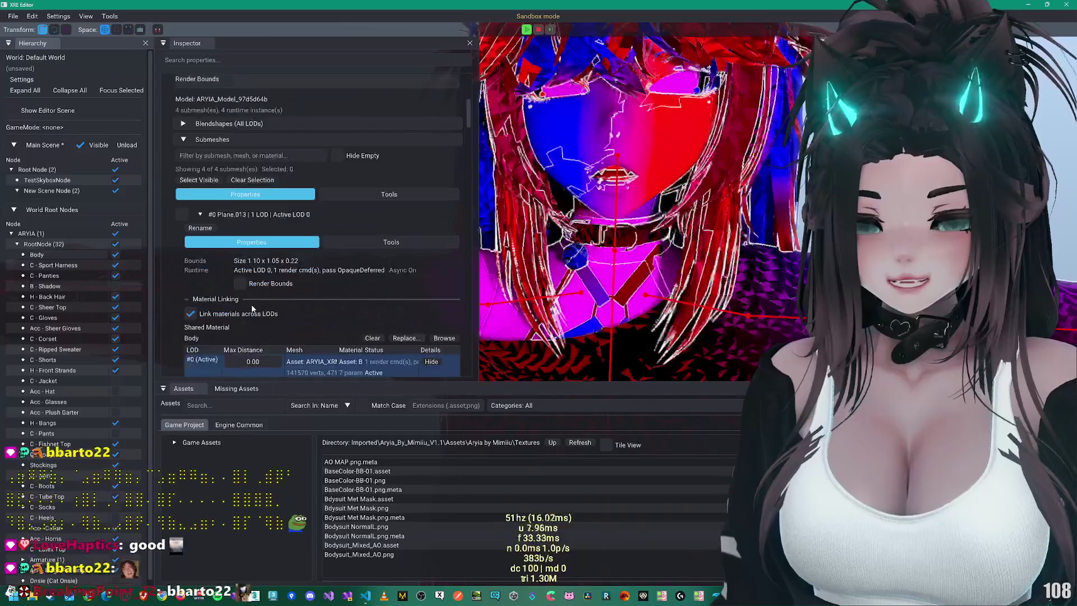
scroll(254, 301, "down", 2)
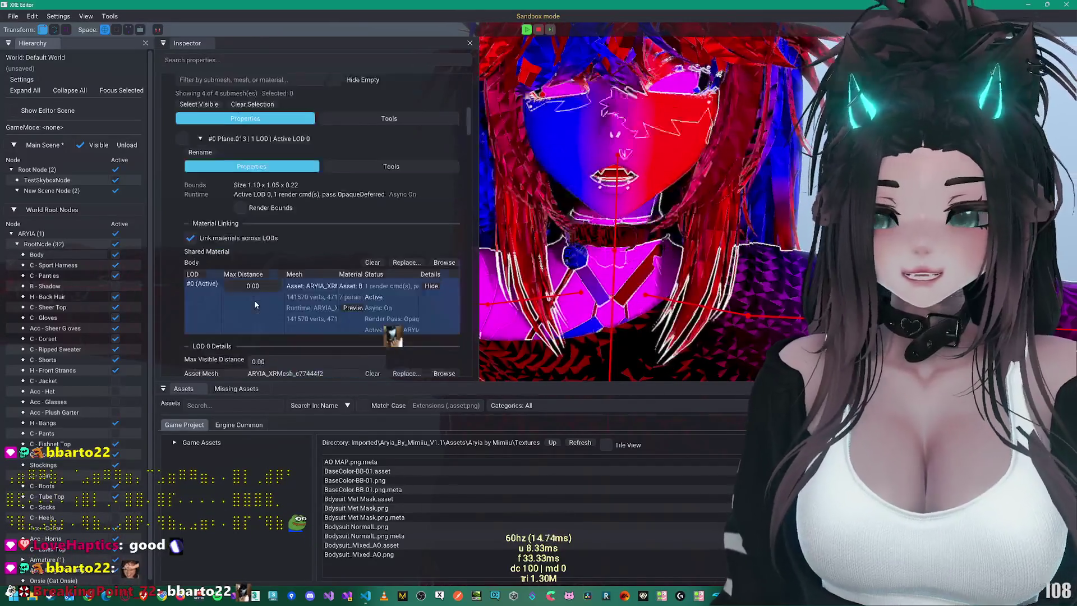
scroll(415, 283, "down", 1)
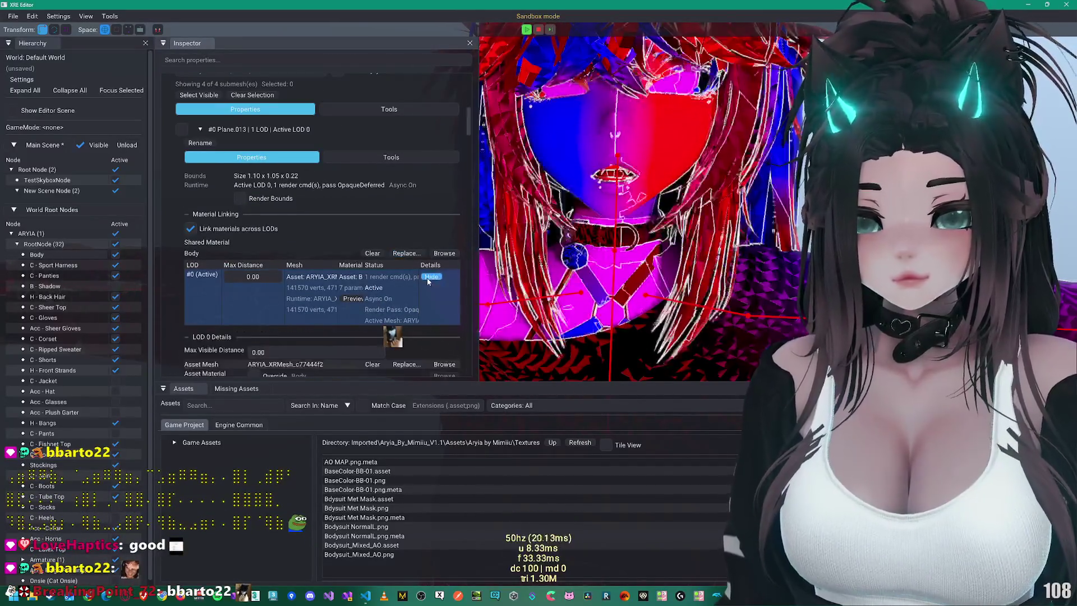
scroll(281, 319, "down", 2)
scroll(218, 306, "down", 2)
scroll(217, 303, "down", 1)
left_click_drag(456, 239, 318, 240)
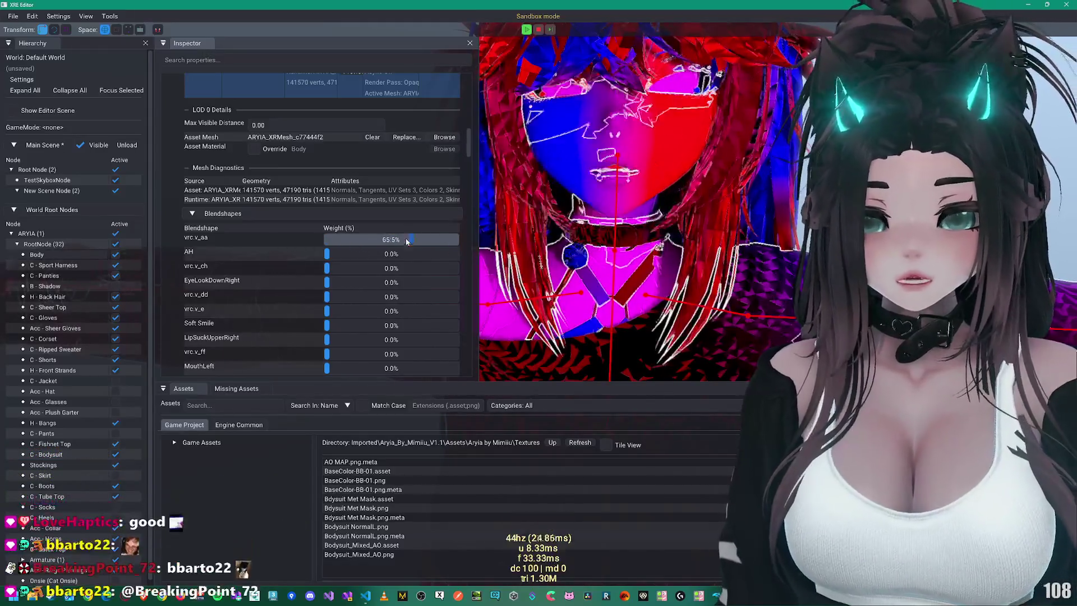
mouse_move(331, 253)
left_mouse_down()
mouse_move(357, 251)
mouse_move(235, 240)
left_mouse_up()
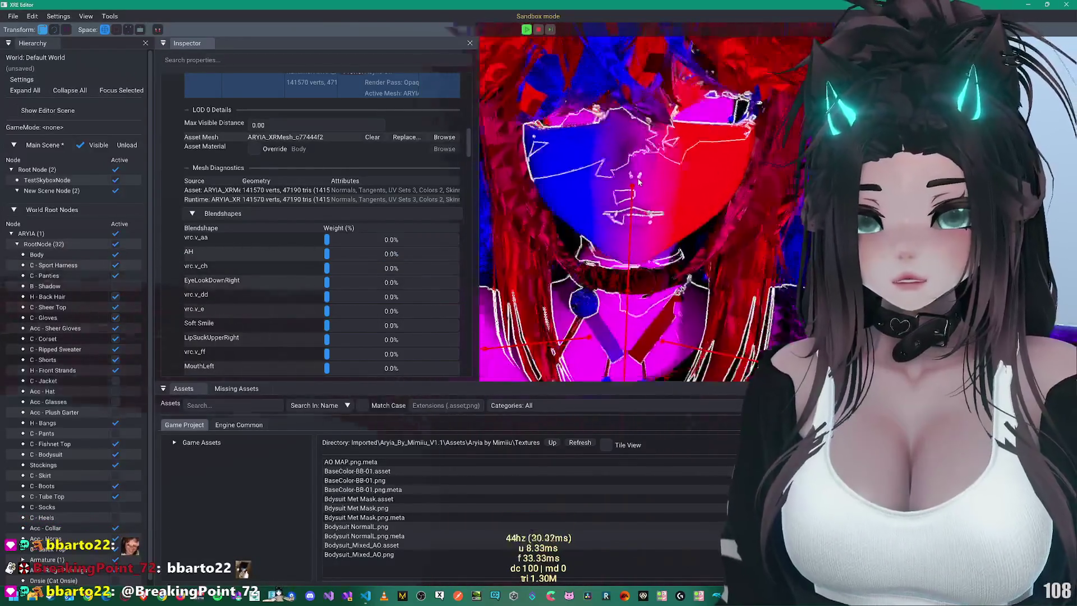
scroll(650, 182, "down", 3)
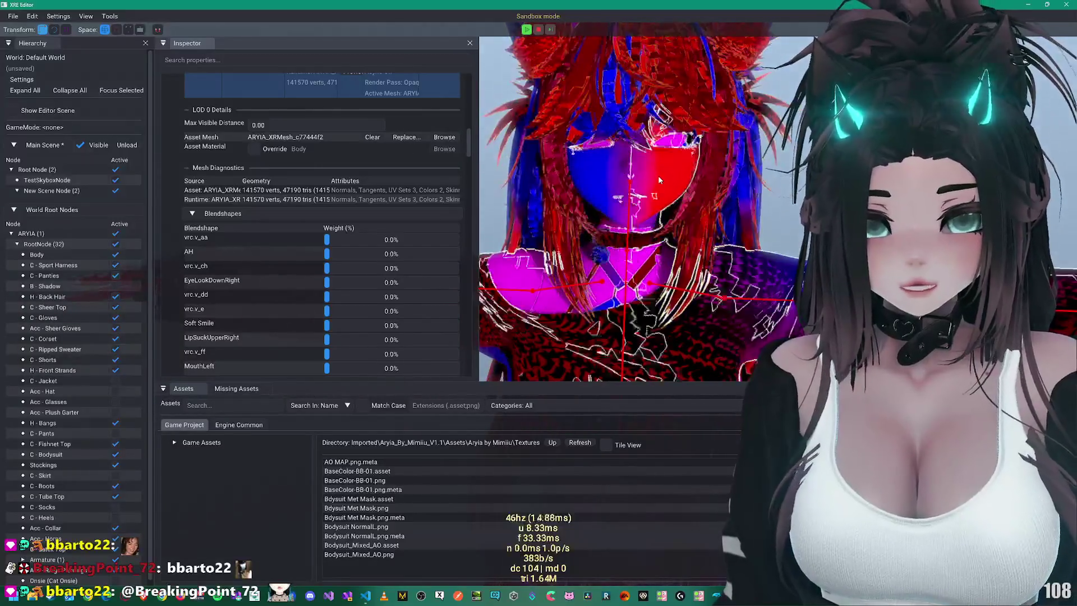
left_click(43, 112)
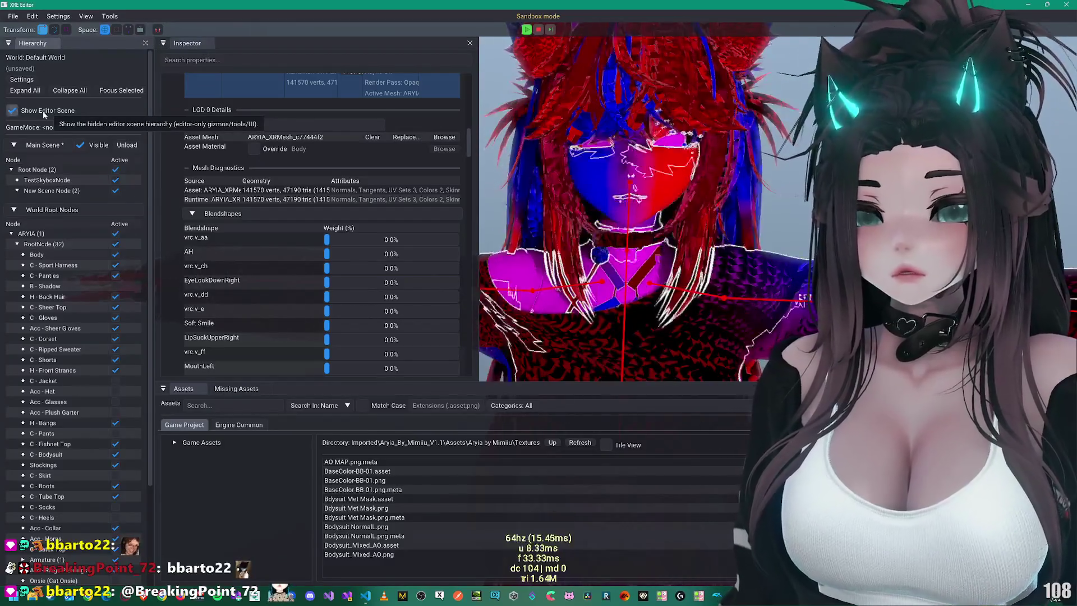
Step: Collapse Blendshapes and expand the Material.007 base color texture: 8 x 8, Rgba8, 4 mipmaps
left_click(44, 113)
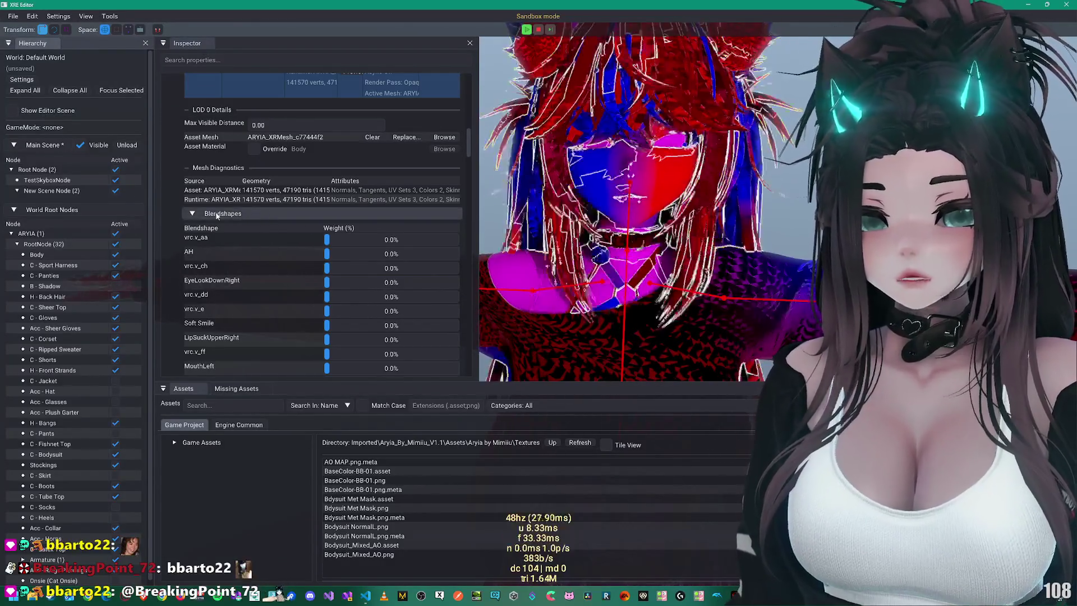
left_click(222, 213)
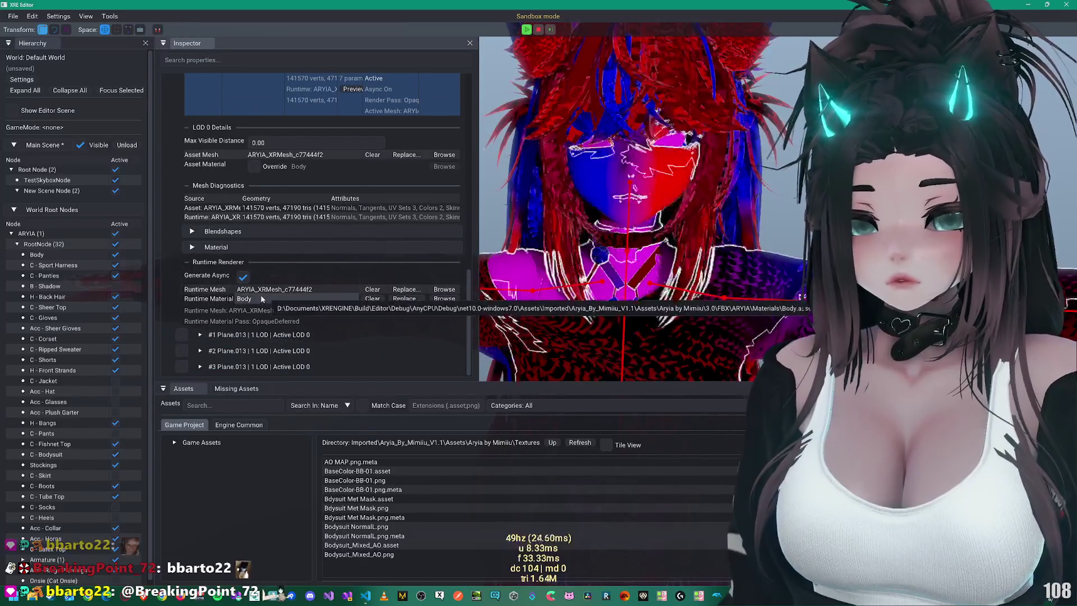
mouse_move(250, 302)
scroll(250, 302, "down", 5)
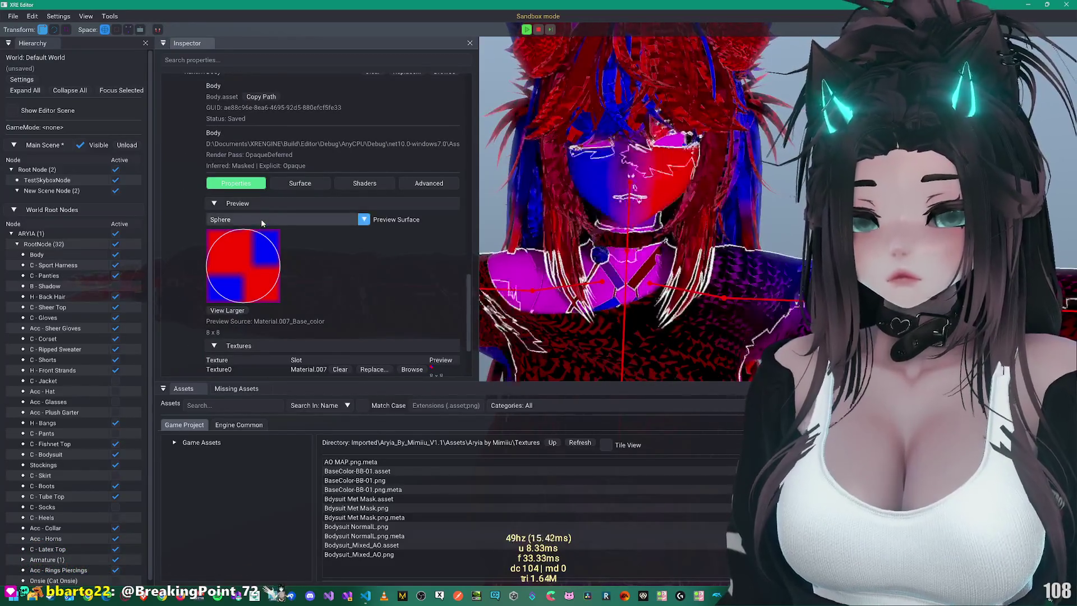
scroll(261, 224, "down", 2)
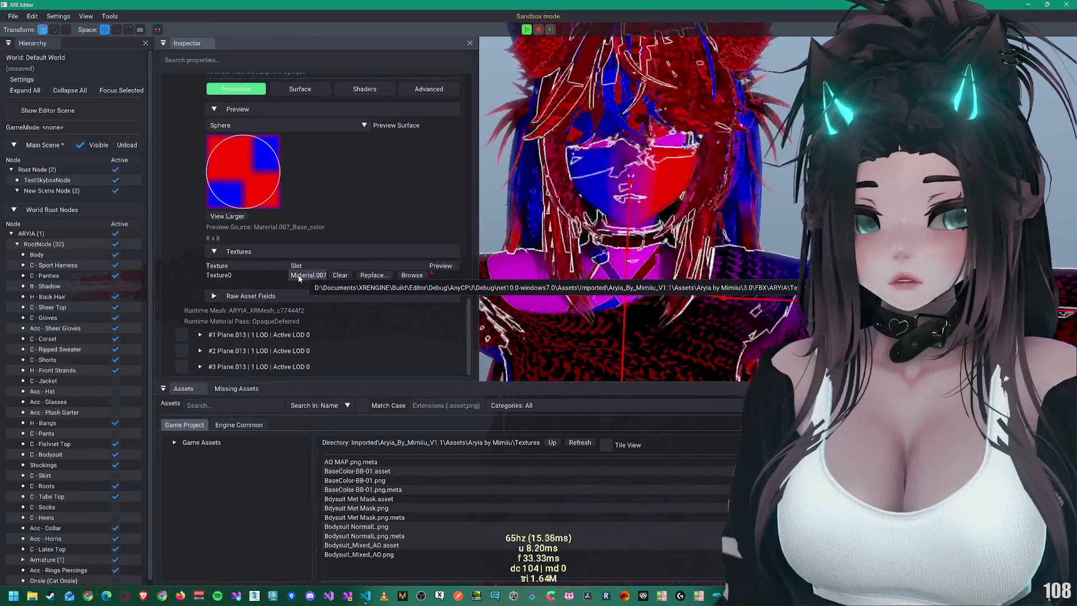
left_click(298, 274)
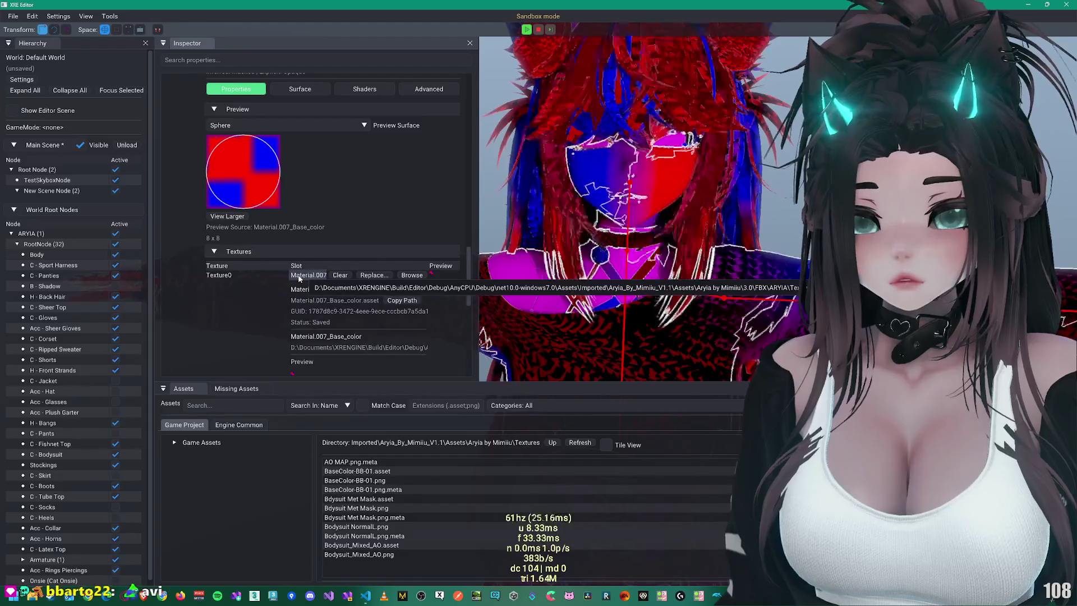
scroll(328, 304, "down", 1)
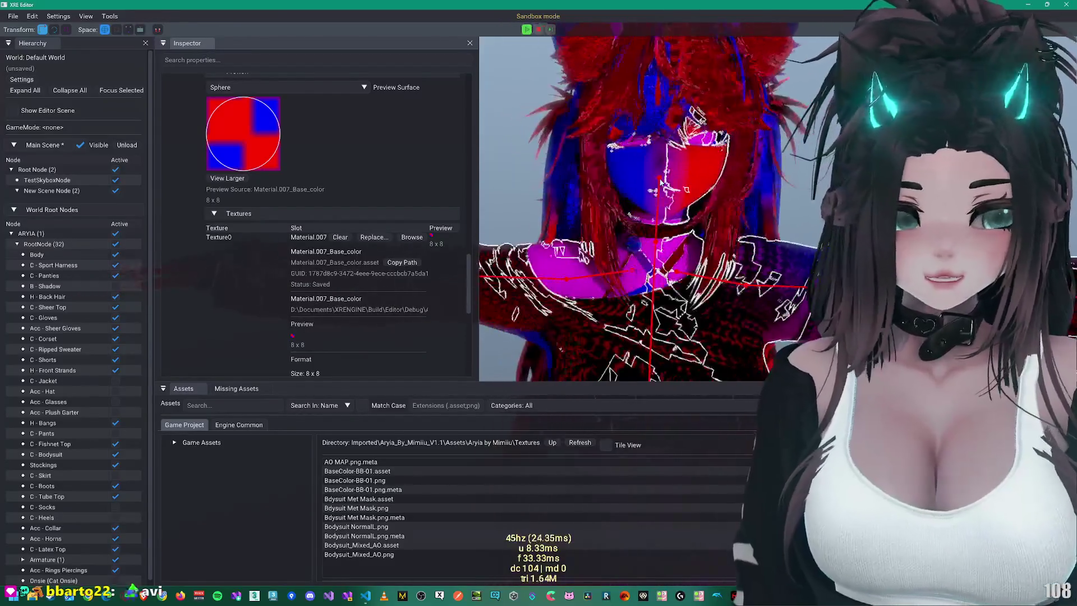
scroll(294, 324, "down", 5)
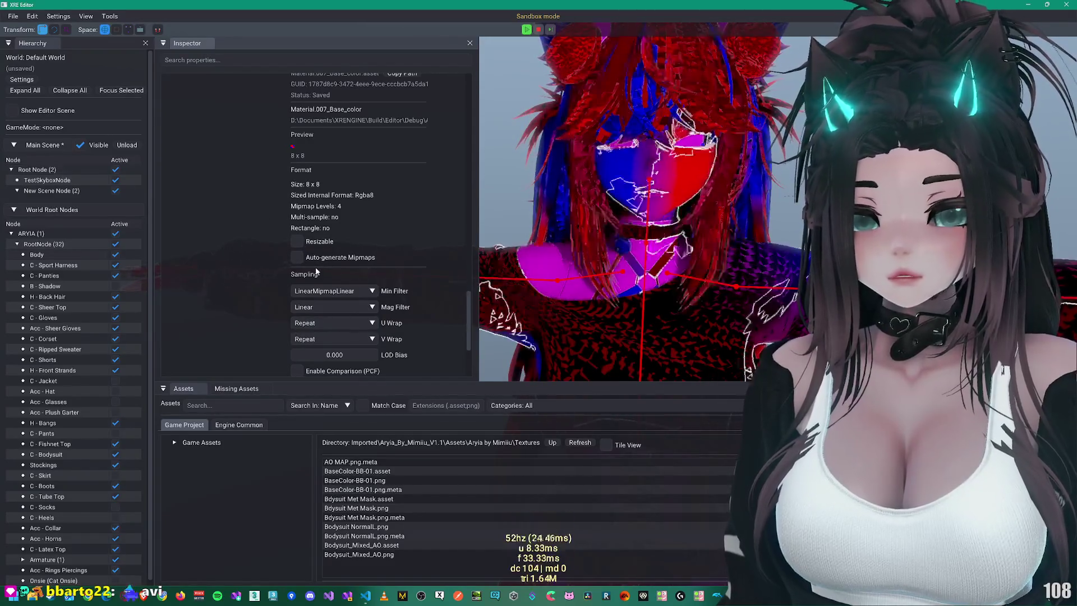
scroll(251, 279, "down", 2)
scroll(251, 278, "up", 3)
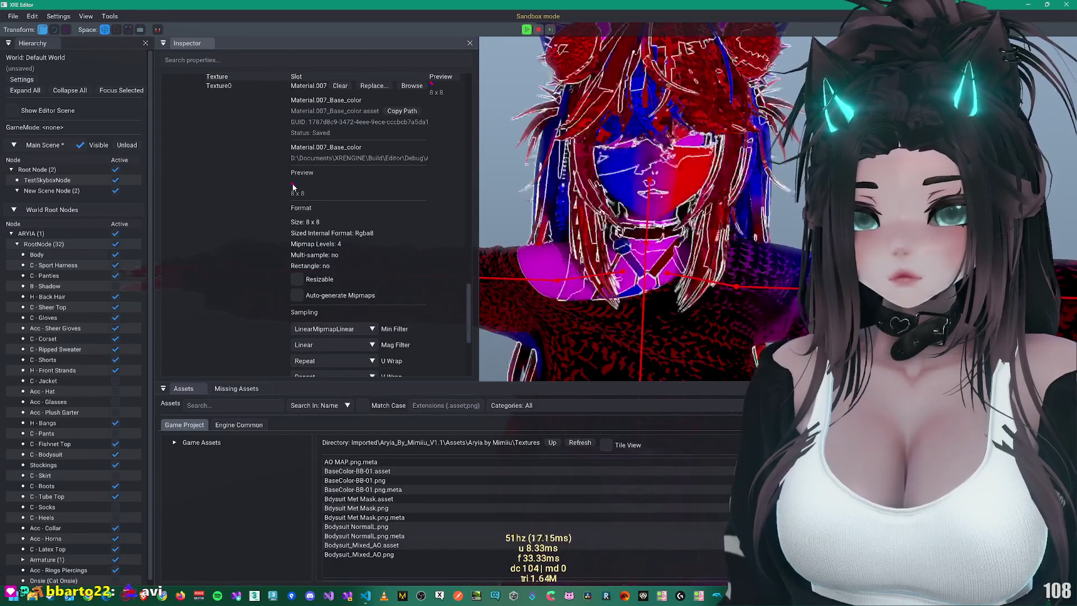
scroll(294, 190, "up", 2)
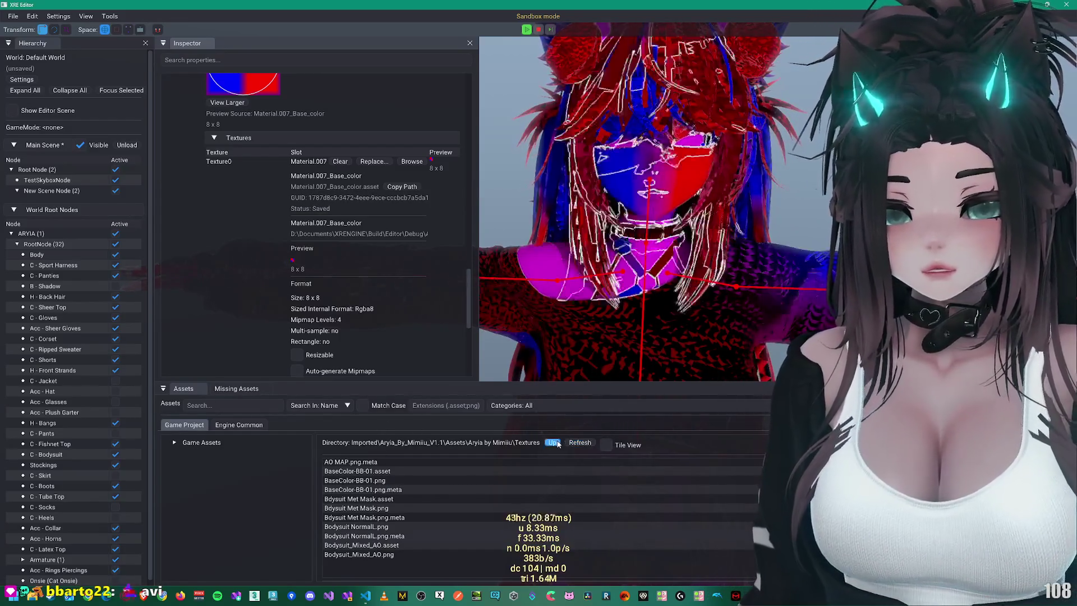
Step: Inspect BaseColor-BB-01, Bdysuit Met Mask and Bodysuit_Opacity.png textures, then return to VS Code
left_click(381, 480)
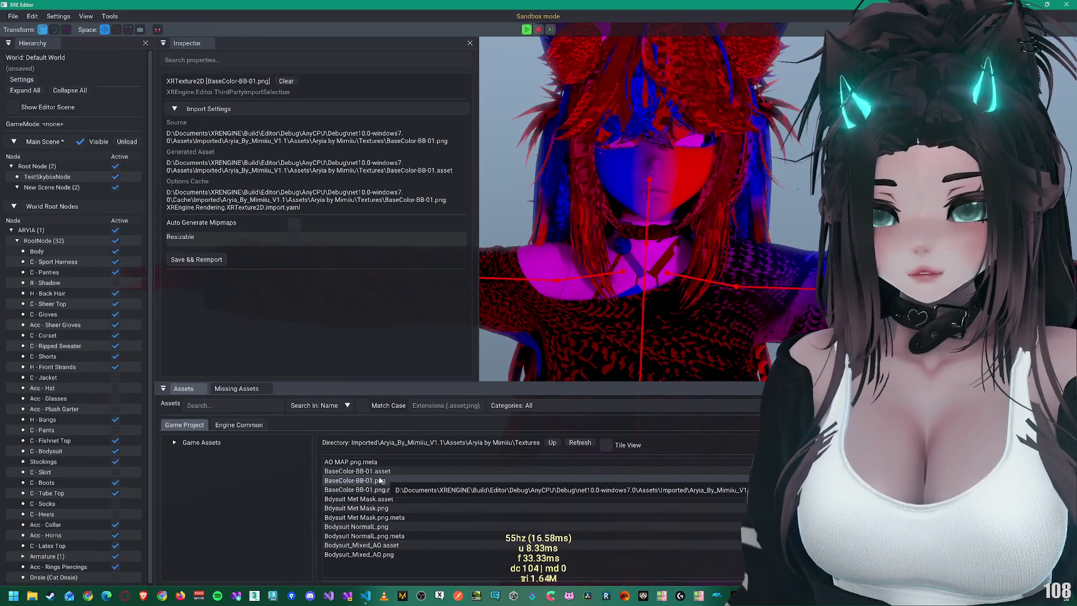
left_click(381, 473)
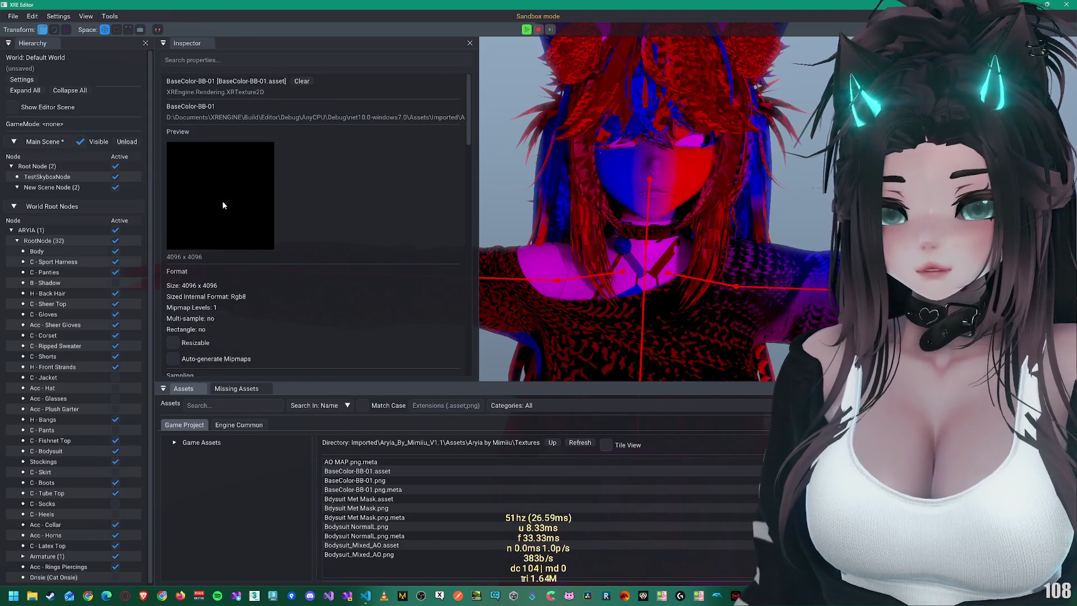
left_click(388, 499)
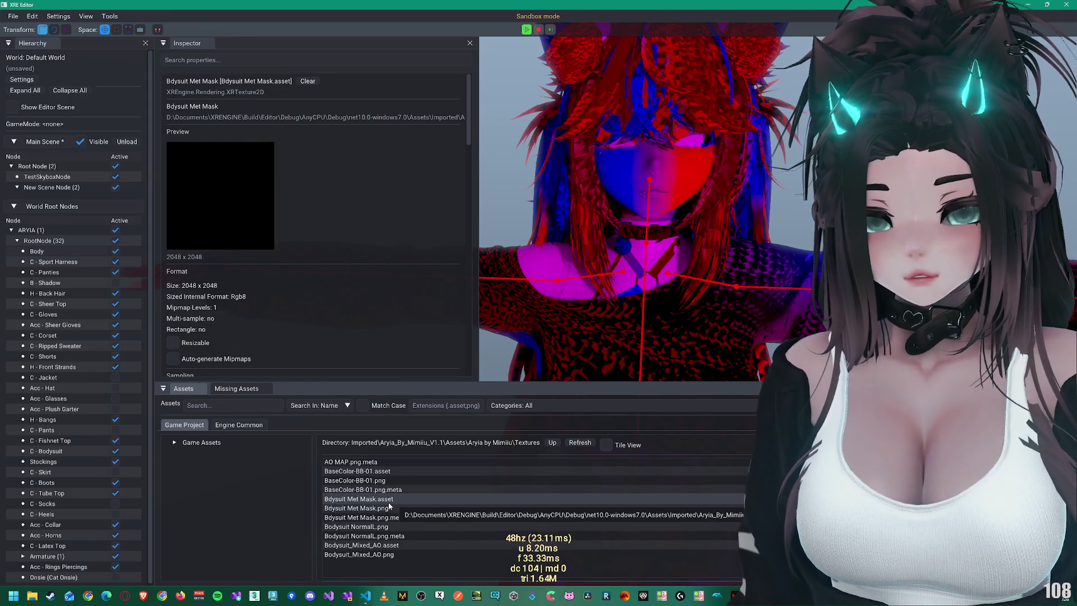
scroll(400, 479, "down", 3)
left_click(356, 503)
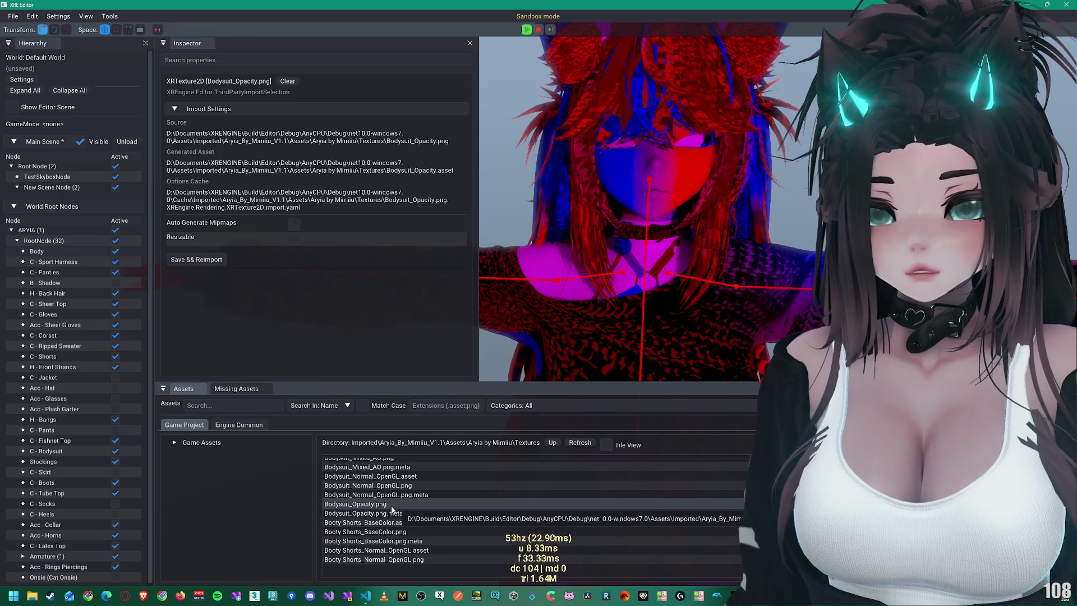
left_click(365, 596)
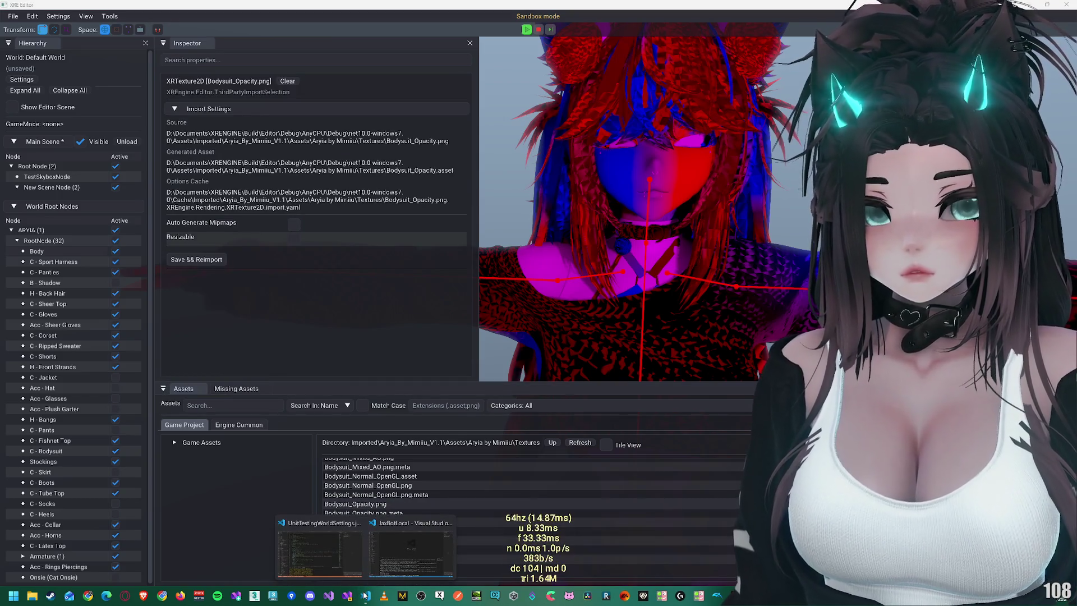
left_click(320, 552)
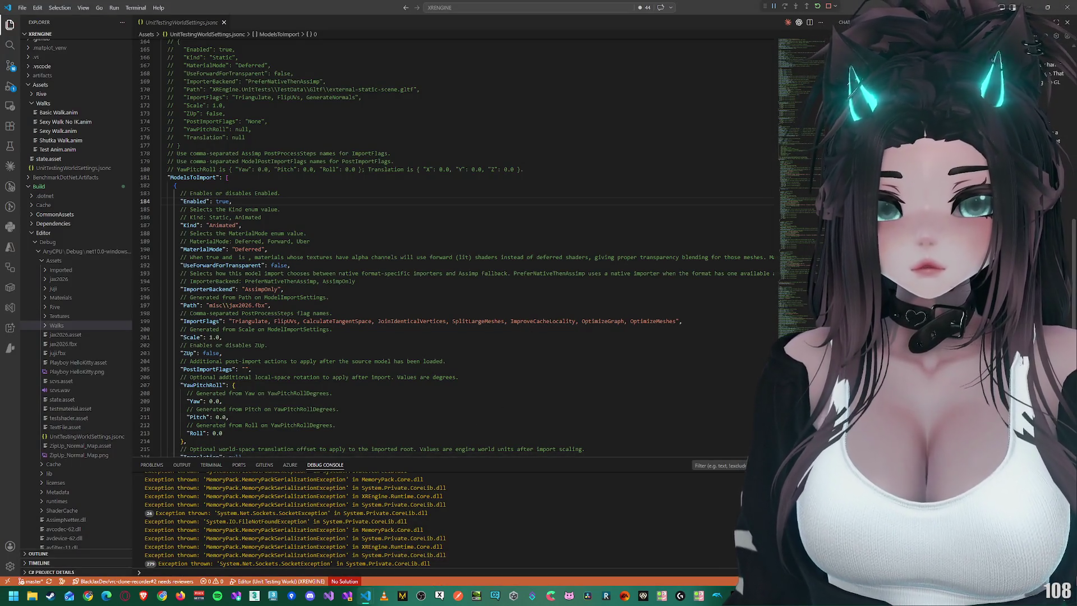
Step: Resize the Codex chat panel to keep code full-width and go to ModelsToImport at line 182
mouse_move(829, 137)
left_mouse_down()
mouse_move(580, 136)
mouse_move(615, 137)
left_mouse_up()
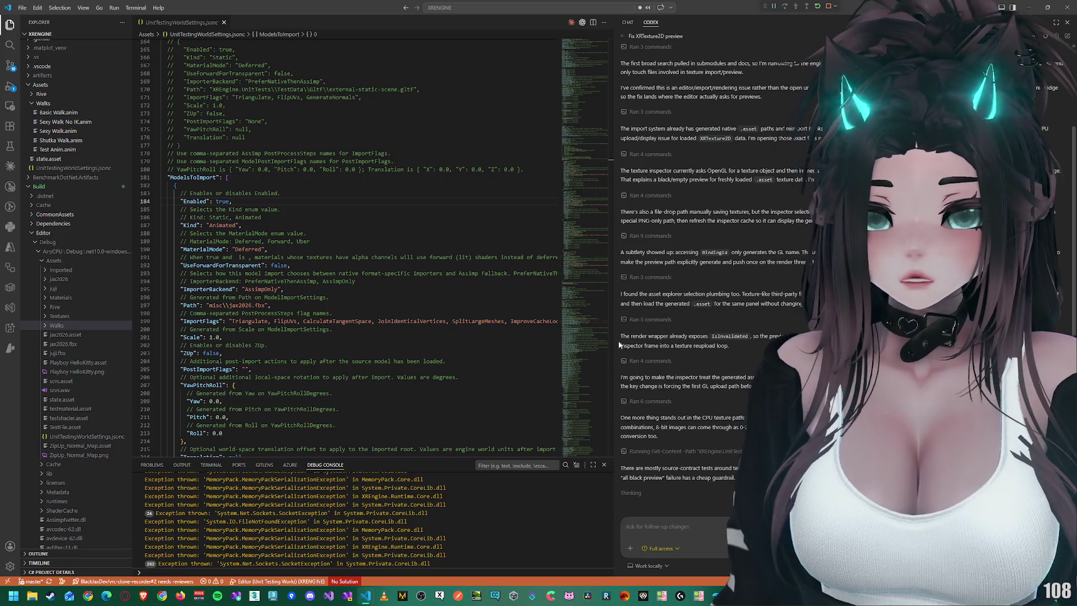
left_click_drag(614, 338, 809, 338)
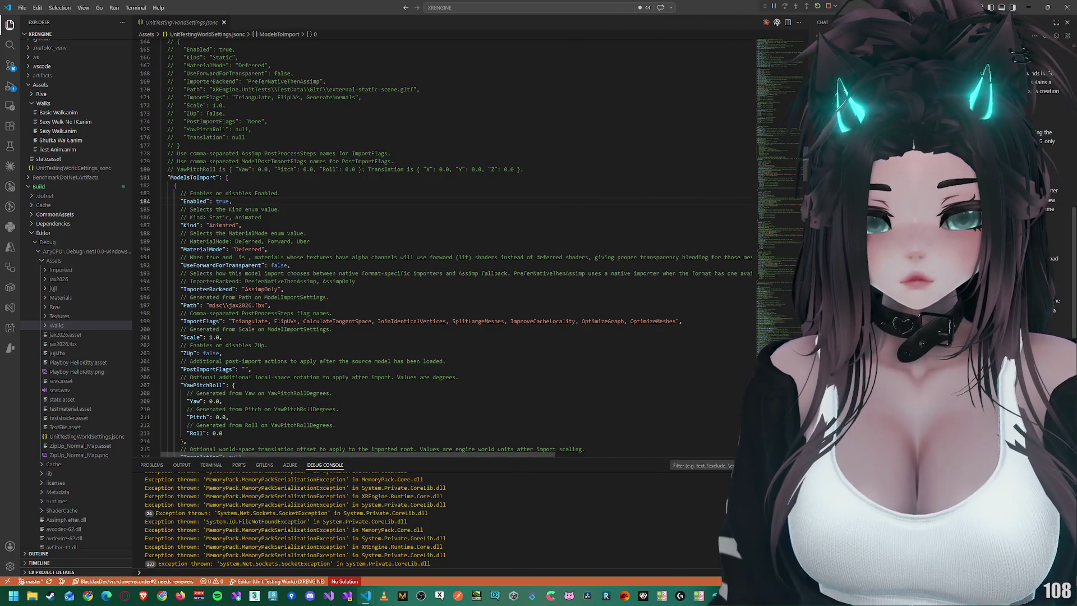
key("alt+Tab")
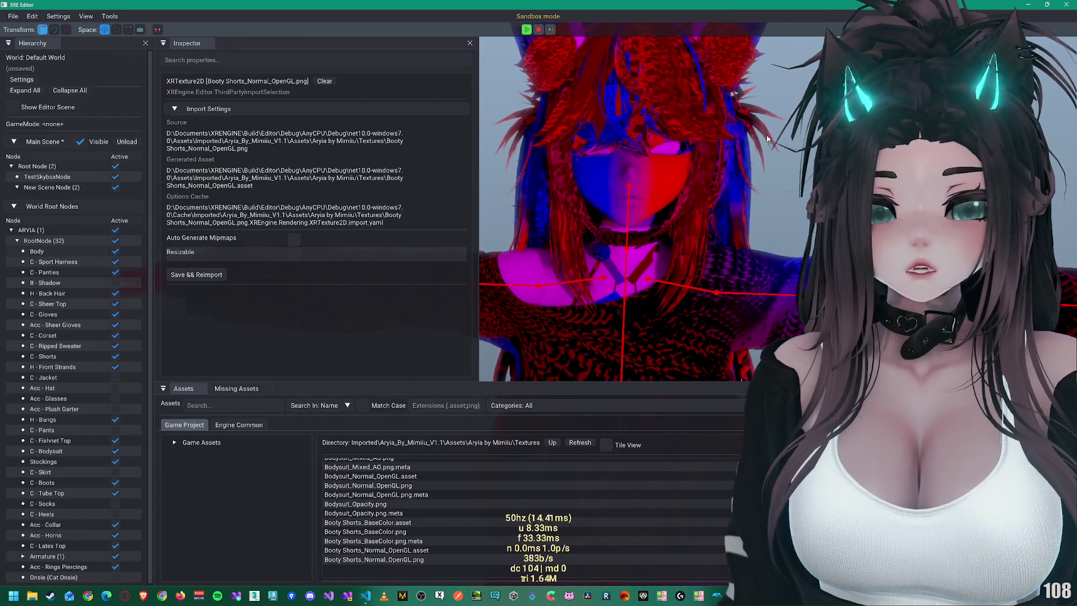
key("alt+Tab")
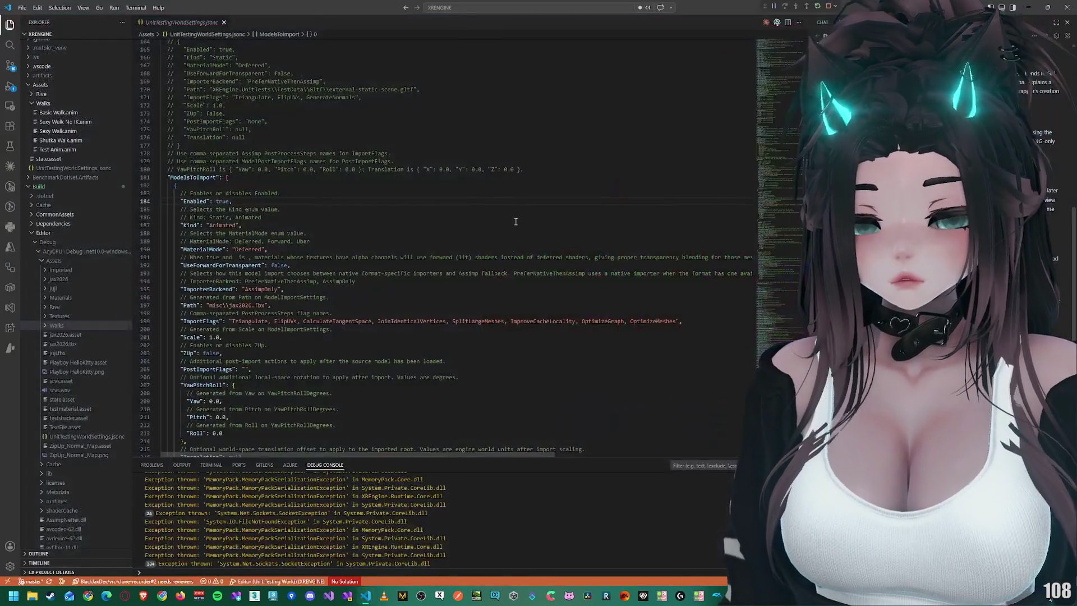
left_click(289, 187)
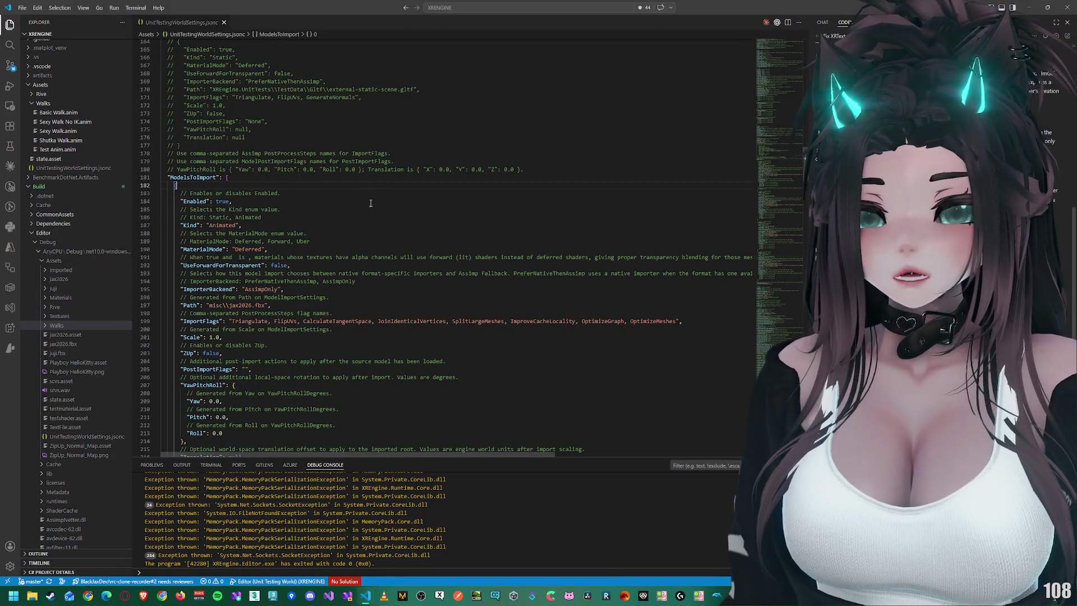
scroll(370, 202, "up", 4)
scroll(51, 163, "up", 2)
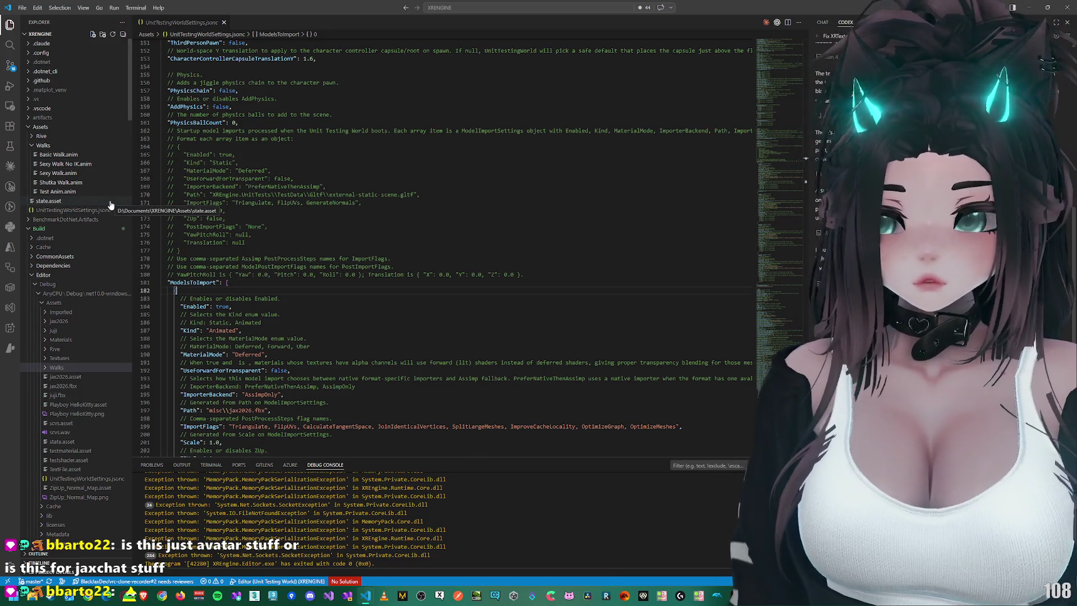
Step: Collapse the Assets, Build, Editor, Dependencies and Tools folders in the file tree
left_click(40, 127)
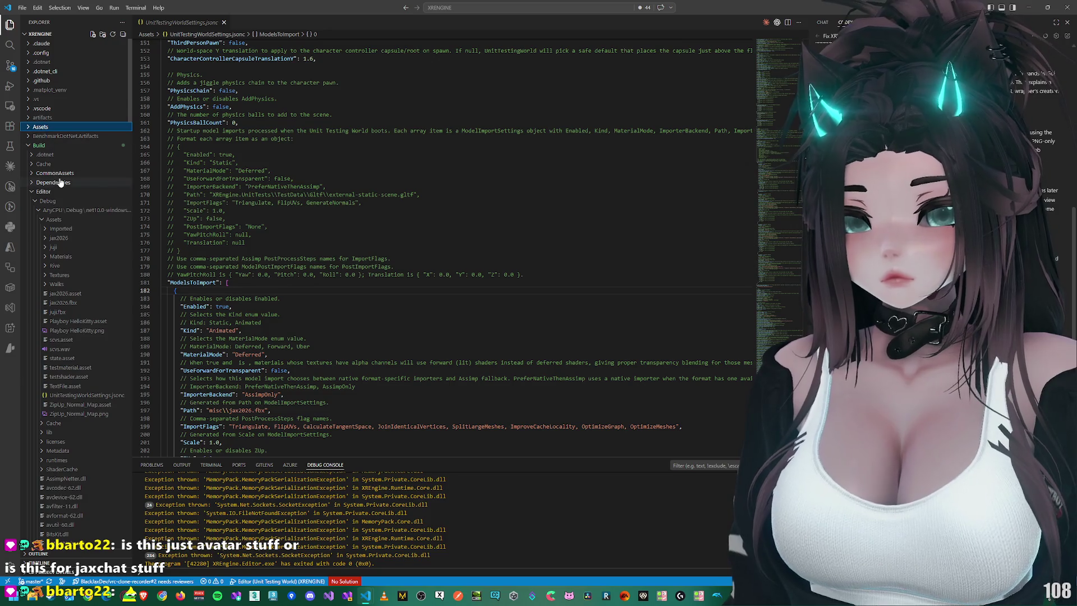
left_click(38, 211)
left_click(35, 202)
left_click(31, 192)
left_click(32, 183)
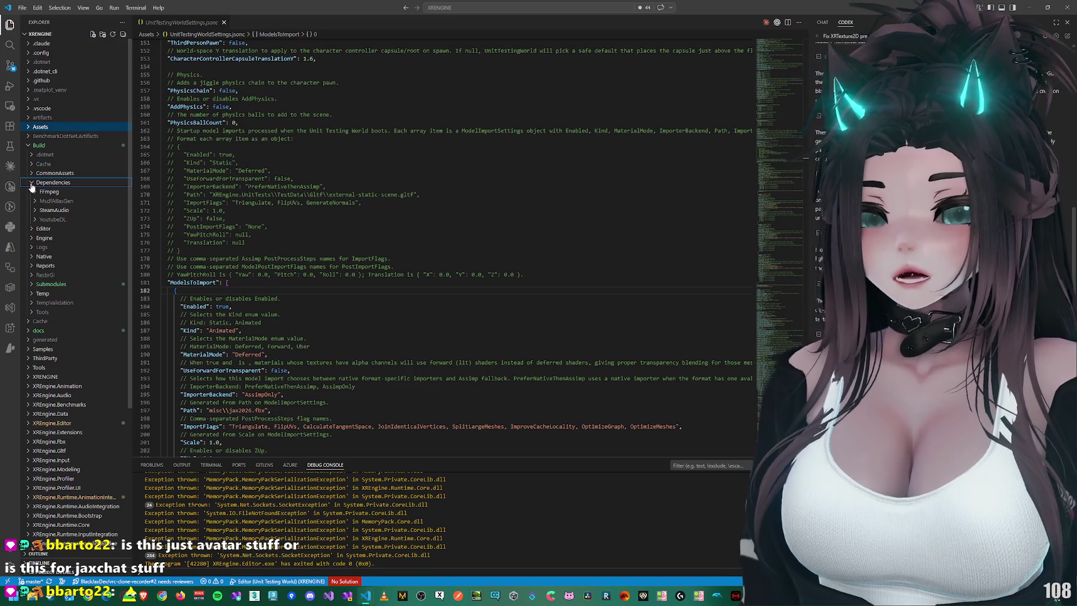
left_click(32, 184)
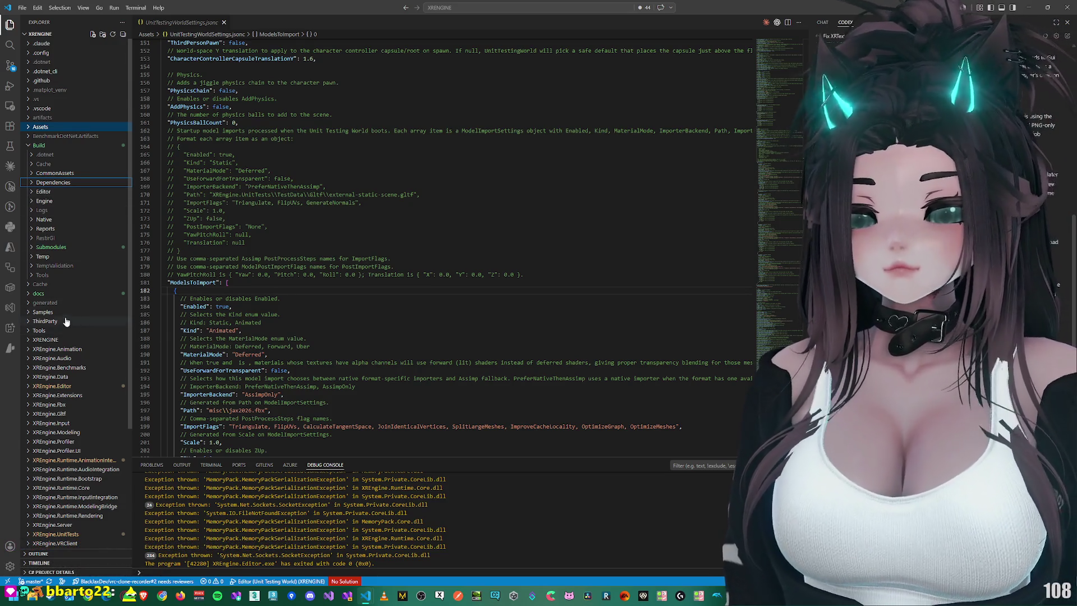
left_click(39, 293)
left_click(51, 294)
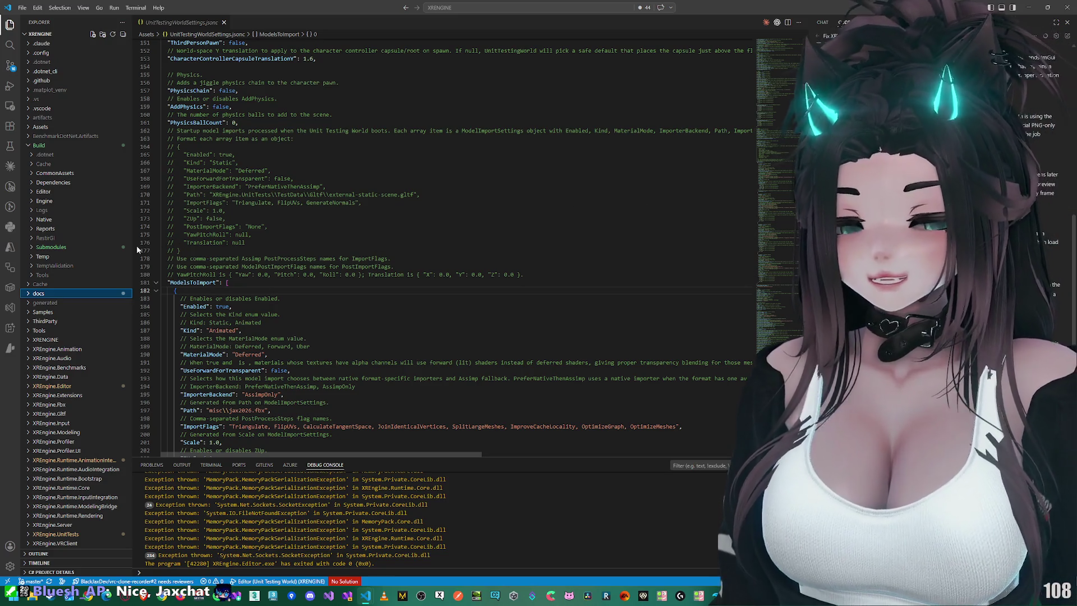
left_click(52, 149)
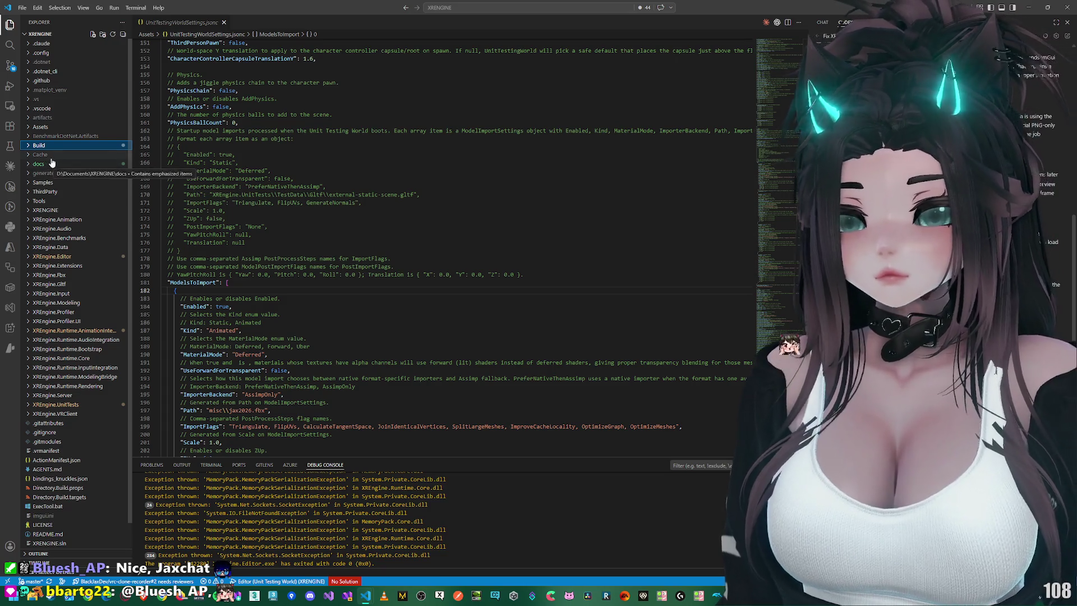
left_click(56, 202)
left_click(56, 201)
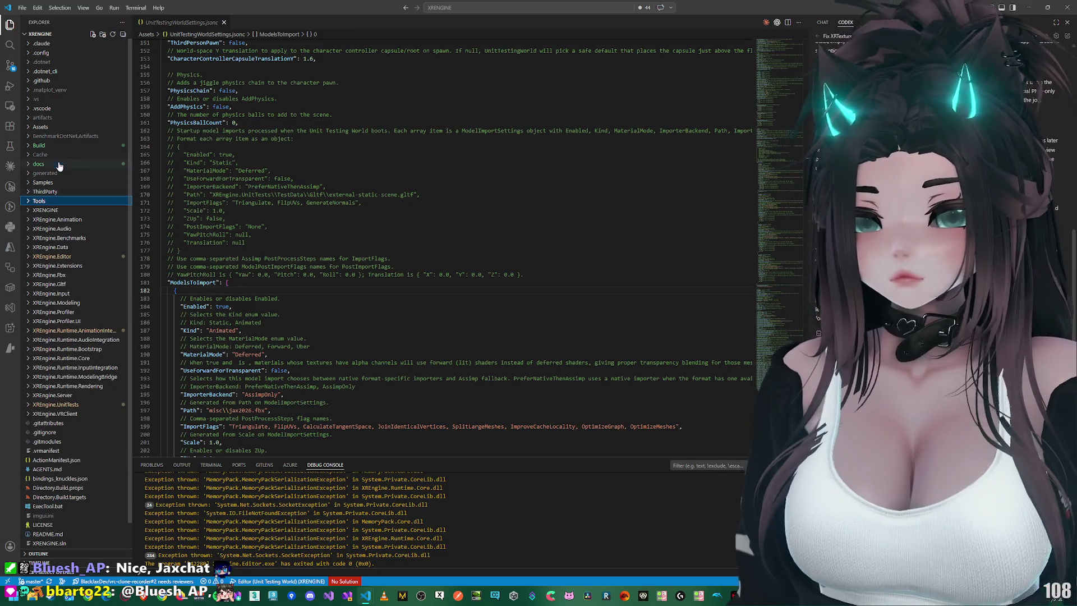
Step: Expand docs > work > todo > rendering, widen the tree, and open skinned-mesh-bone-culling-issue.md
left_click(58, 164)
left_click(56, 229)
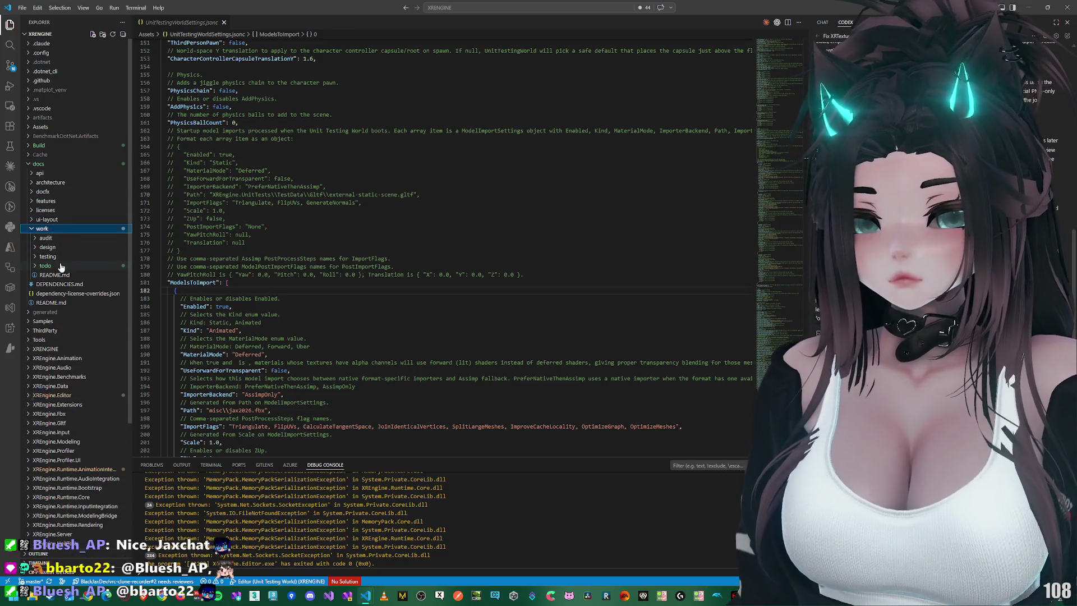
left_click(61, 265)
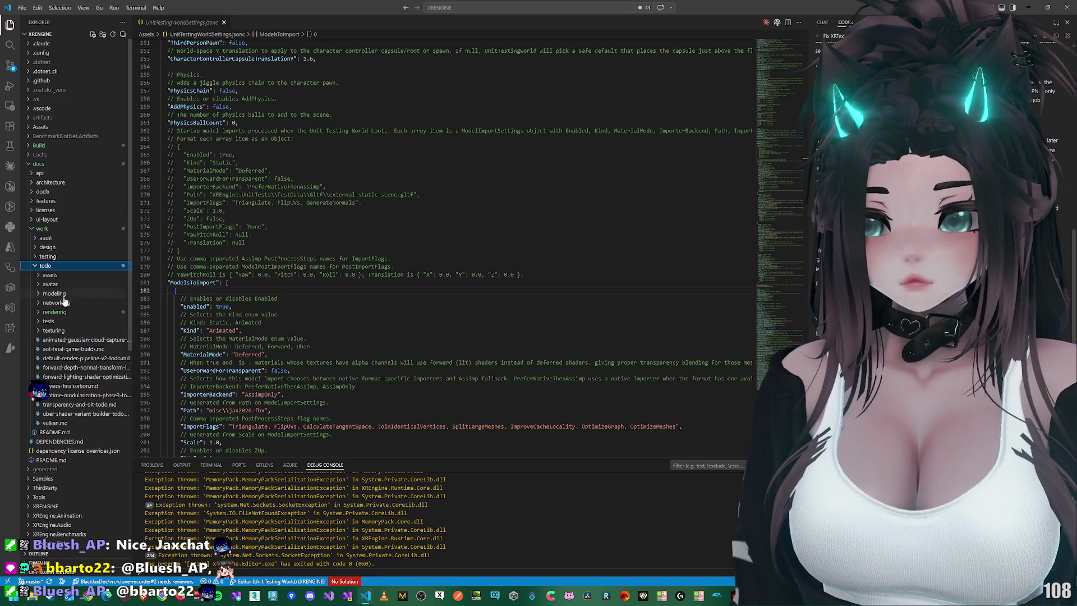
left_click(56, 312)
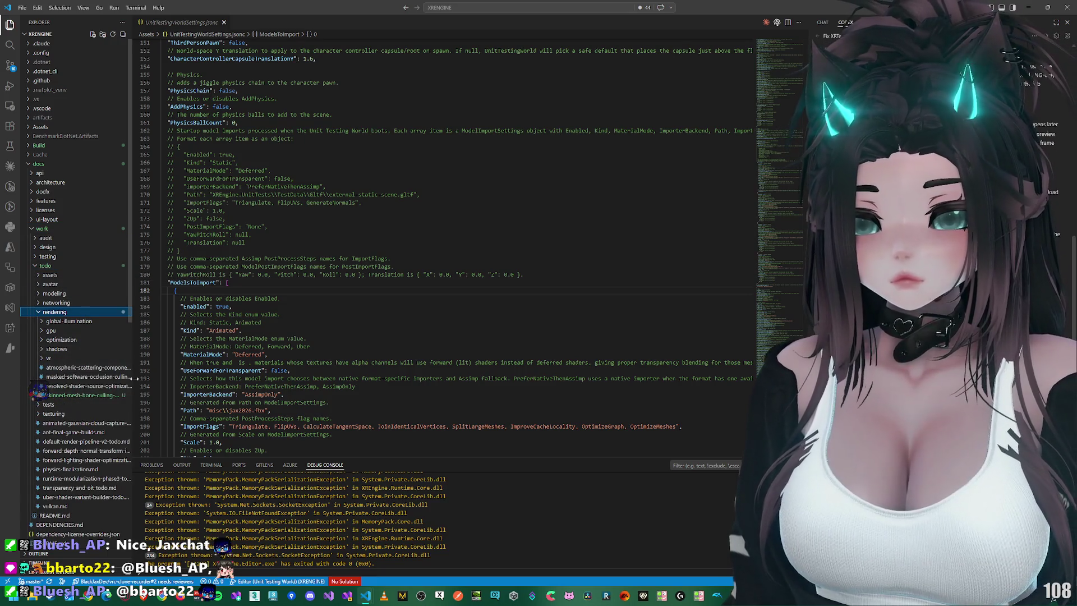
left_click_drag(133, 380, 229, 388)
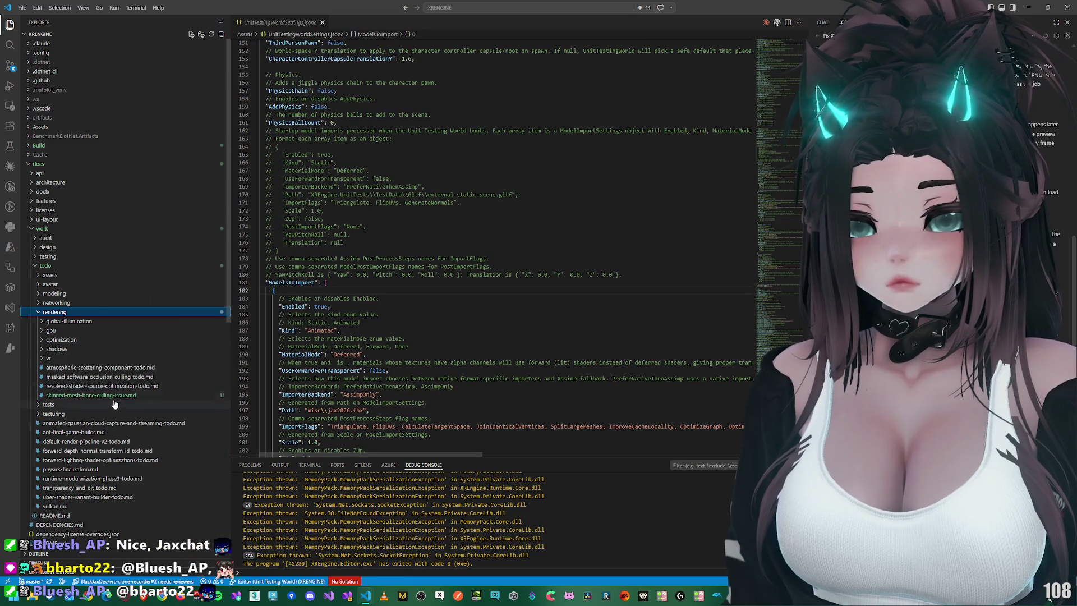
left_click(94, 396)
Step: Delete the skinned-mesh-bone-culling-issue.md note from the rendering todos
scroll(349, 307, "down", 10)
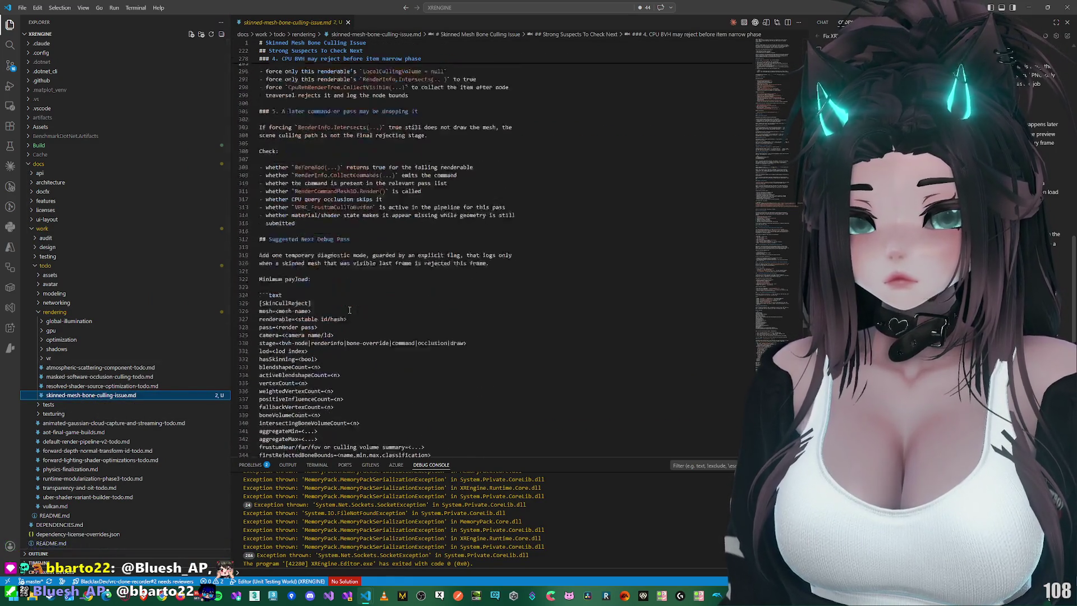
scroll(353, 306, "down", 5)
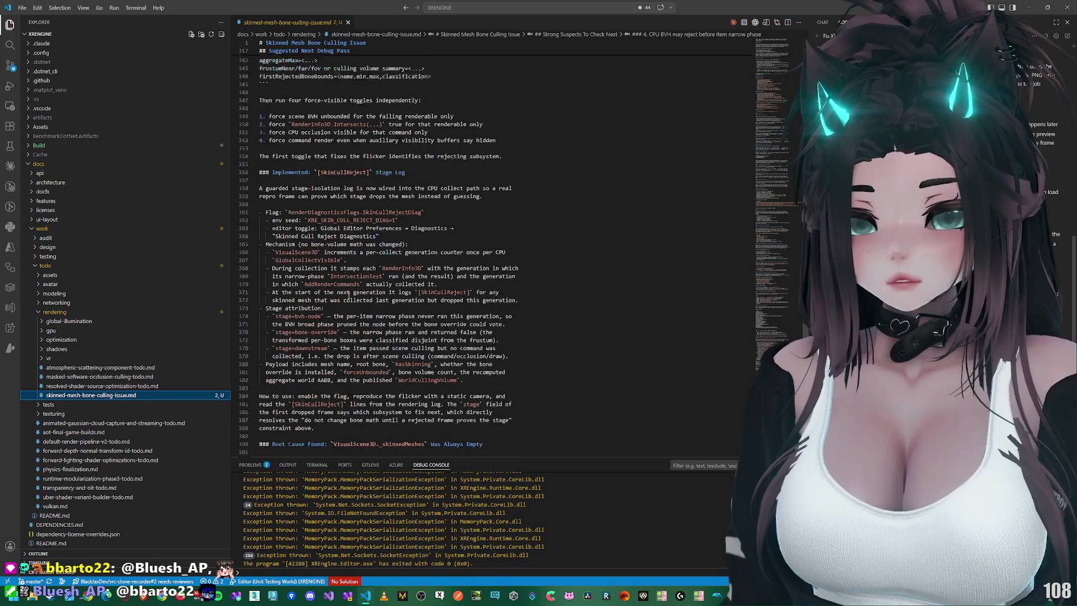
left_click(348, 22)
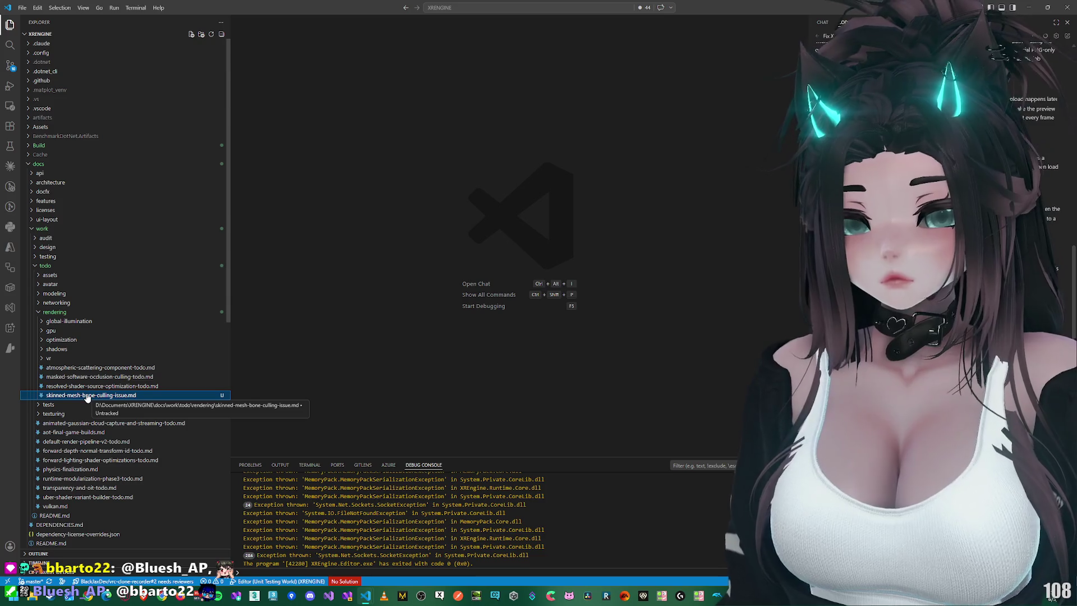
left_click(87, 395)
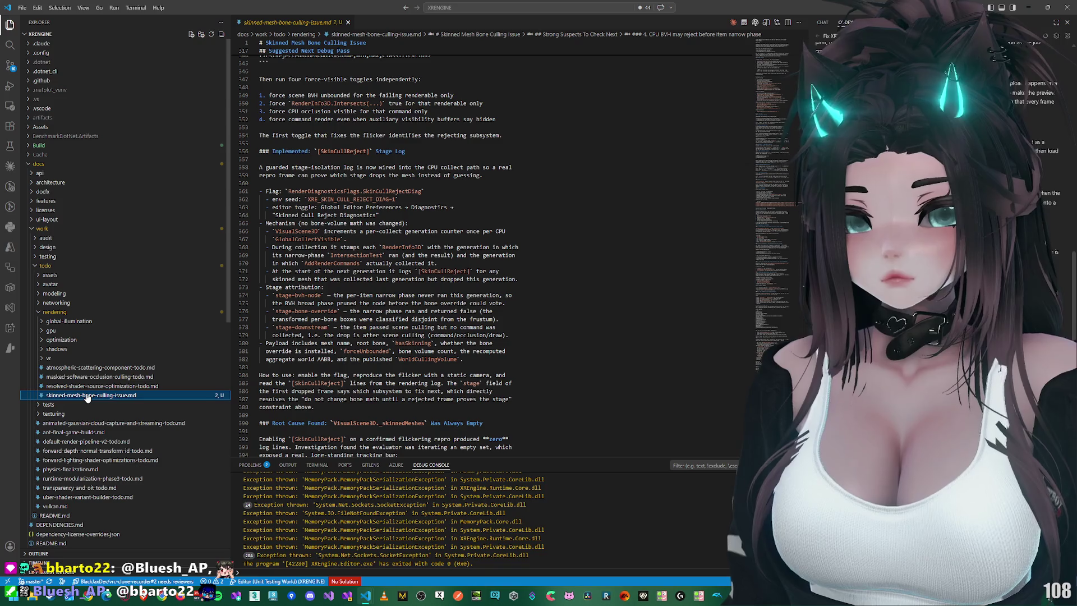
right_click(87, 396)
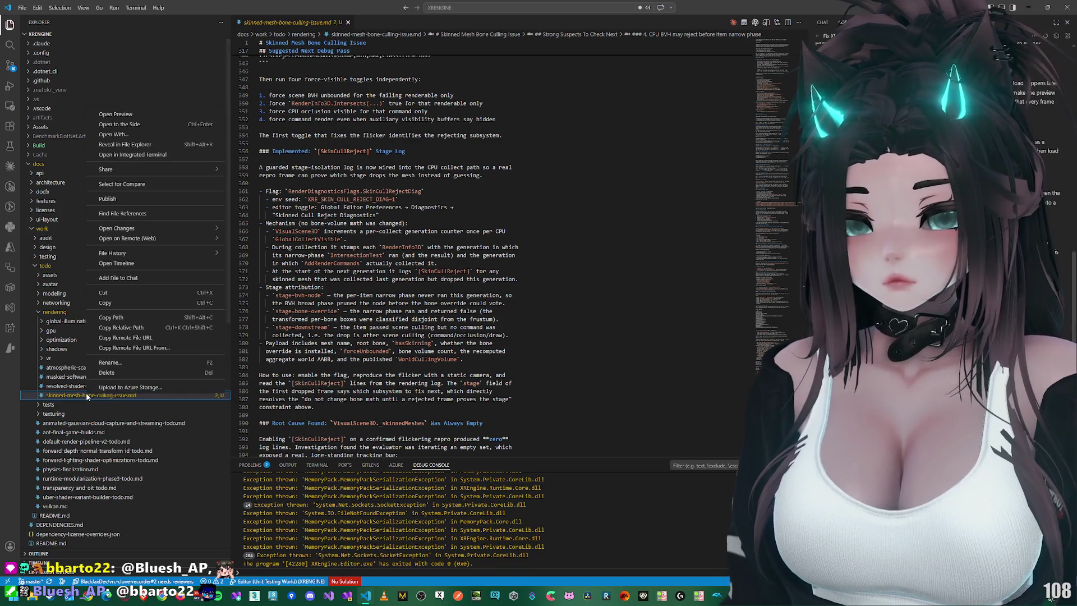
left_click(129, 373)
left_click(548, 305)
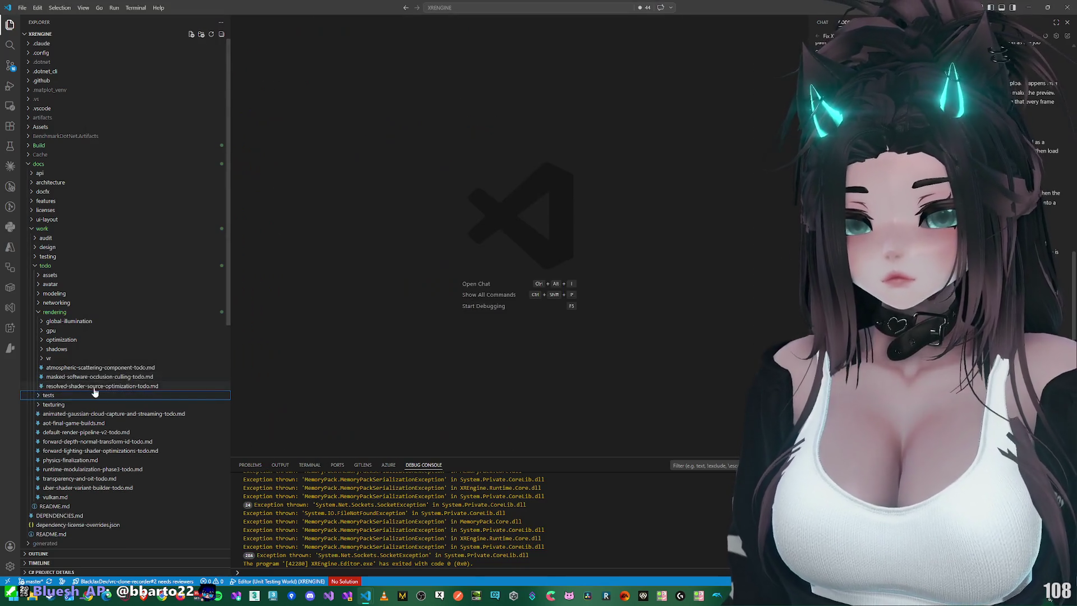
Step: Open the atmospheric-scattering note, then read and close blendshape-compression-and-gpu-efficiency-todo.md
left_click(102, 377)
left_click(62, 365)
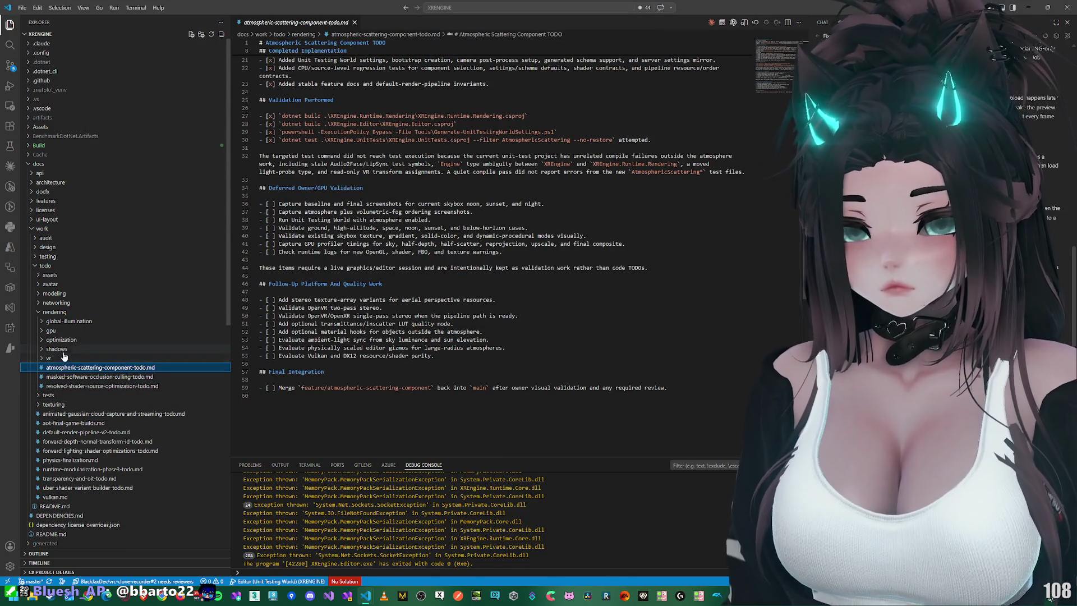
left_click(52, 330)
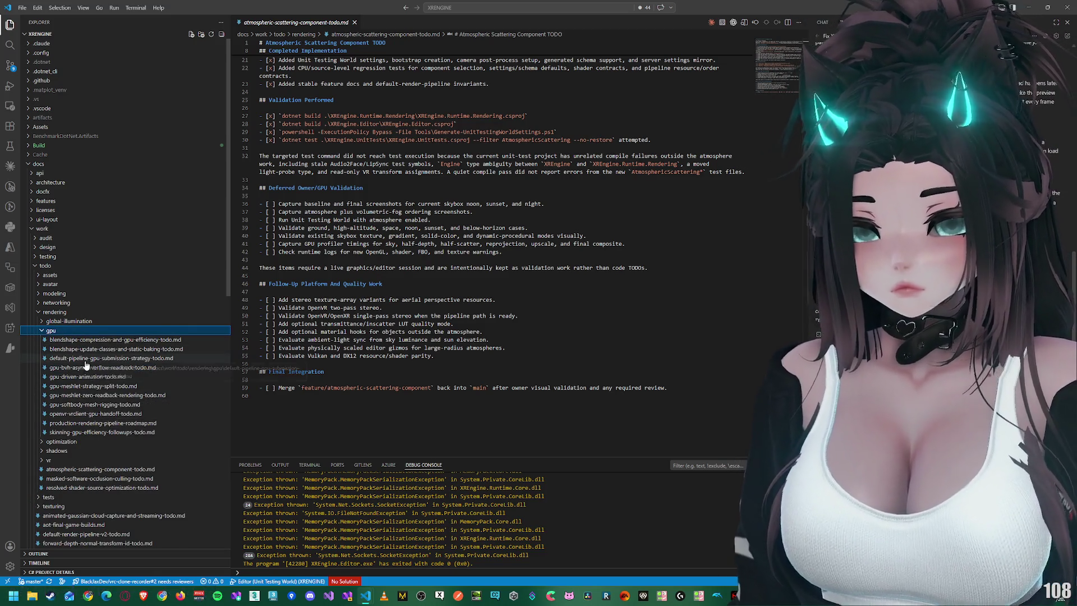
left_click(84, 339)
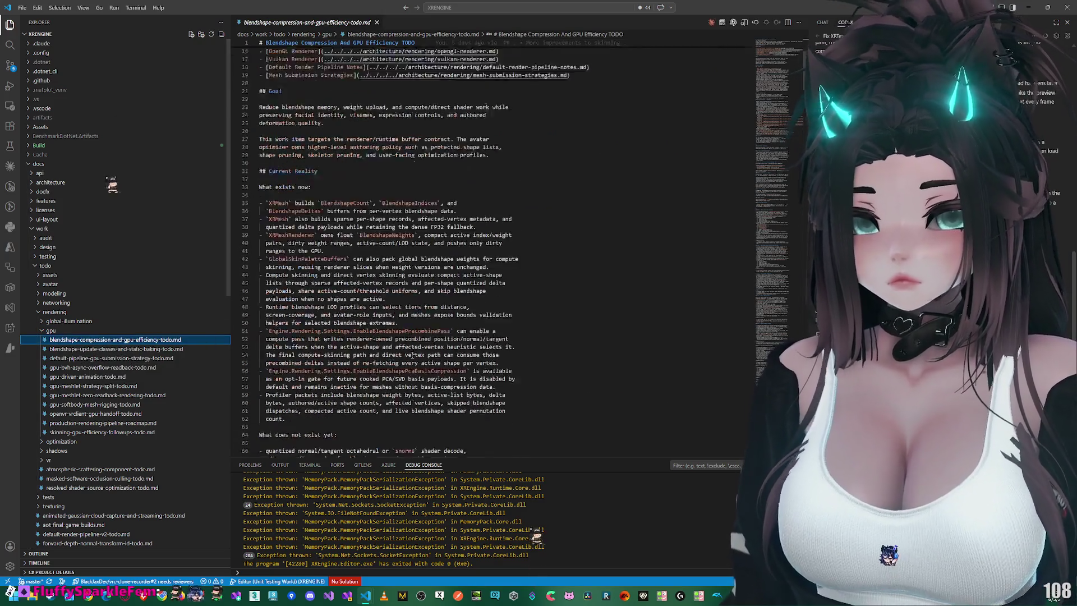
scroll(413, 355, "down", 20)
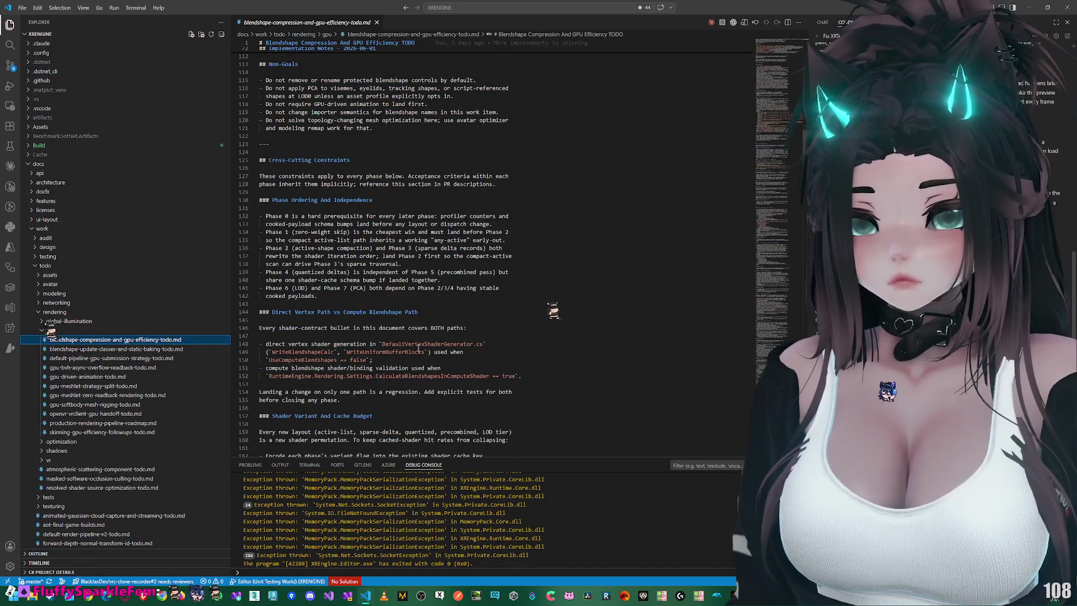
scroll(418, 348, "down", 6)
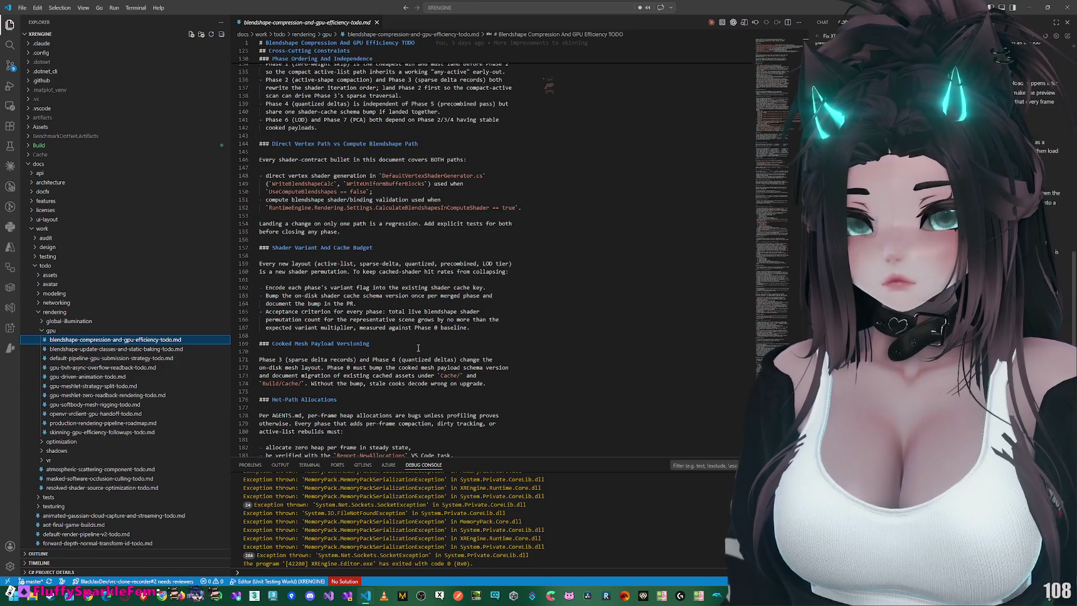
scroll(417, 348, "down", 6)
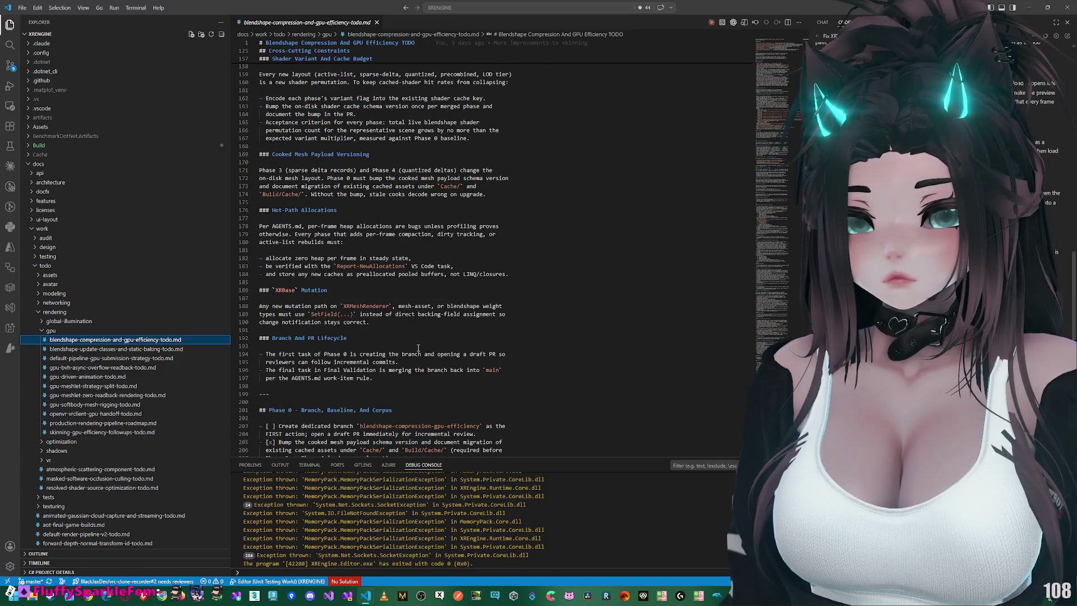
scroll(418, 348, "down", 20)
scroll(420, 344, "down", 20)
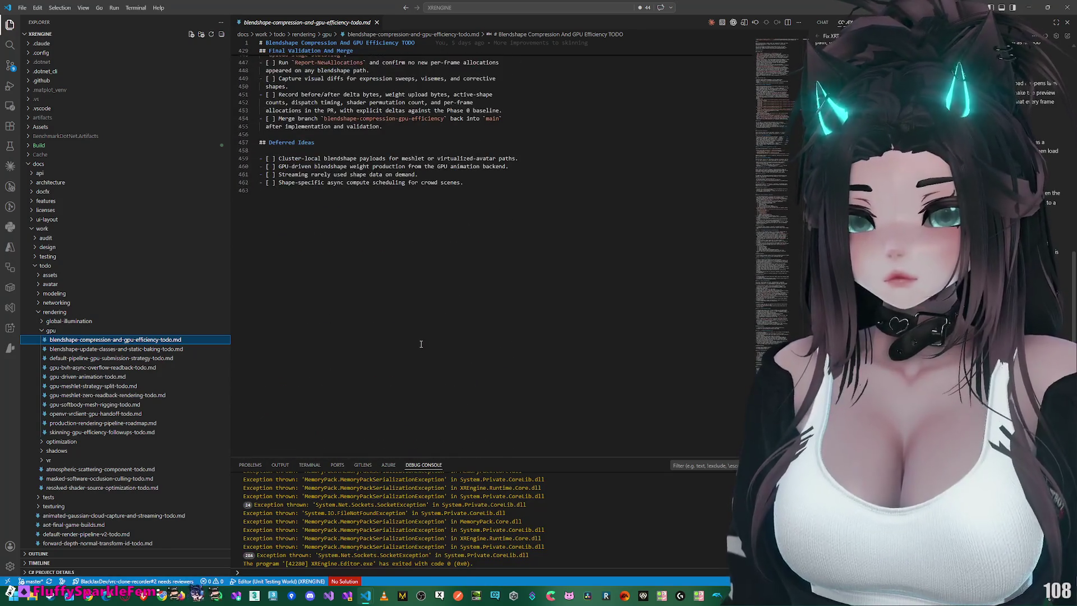
scroll(409, 170, "up", 5)
left_click(376, 23)
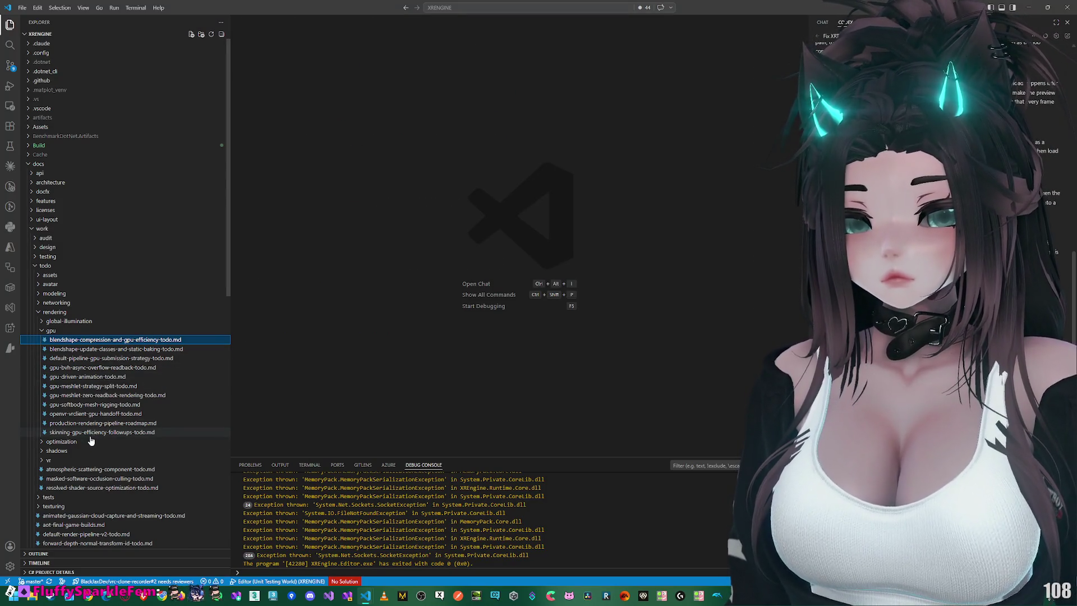
Step: Read and close skinning-gpu-efficiency-followups-todo.md, then collapse the gpu, vr and optimization folders
left_click(90, 432)
scroll(360, 321, "down", 20)
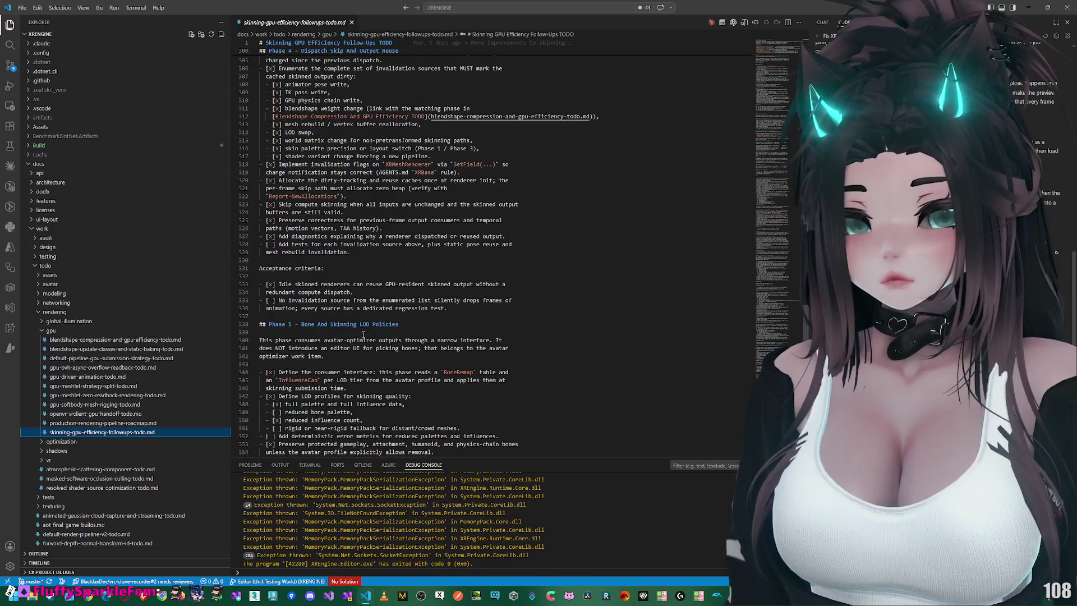
left_click(352, 22)
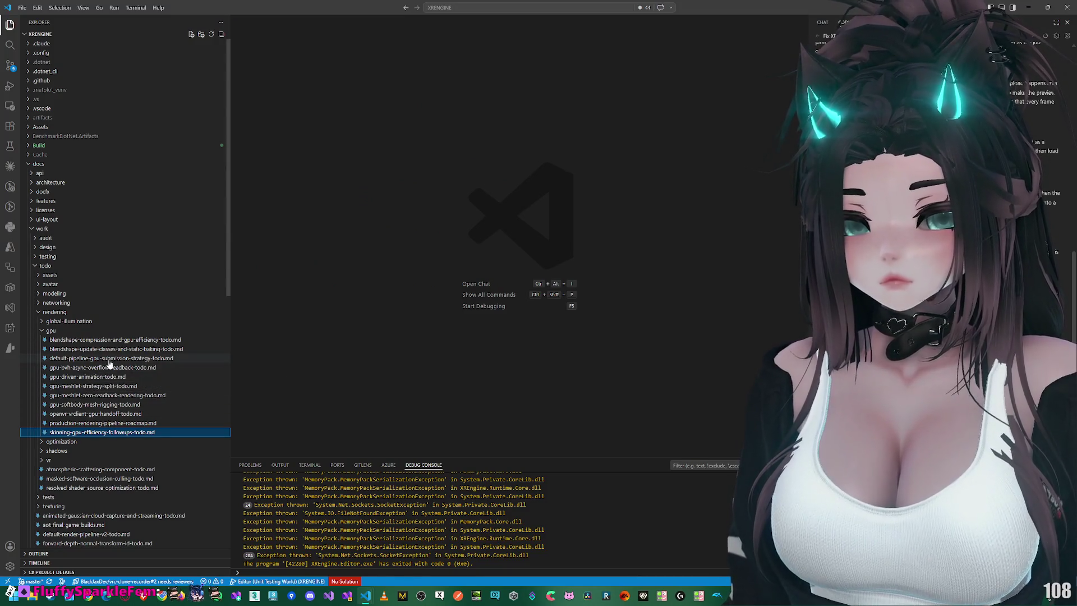
left_click(60, 333)
left_click(72, 360)
left_click(71, 361)
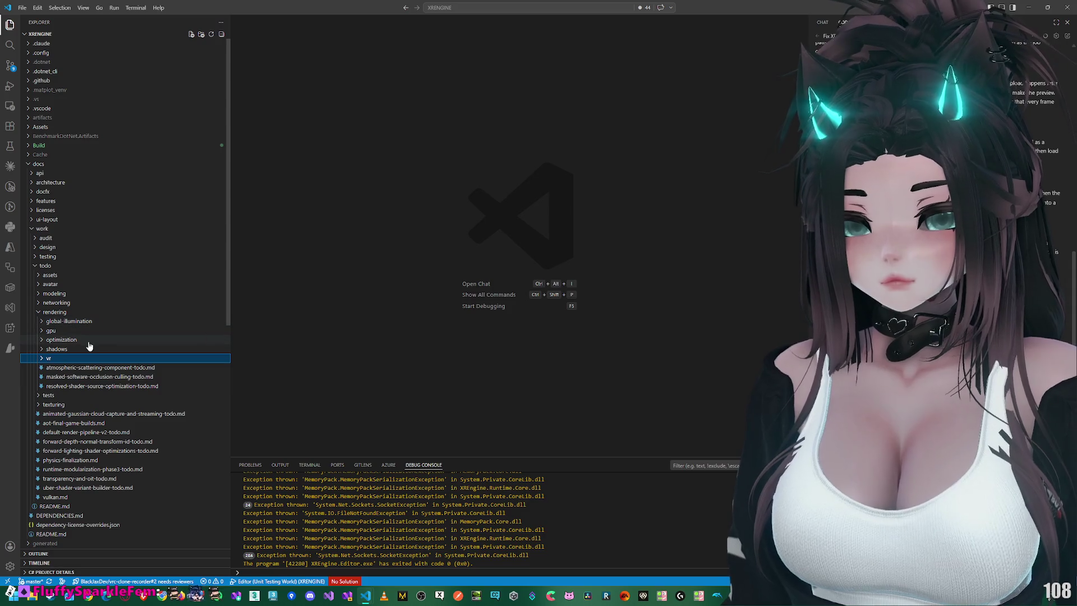
left_click(89, 342)
left_click(90, 342)
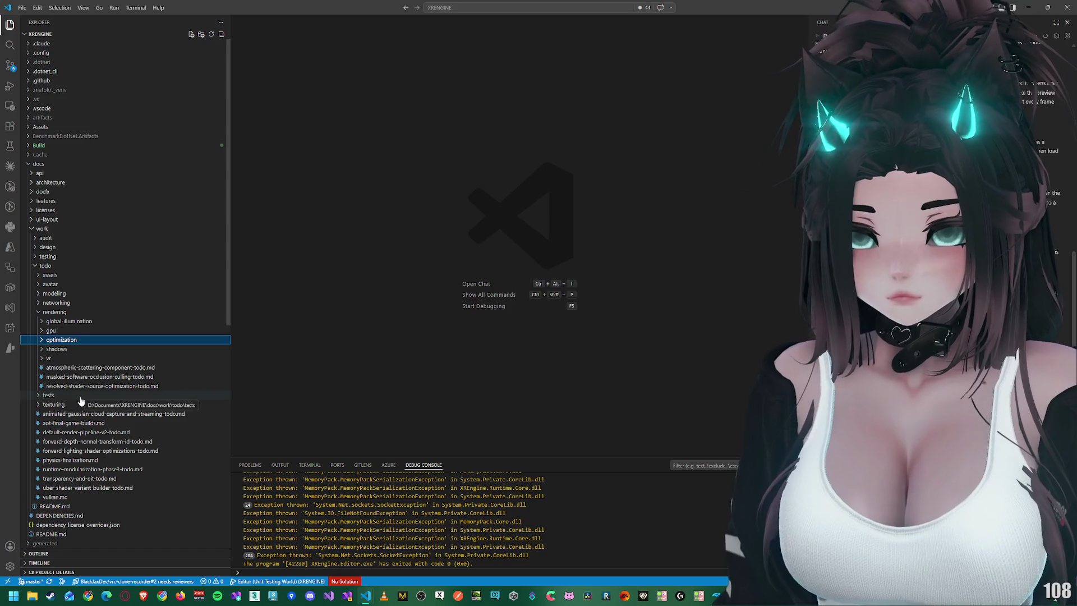
Step: Open vulkan.md and scroll through the Vulkan Manual Validation Guide checklists
left_click(87, 497)
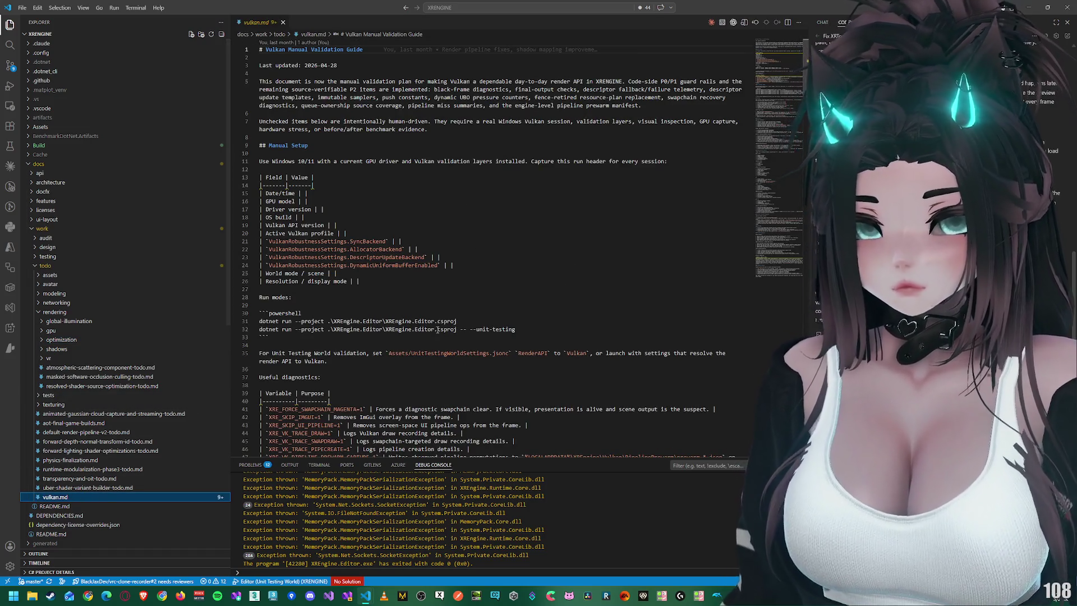
scroll(437, 320, "down", 10)
scroll(437, 319, "down", 10)
scroll(437, 321, "down", 7)
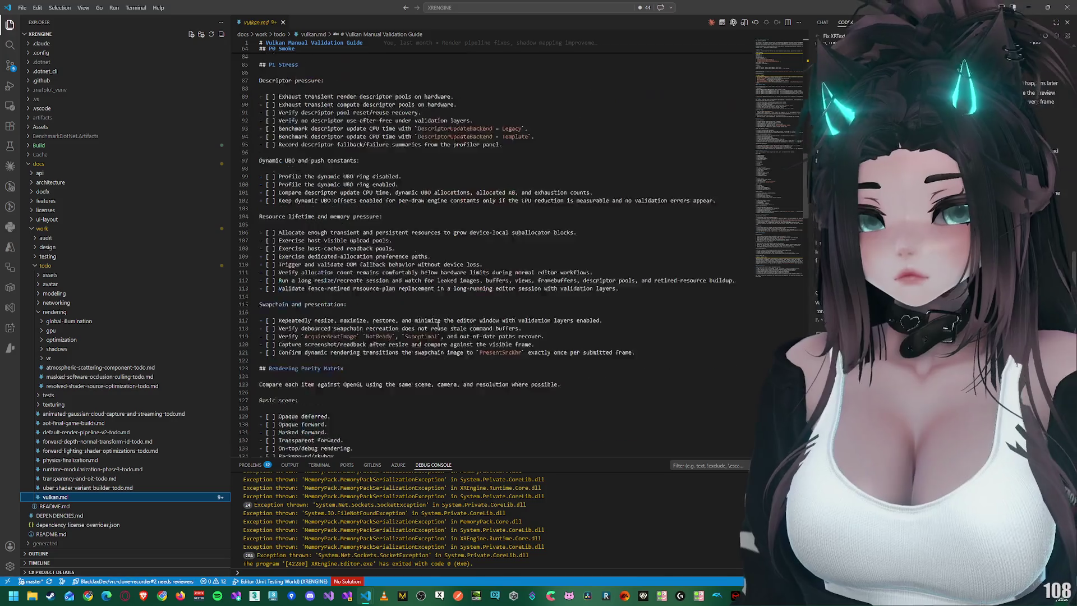
left_click_drag(231, 292, 127, 292)
scroll(274, 284, "up", 8)
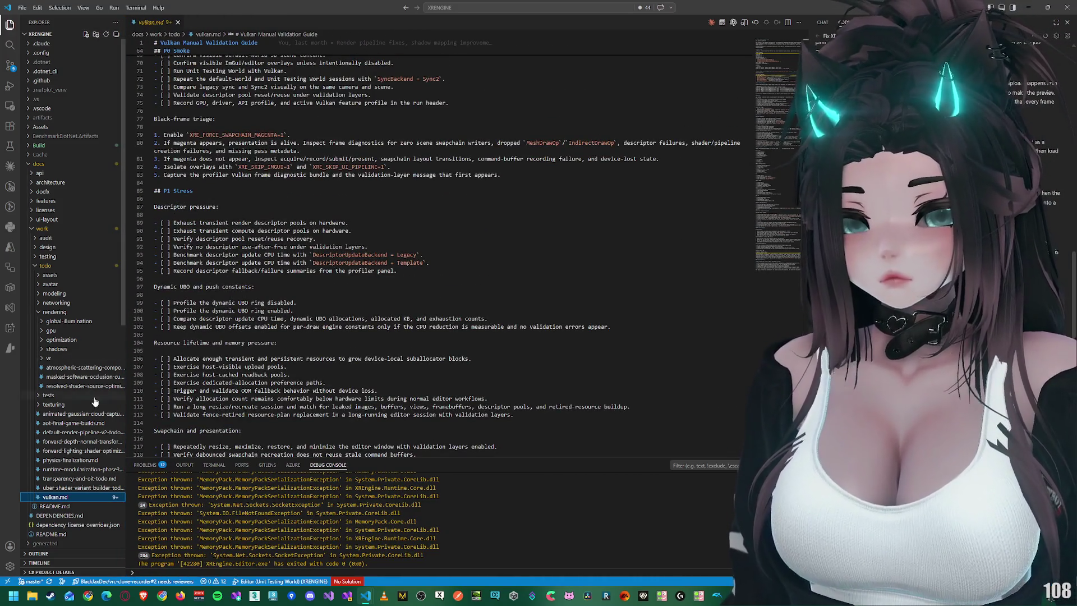
Step: Collapse the docs folders, expand Assets and open UnitTestingWorldSettings.jsonc
left_click(39, 312)
left_click(43, 275)
left_click(42, 275)
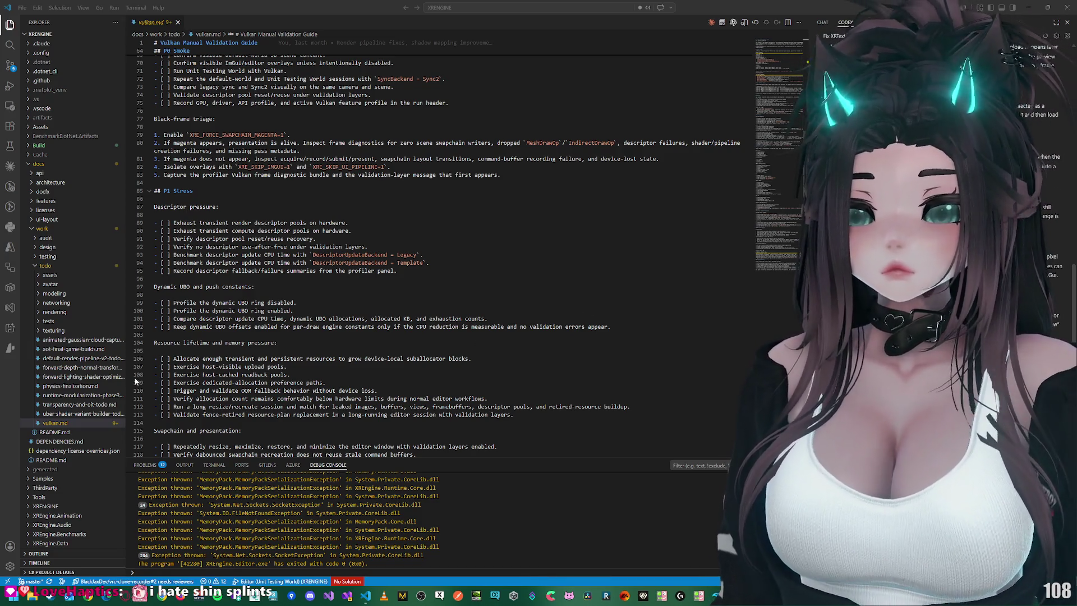
scroll(382, 329, "down", 1)
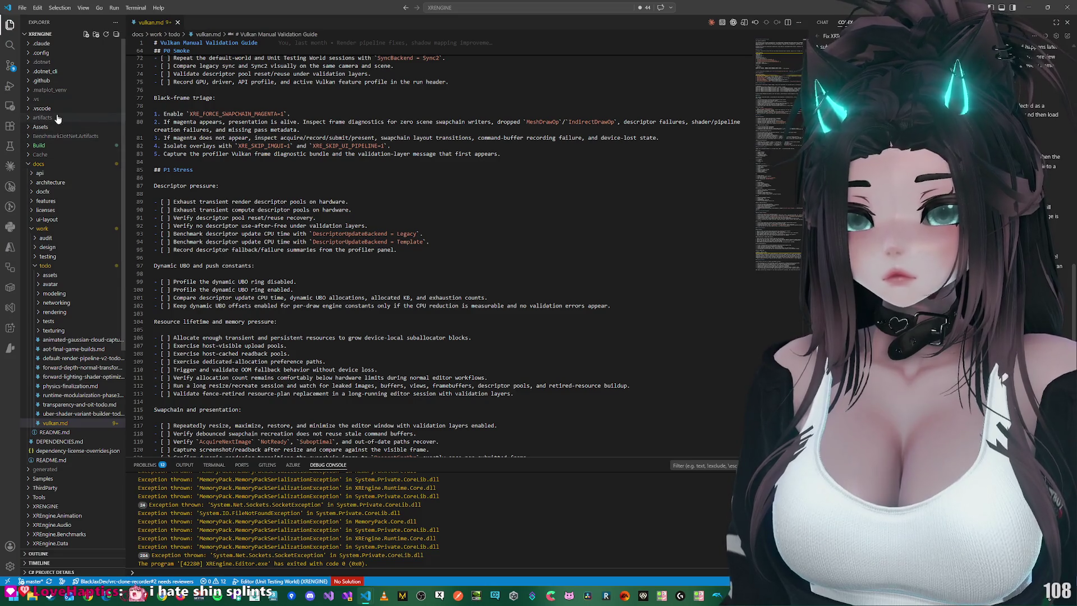
left_click(55, 164)
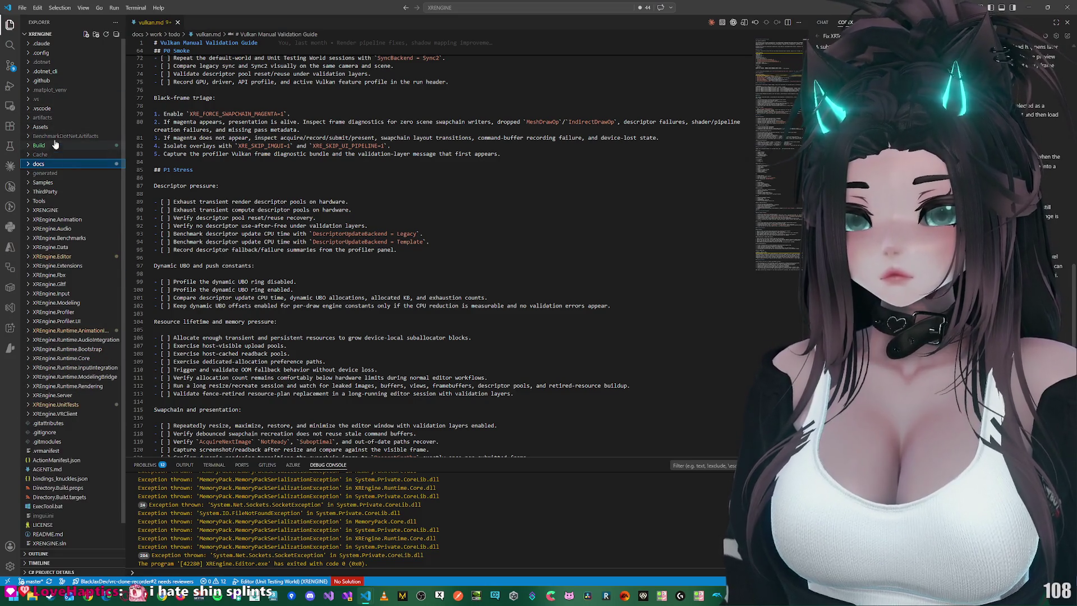
left_click(56, 127)
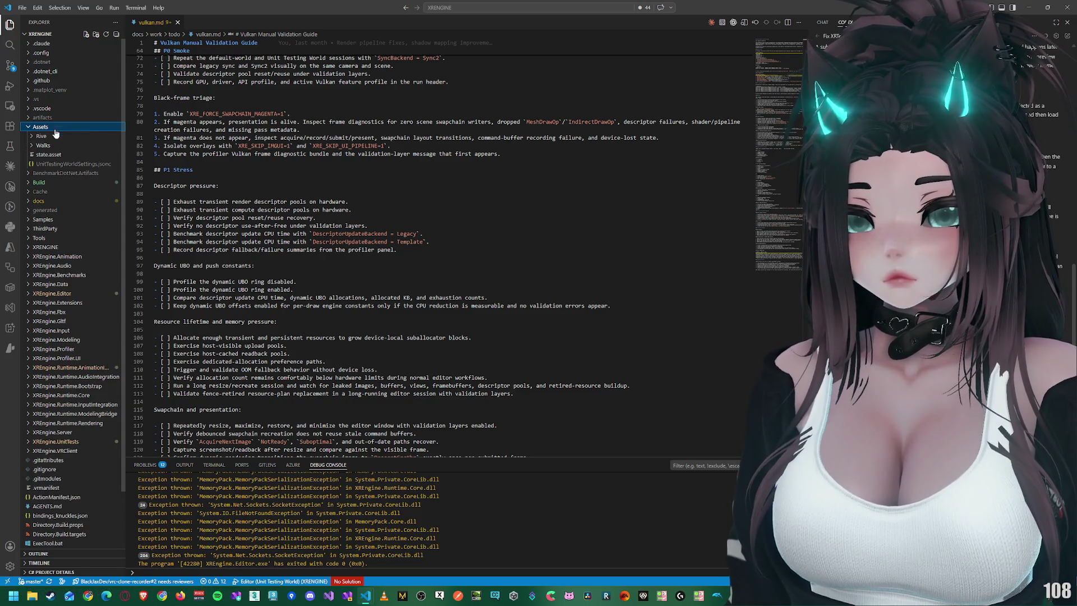
left_click(59, 164)
Step: Change RenderAPI from OpenGL to Vulkan in the settings file, then switch to the JaxBotLocal VS Code window
scroll(294, 225, "down", 1)
left_click(293, 227)
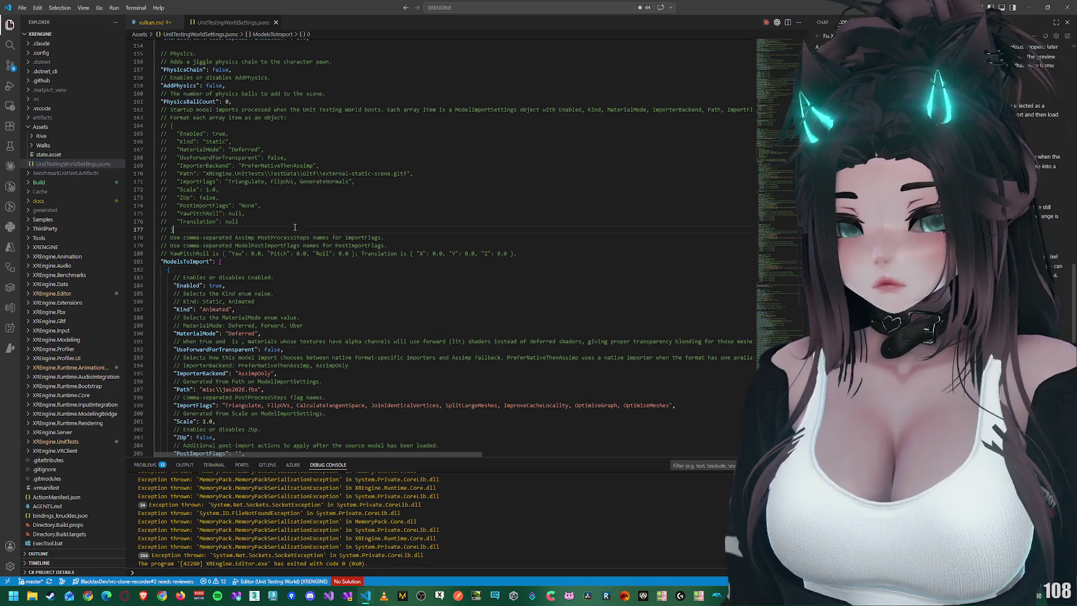
key("ctrl+f")
type("\"opengl")
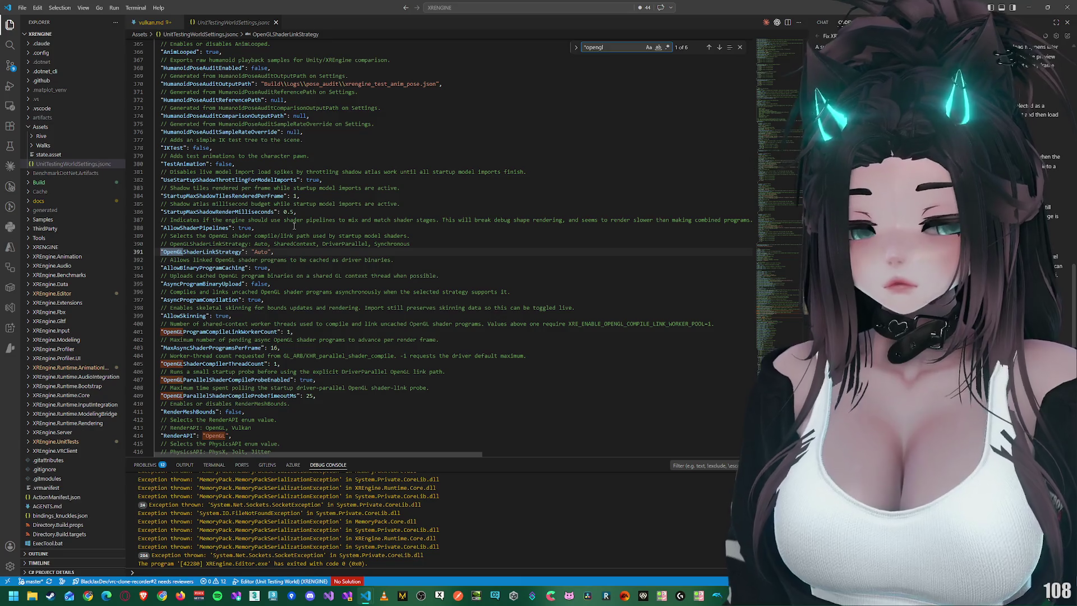
type("\"")
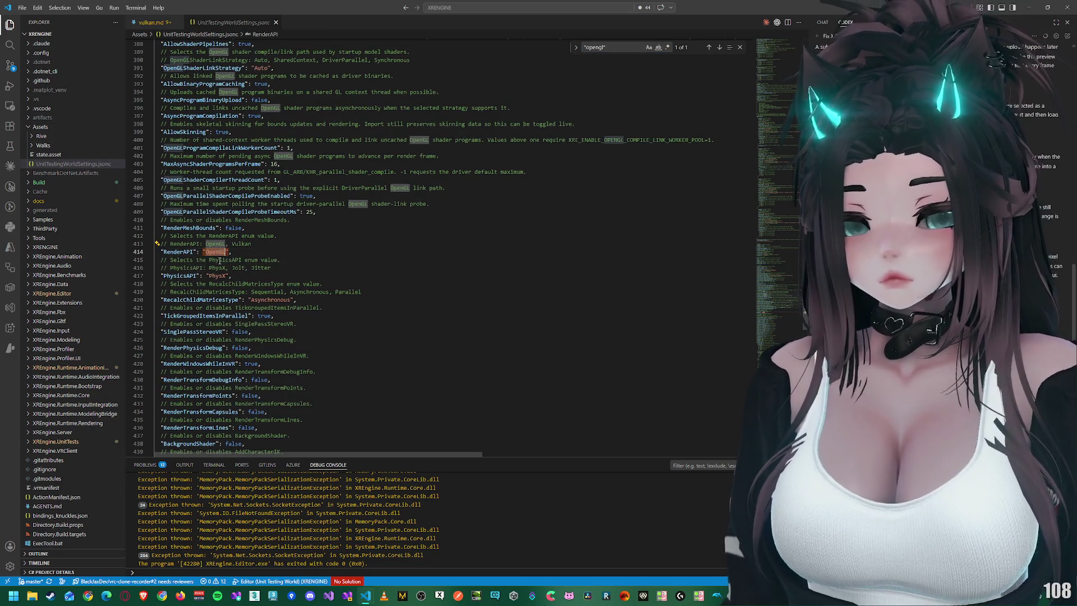
type("Vulkan")
left_click(352, 236)
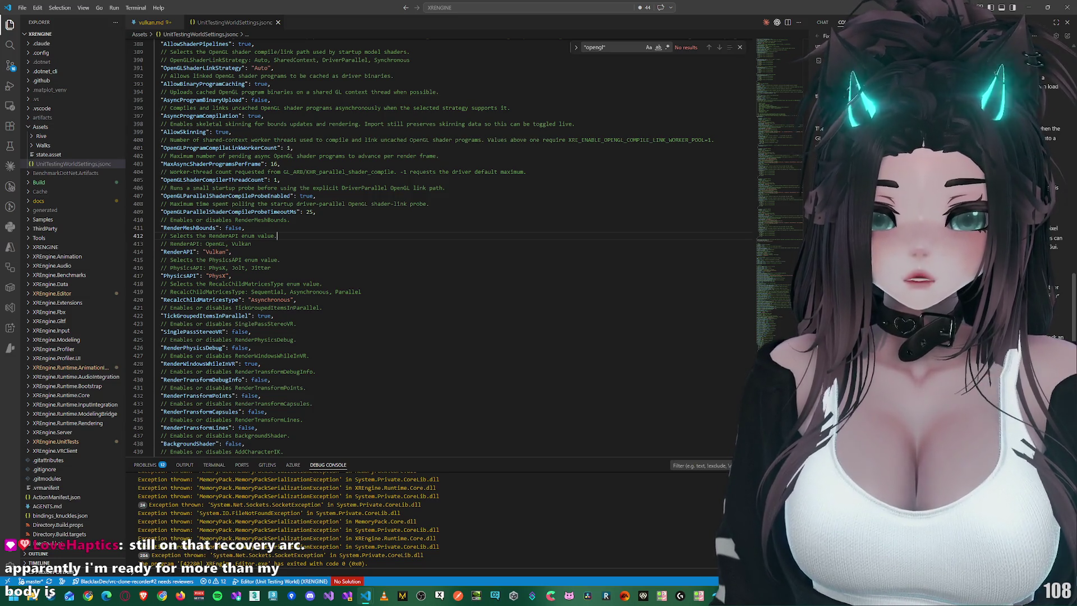
left_click(365, 594)
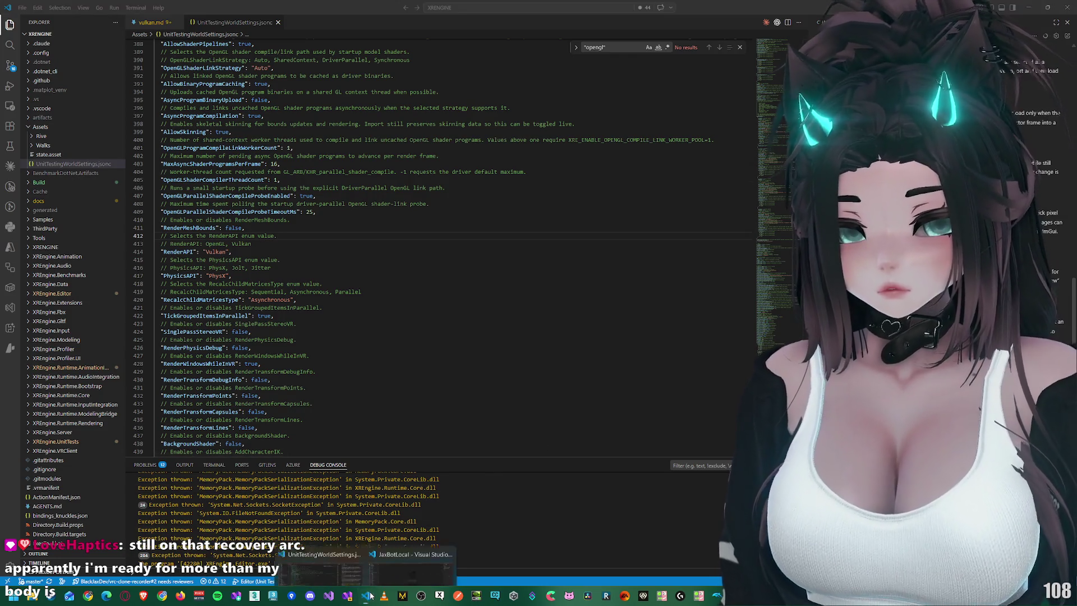
left_click(409, 552)
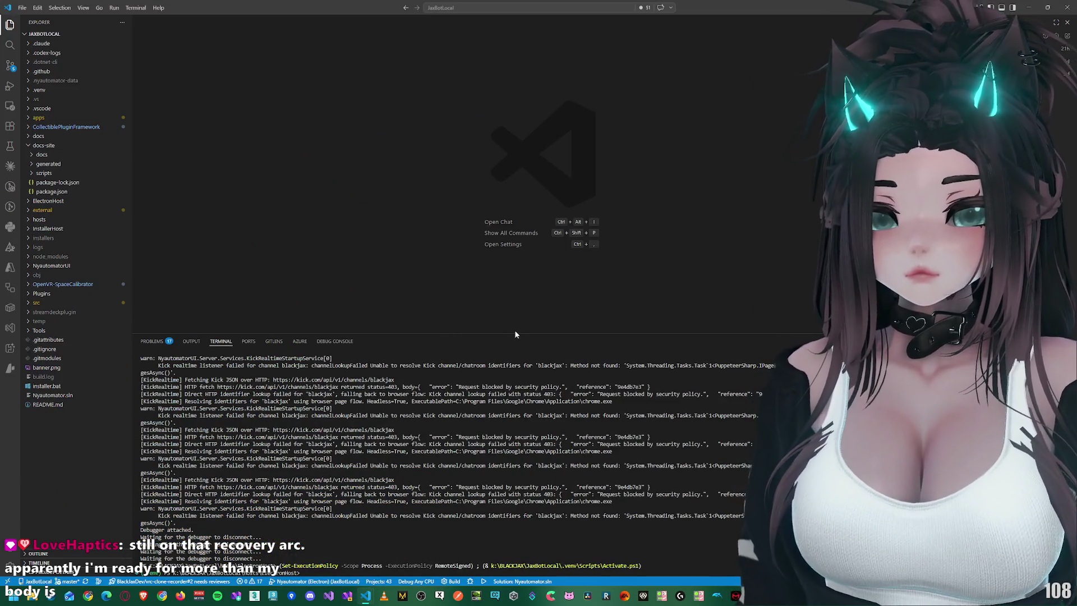
Step: Shrink the terminal panel and start debugging Nyautomator with F5 using Service storage mode
mouse_move(514, 336)
left_mouse_down()
mouse_move(448, 455)
mouse_move(426, 453)
left_mouse_up()
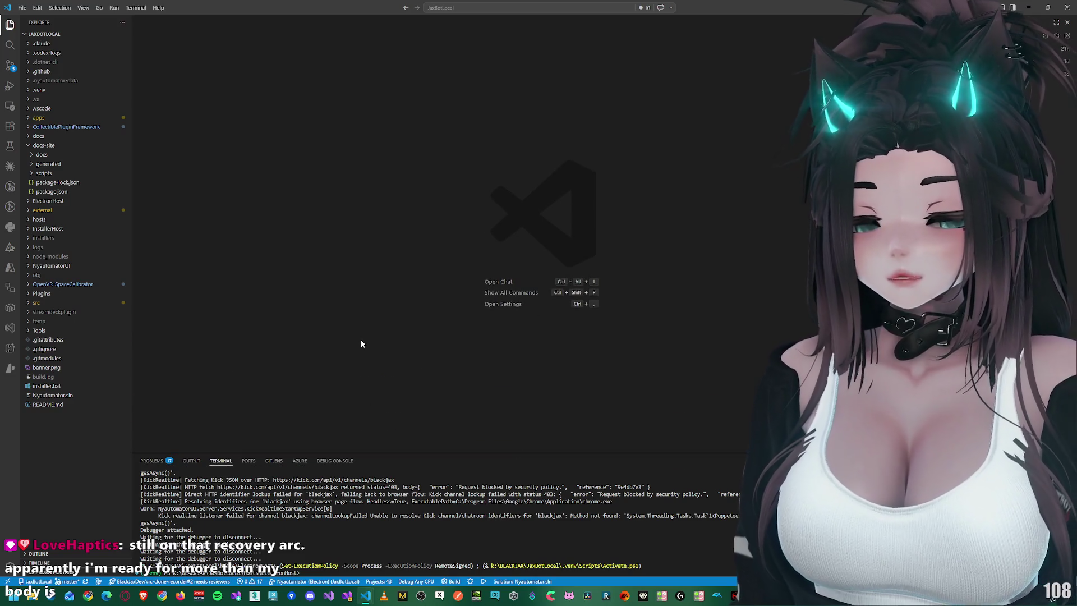
key("F5")
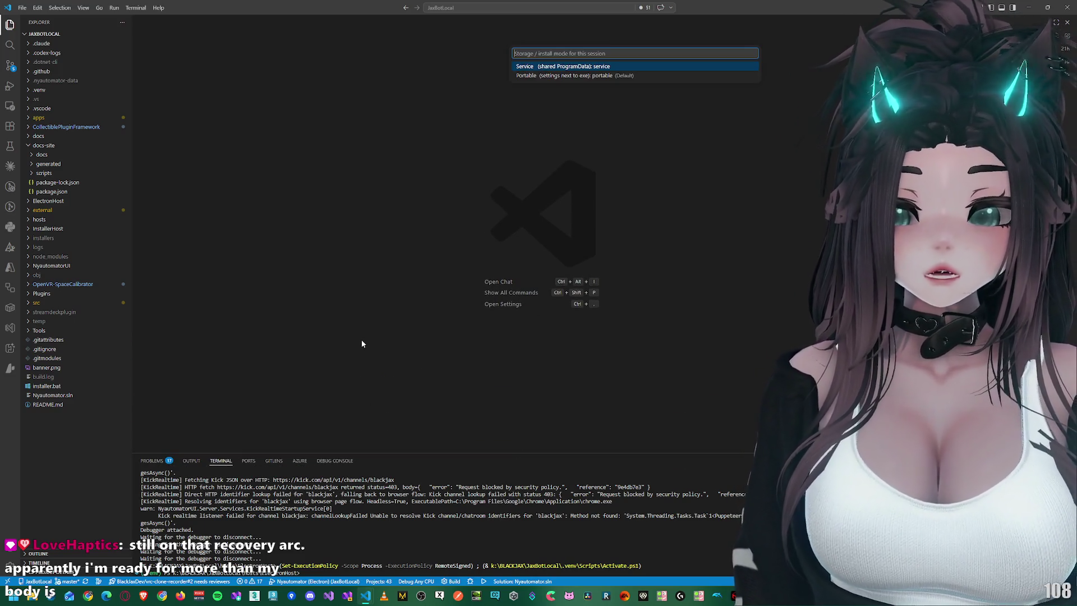
left_click(558, 66)
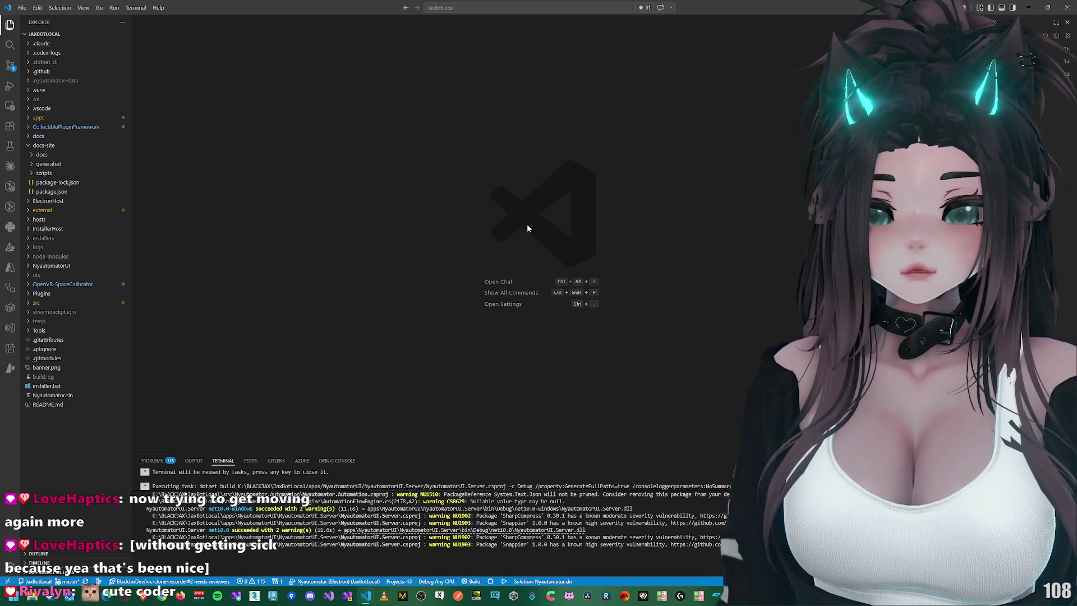
key("ctrl+alt+b")
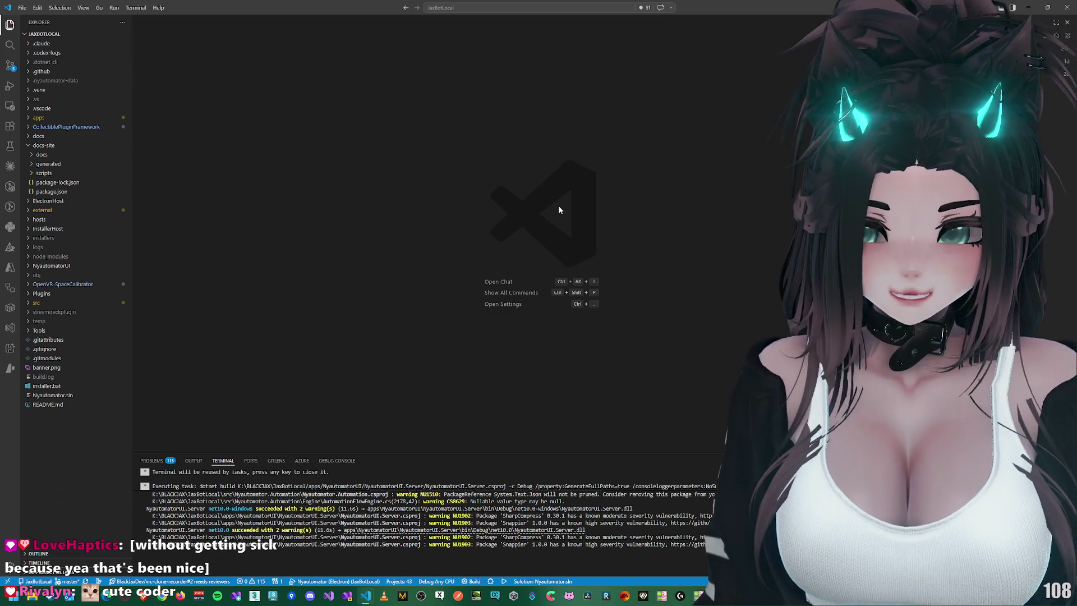
key("ctrl+alt+b")
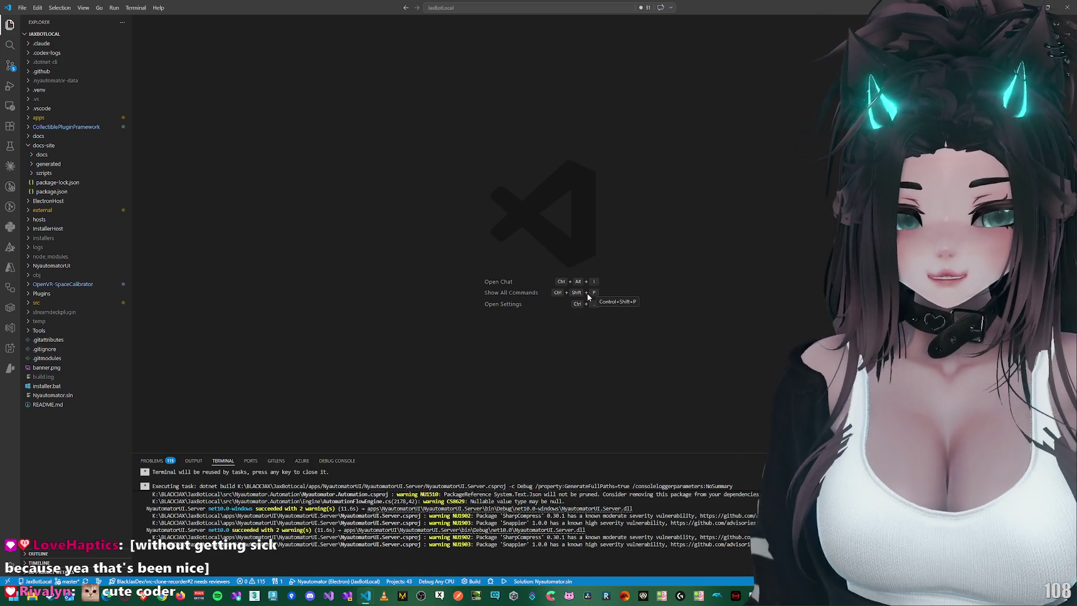
key("F5")
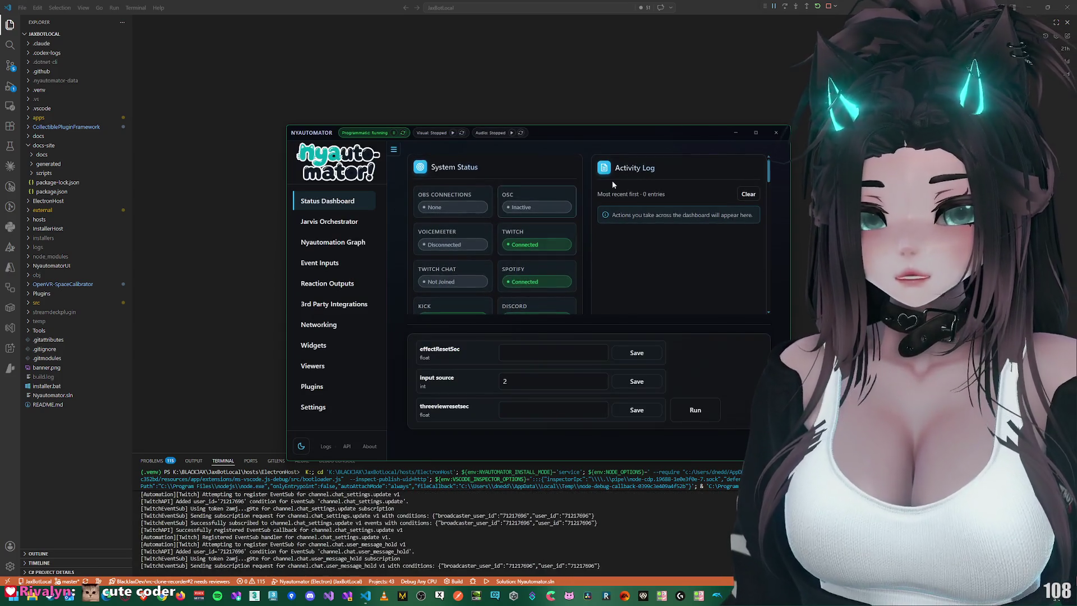
Step: Maximise Nyautomator and show the graph with Screen Capture, Switch and Twitch chat nodes
double_click(583, 135)
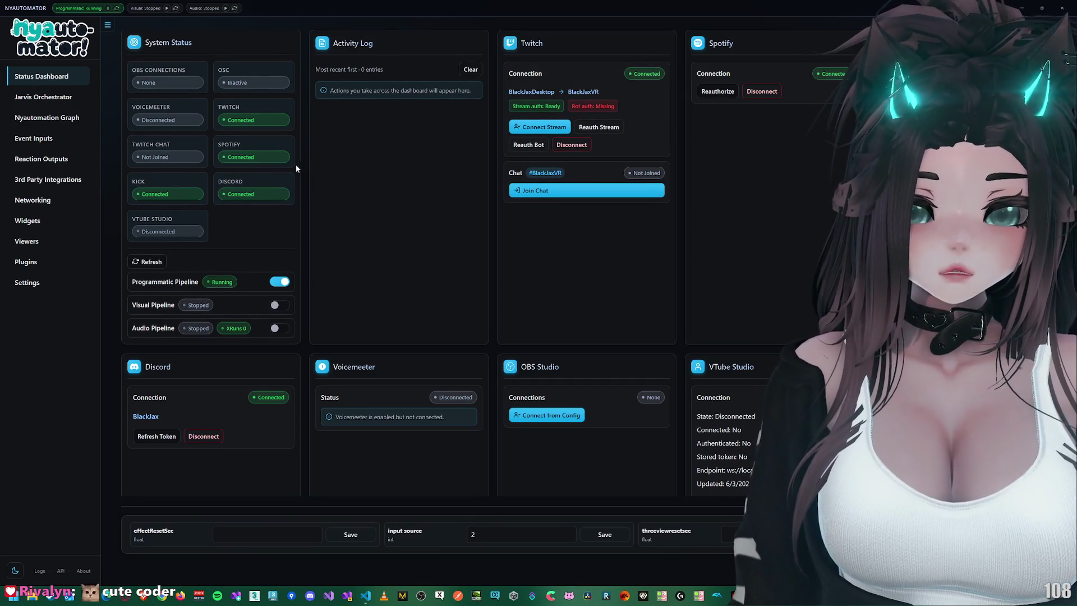
left_click(39, 117)
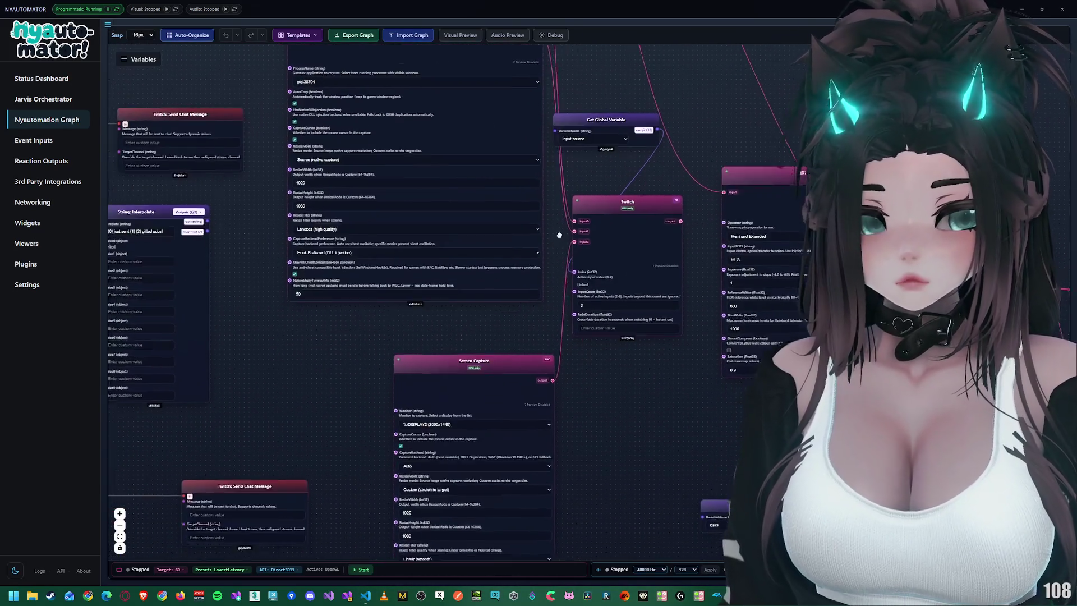
Step: Switch to the Widgets page listing the Chat 1, now playin and Wheel 1 overlays
left_click(39, 225)
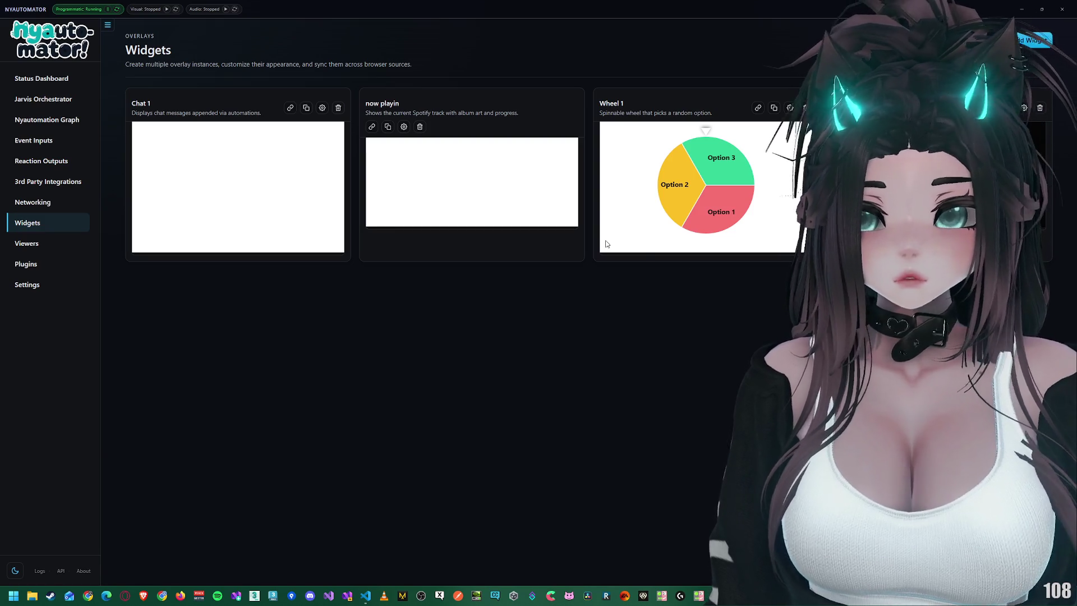
Step: Preview the now playin widget editor, then reauthorize Spotify twice on the Status Dashboard
left_click(402, 128)
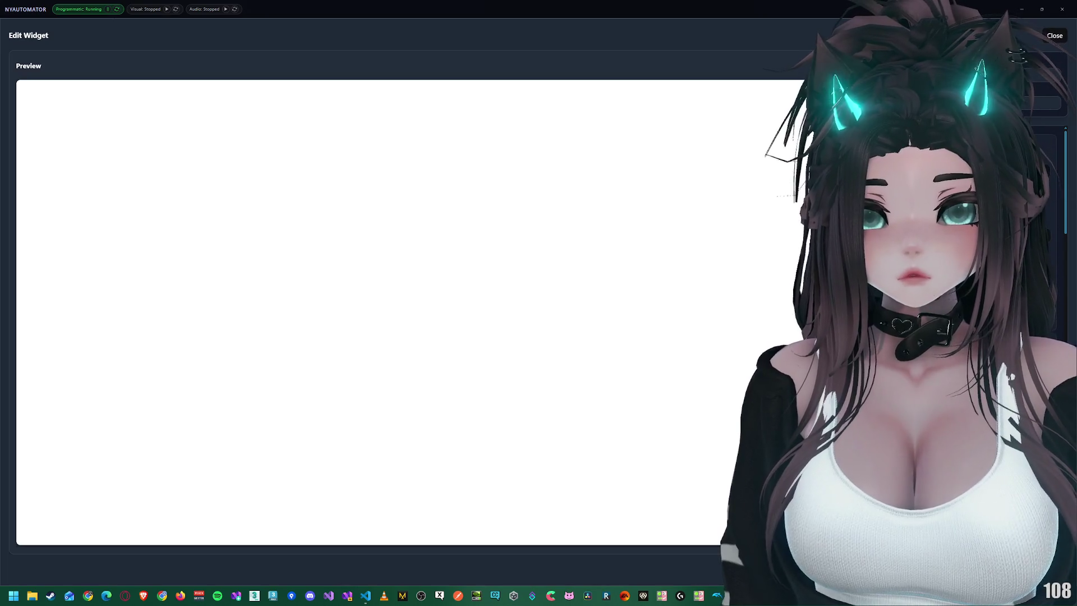
key("Escape")
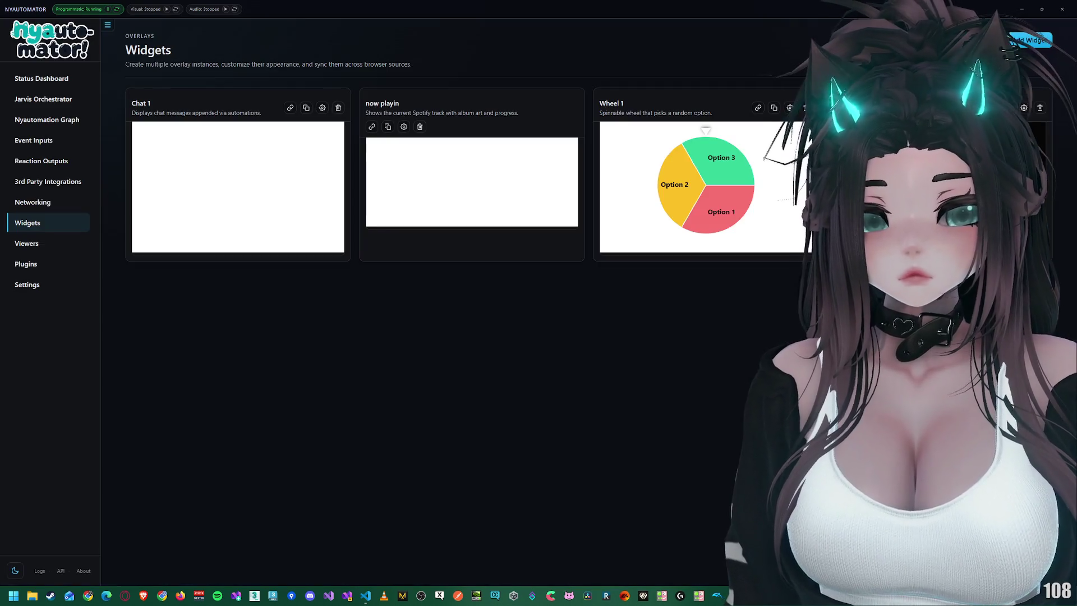
left_click(41, 288)
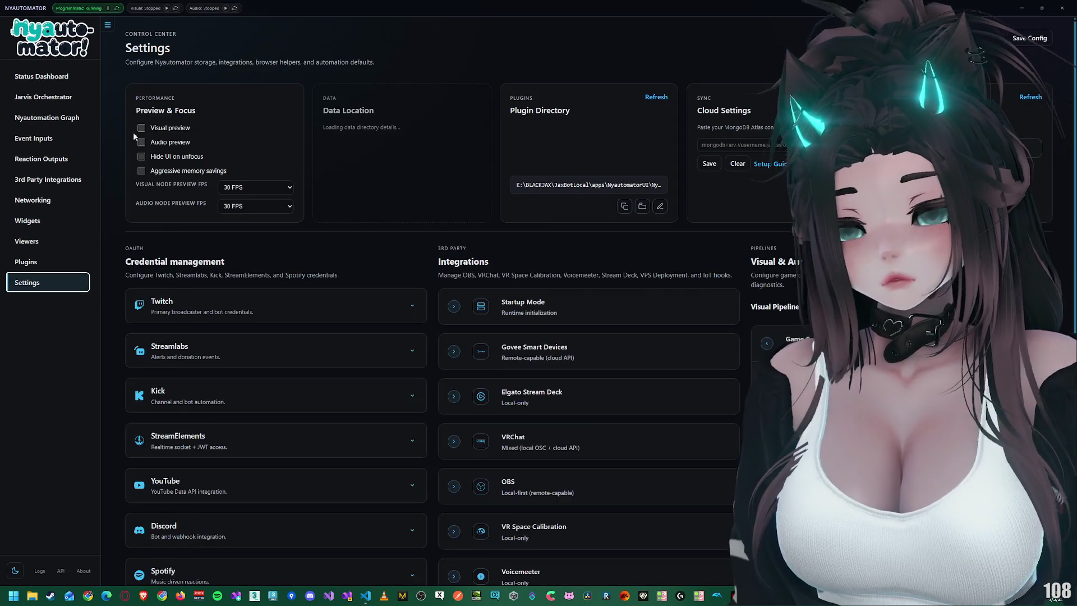
left_click(76, 79)
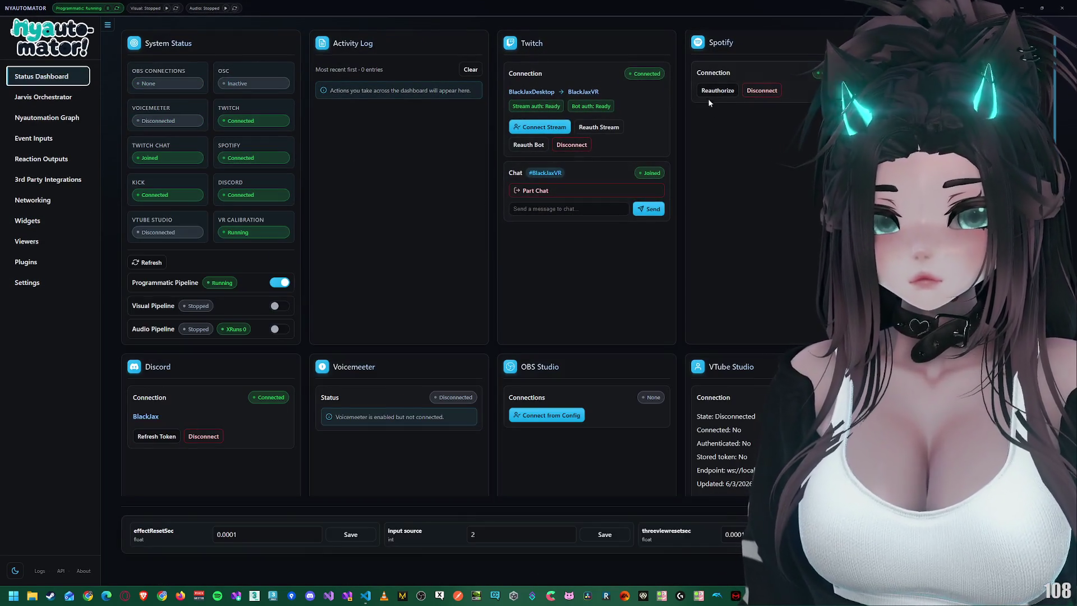
left_click(711, 91)
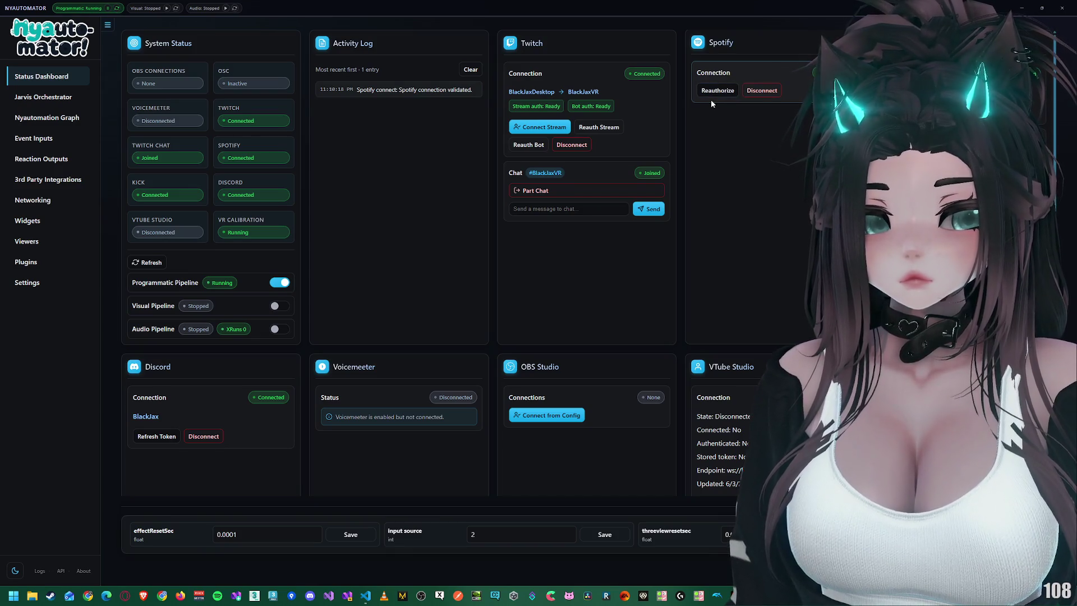
left_click(717, 93)
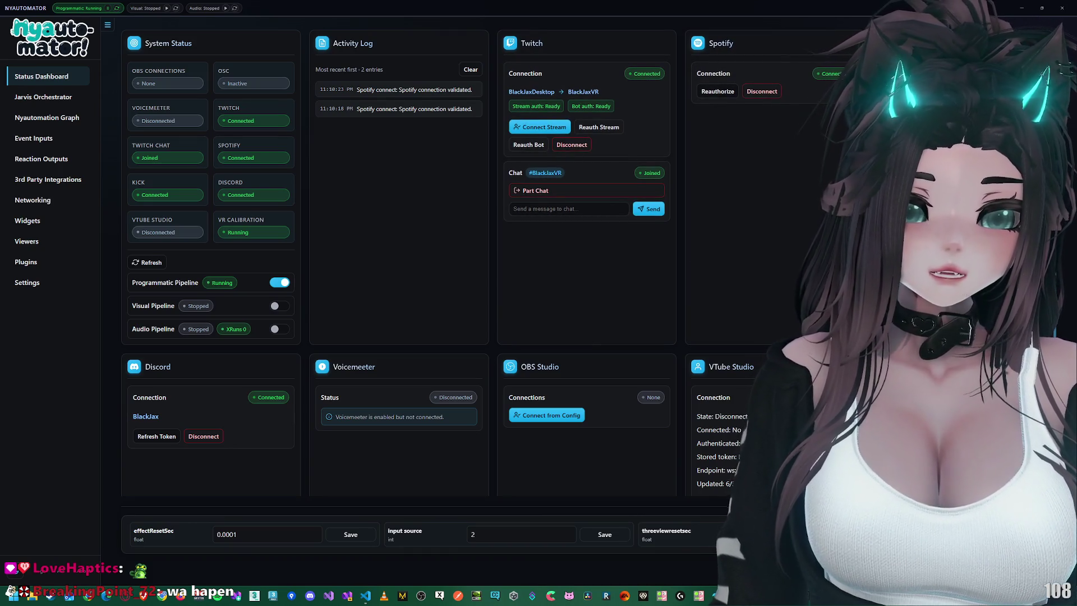
Step: Preview the now playin widget editor, then open and cancel the Overlay Layout 1 Add Widget form
left_click(35, 222)
left_click(405, 129)
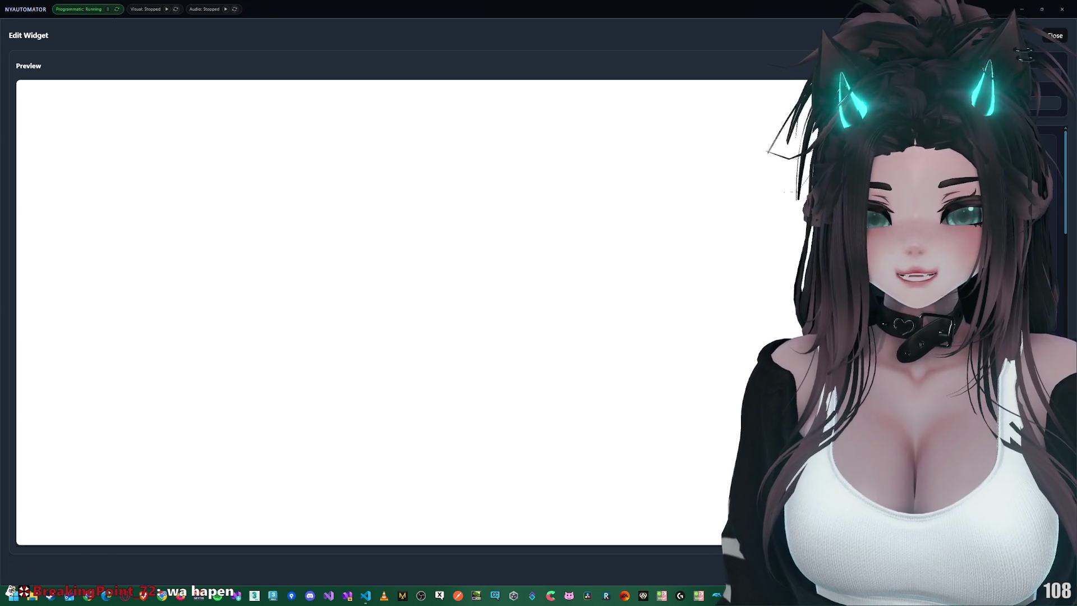
key("Escape")
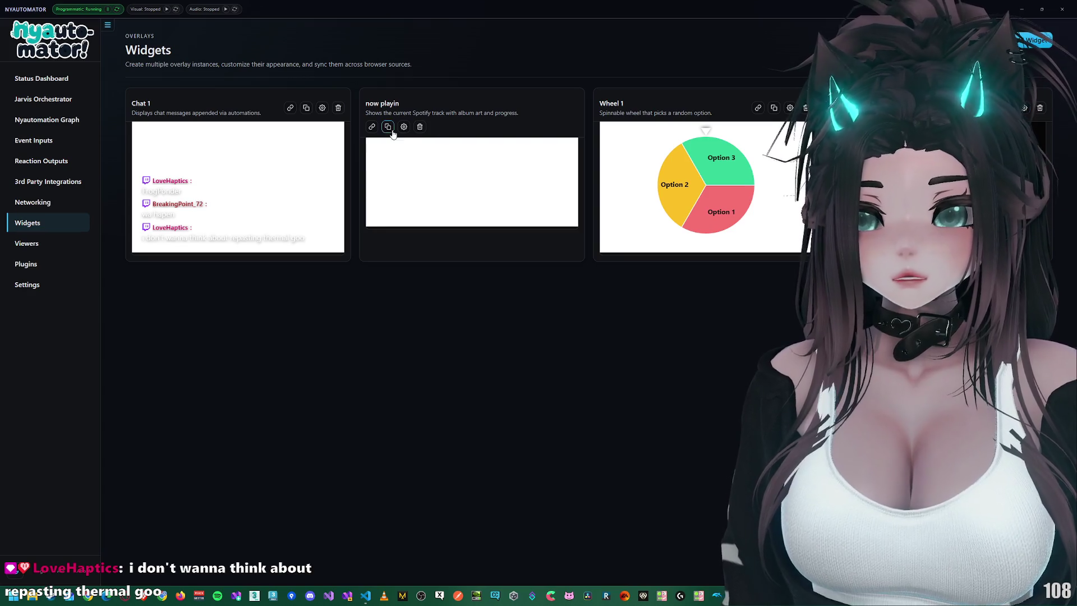
left_click(1021, 44)
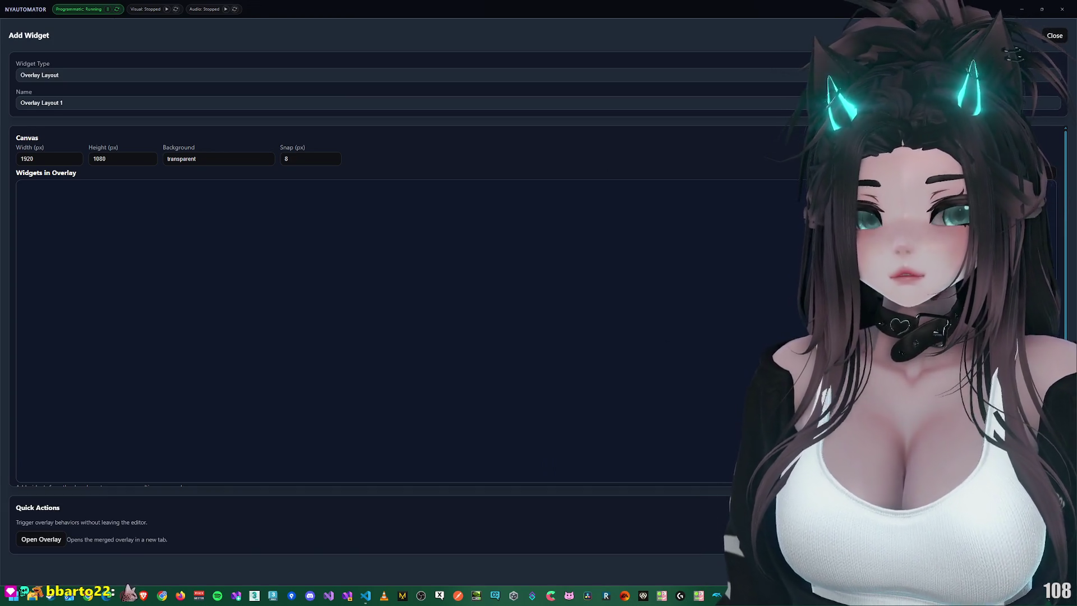
left_click(1046, 39)
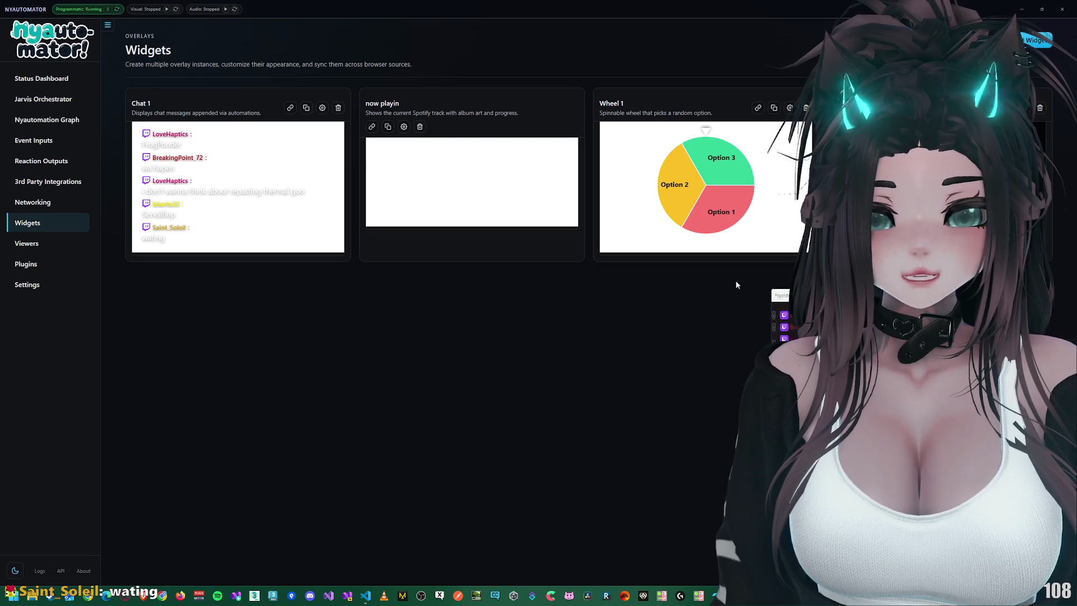
Step: Move the chat popup and enlarge the events popup to read full event names
mouse_move(495, 230)
left_mouse_down()
mouse_move(362, 209)
mouse_move(288, 173)
mouse_move(238, 181)
left_mouse_up()
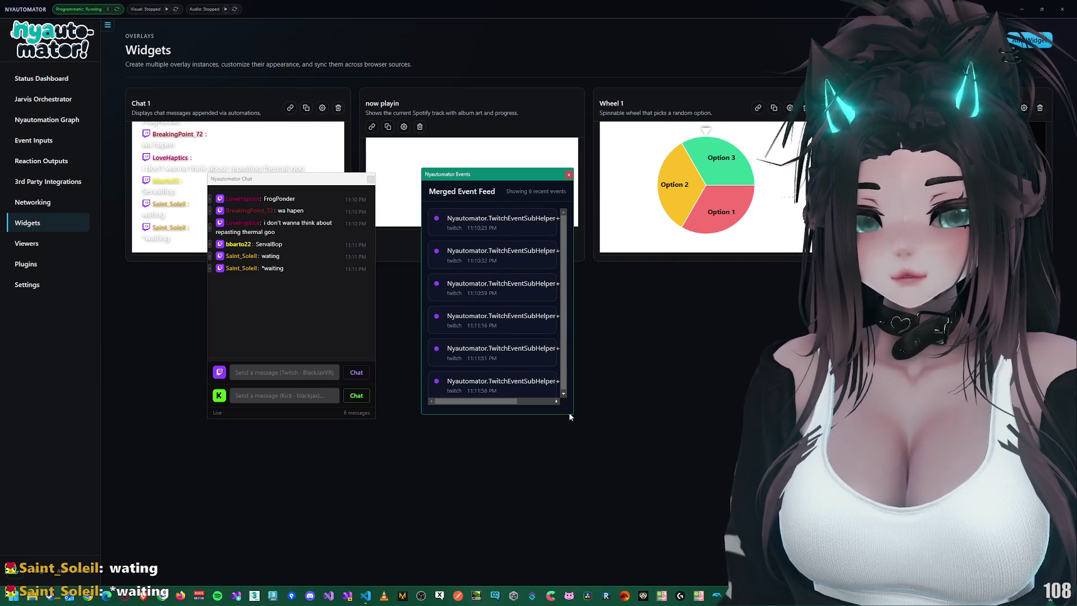
left_click_drag(569, 414, 689, 468)
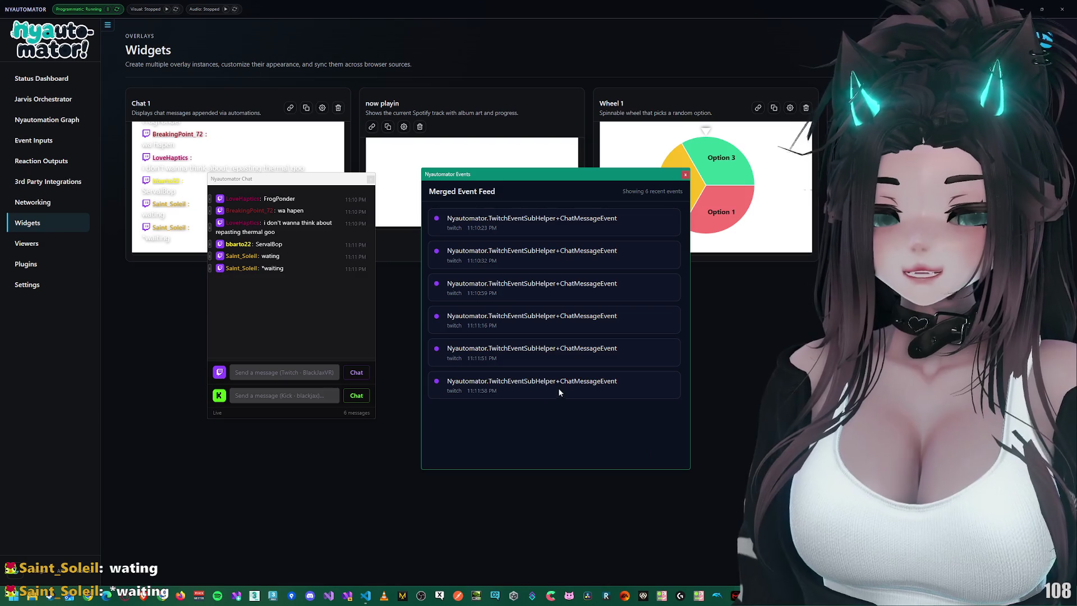
triple_click(582, 317)
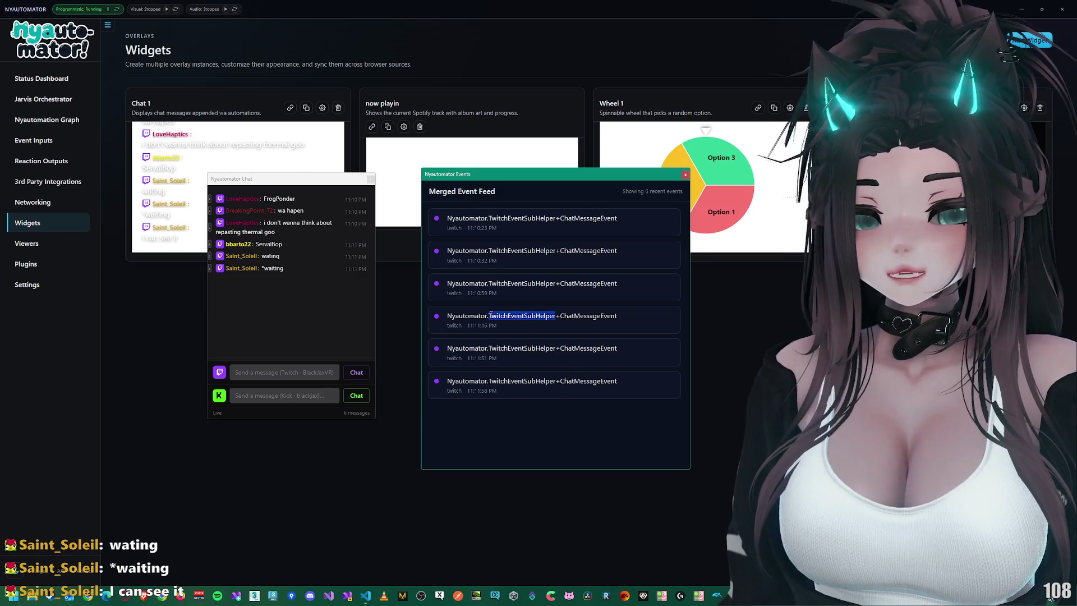
left_click(585, 319)
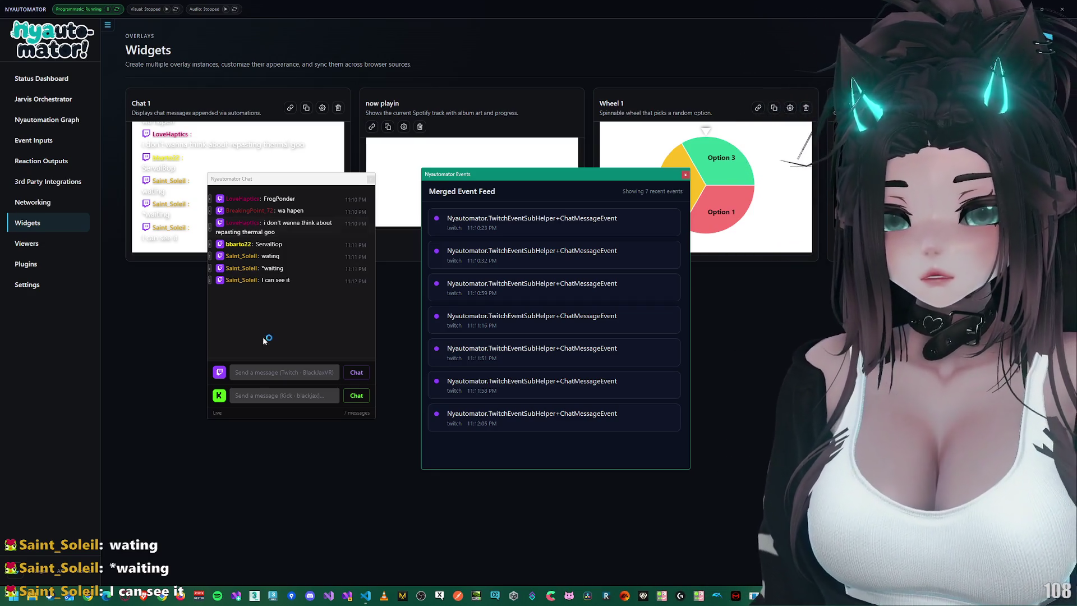
Step: Send 'hello' to the Kick chat and go to the Settings page
left_click(260, 400)
type("ello")
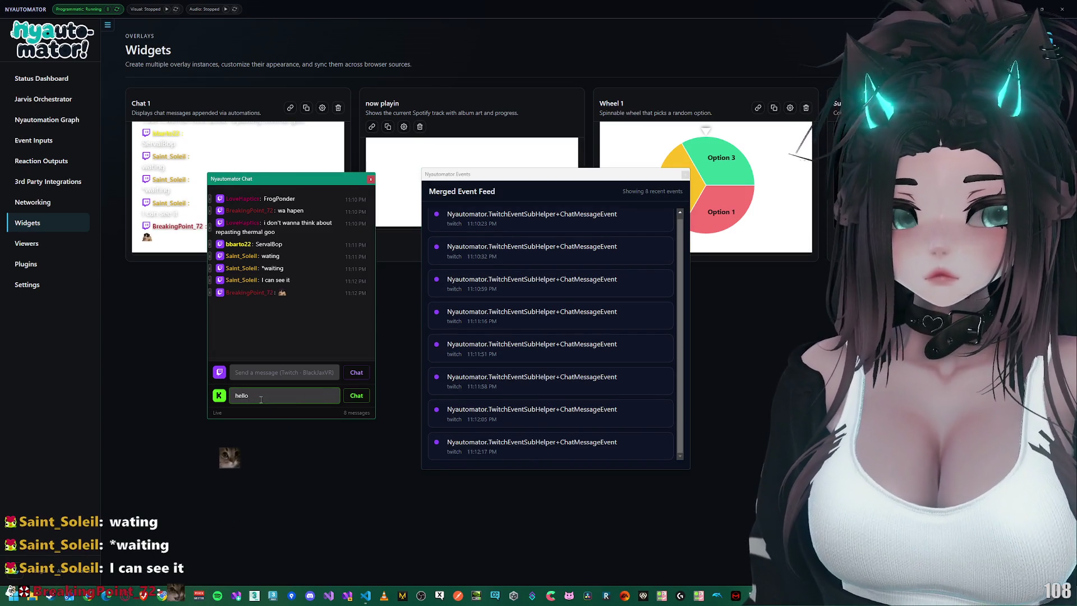
left_click(361, 397)
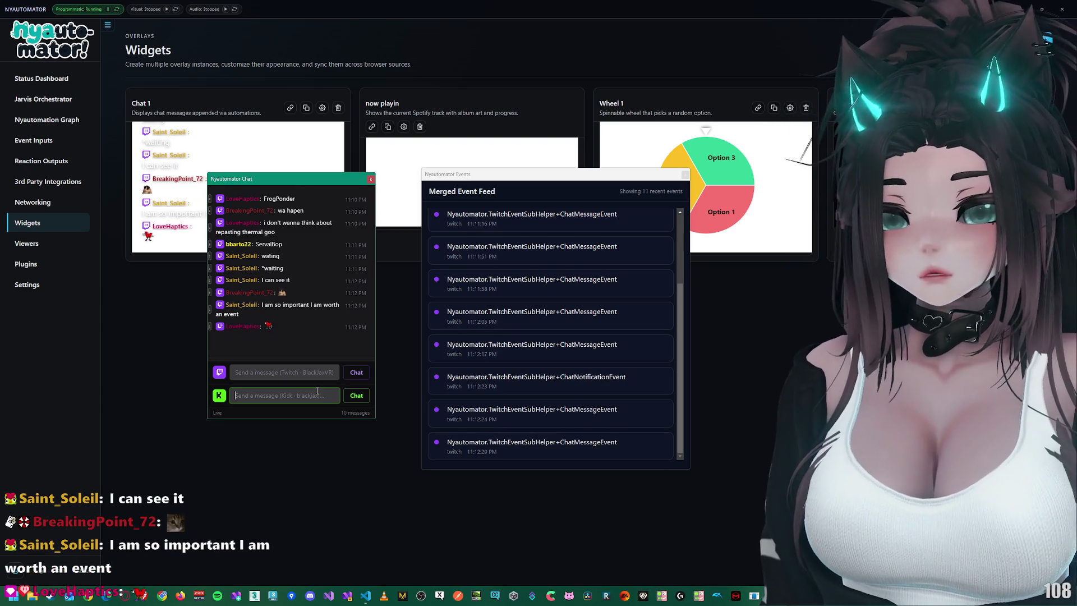
left_click(28, 284)
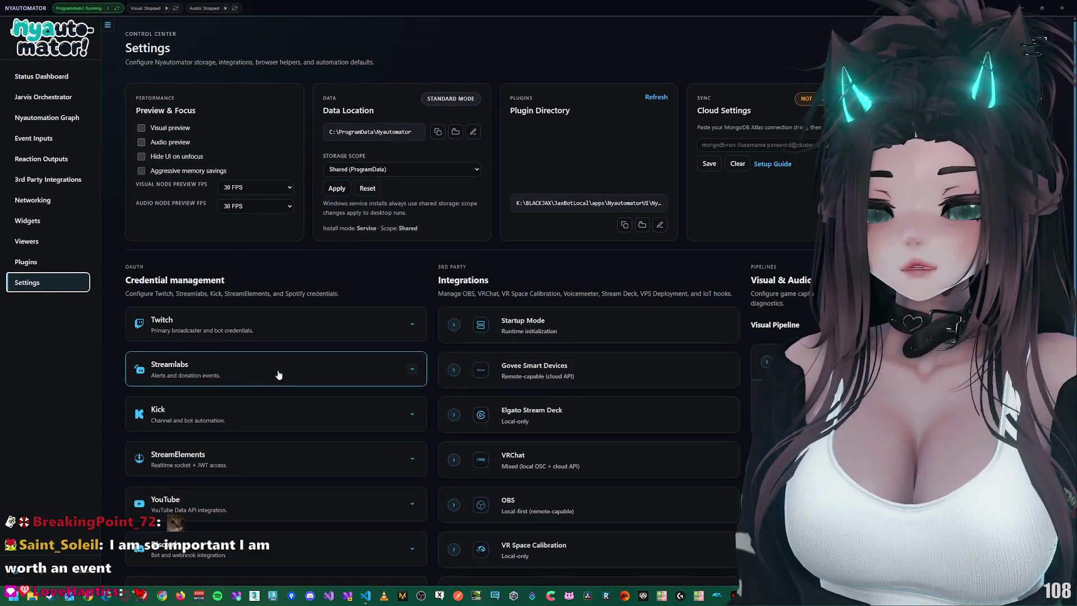
Step: Expand Kick credentials to review delivery mode, webhook URL and OAuth scopes, then return to the dashboard
left_click(247, 408)
scroll(248, 395, "down", 3)
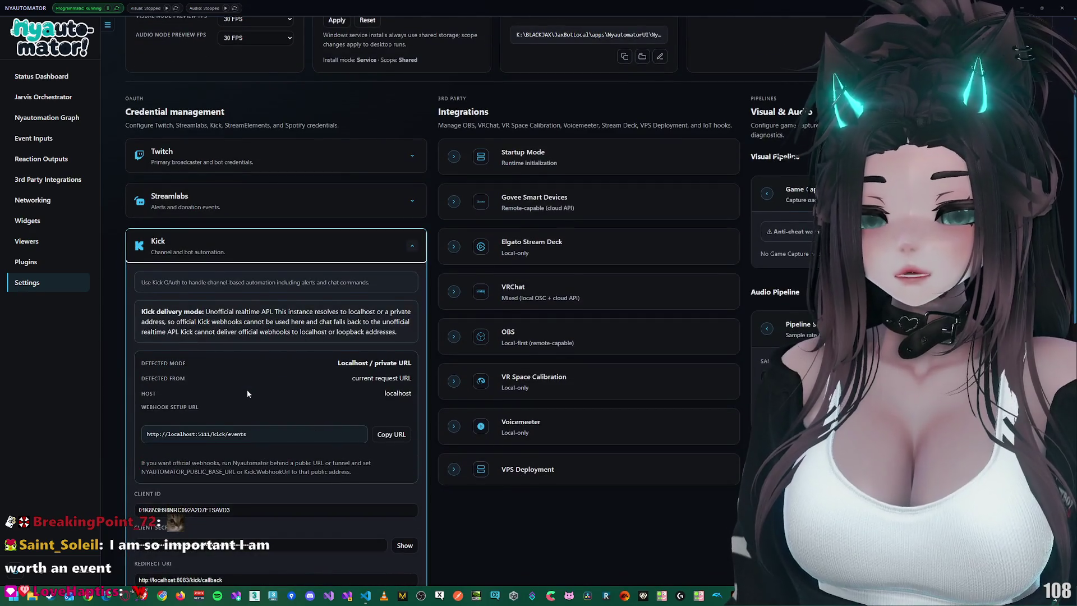
scroll(246, 389, "down", 1)
scroll(247, 389, "down", 2)
scroll(248, 387, "down", 2)
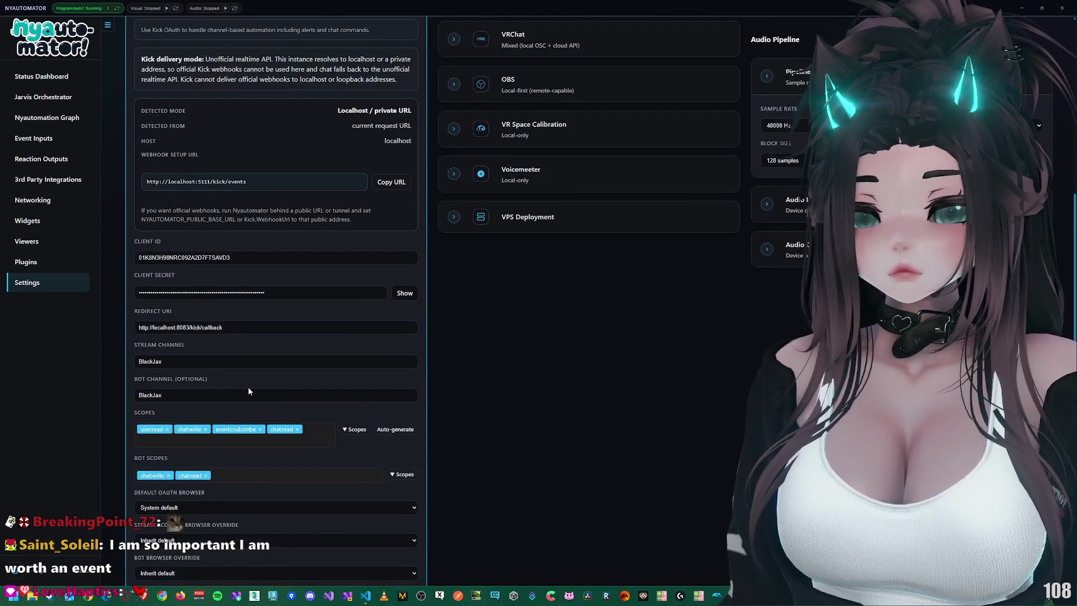
scroll(248, 385, "down", 2)
scroll(134, 223, "up", 5)
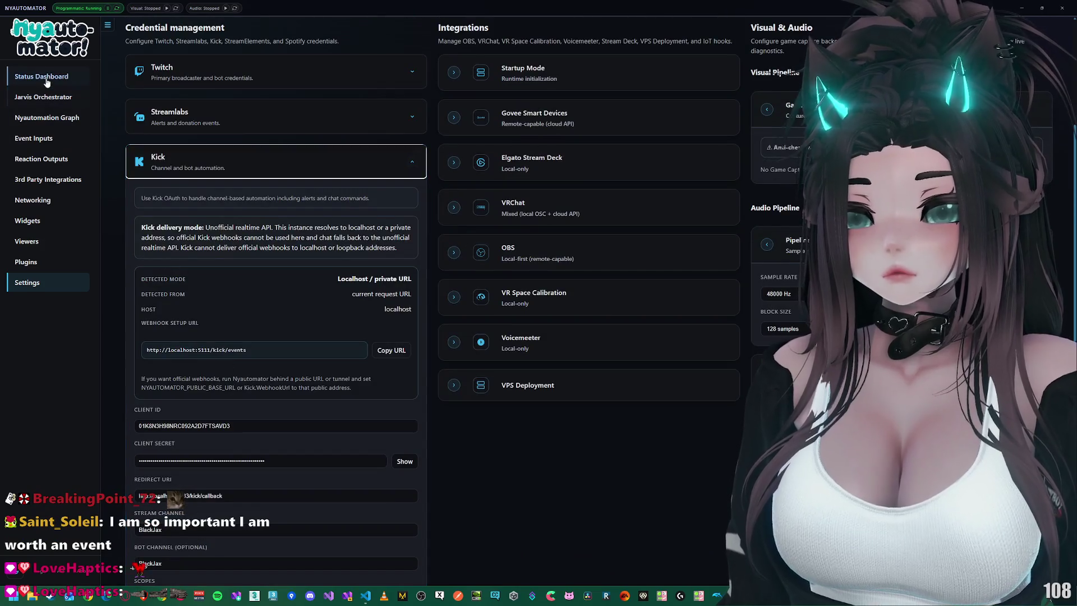
left_click(50, 77)
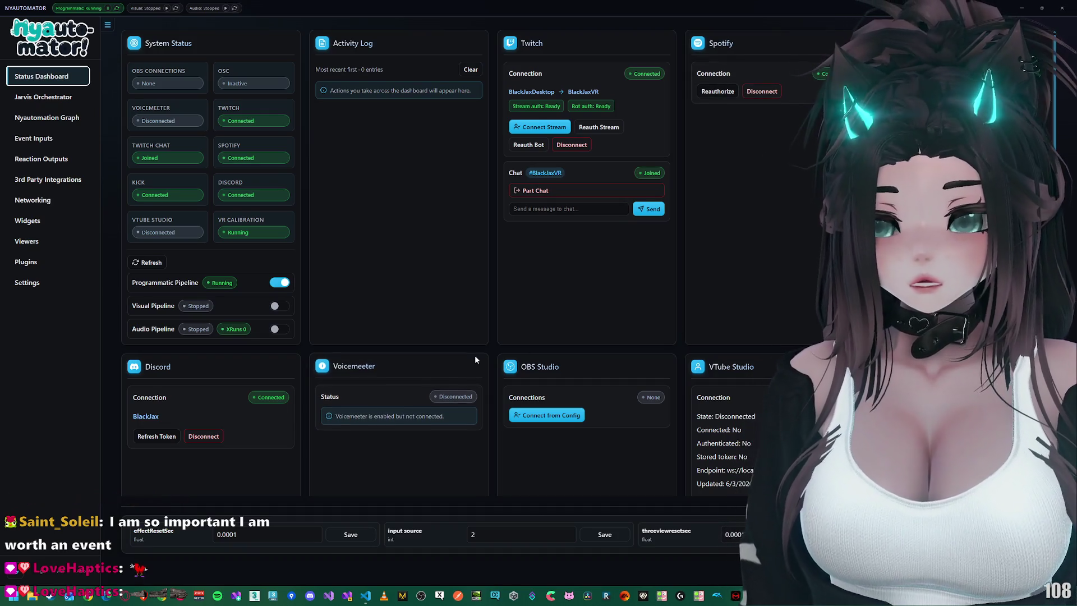
Step: Open the Nyautomation Graph canvas and try the add-node menu at several spots without adding nodes
left_click(31, 118)
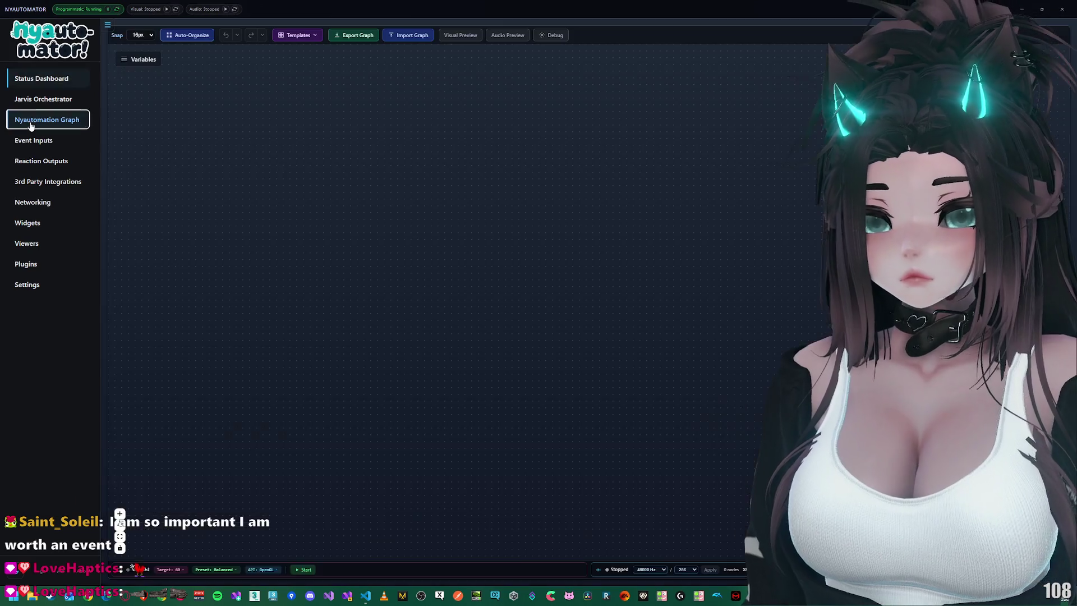
right_click(463, 276)
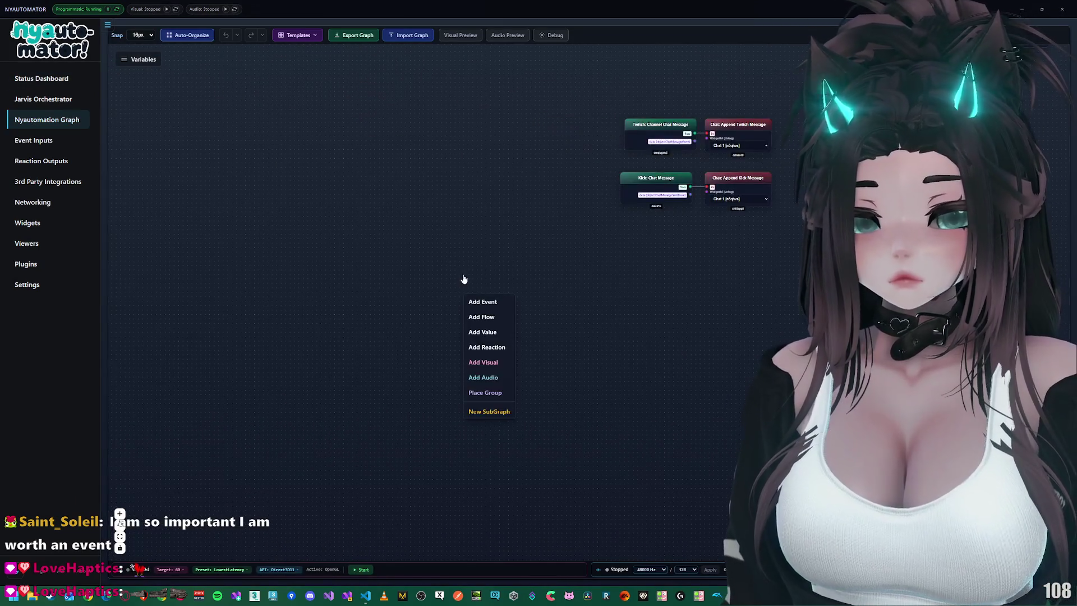
right_click(447, 305)
right_click(430, 278)
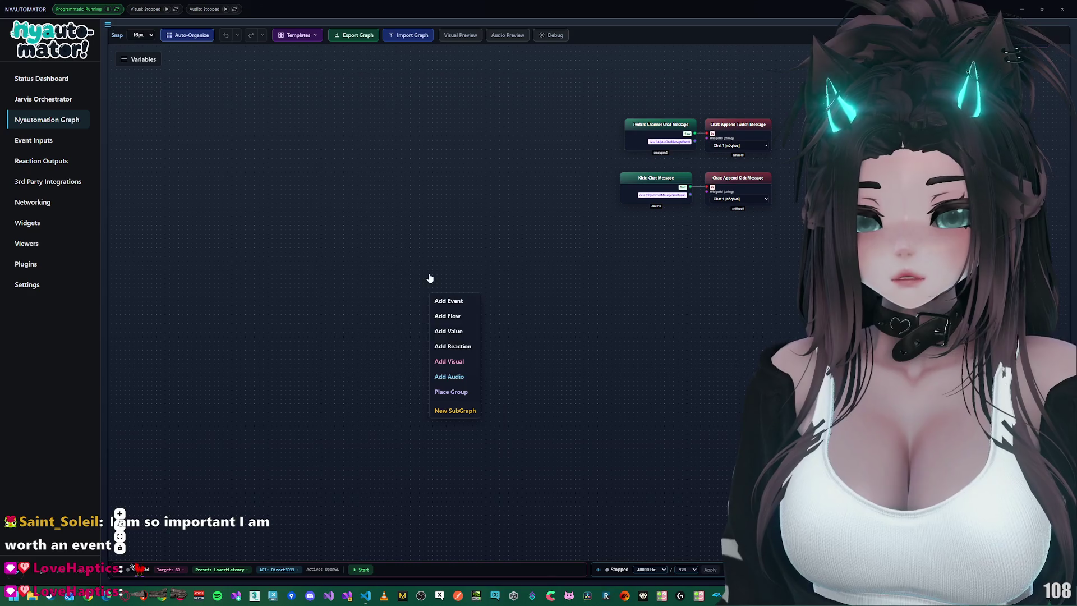
right_click(370, 255)
right_click(346, 171)
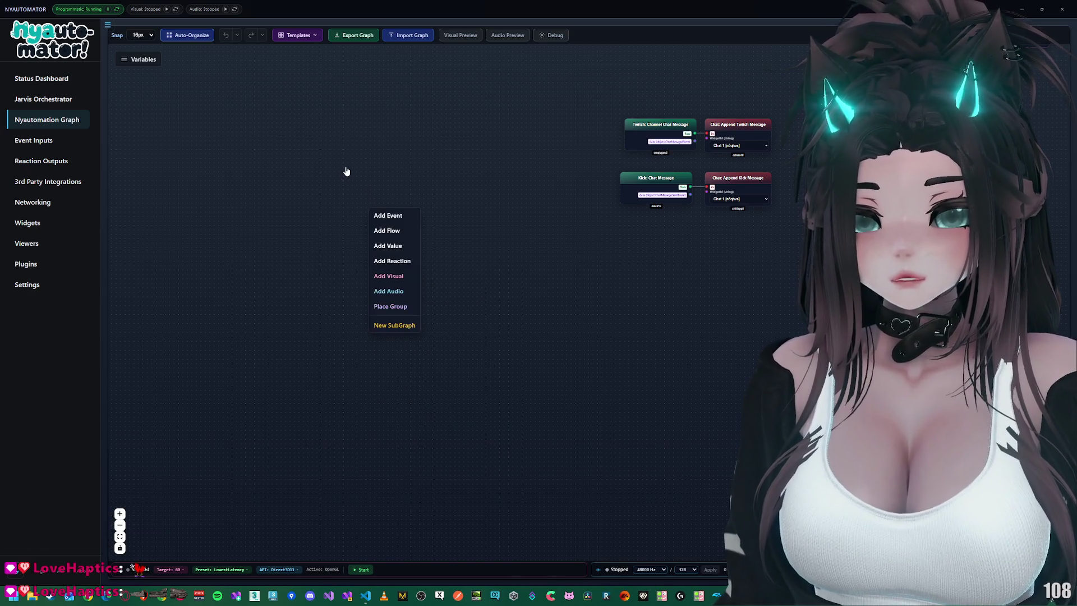
right_click(251, 127)
right_click(382, 127)
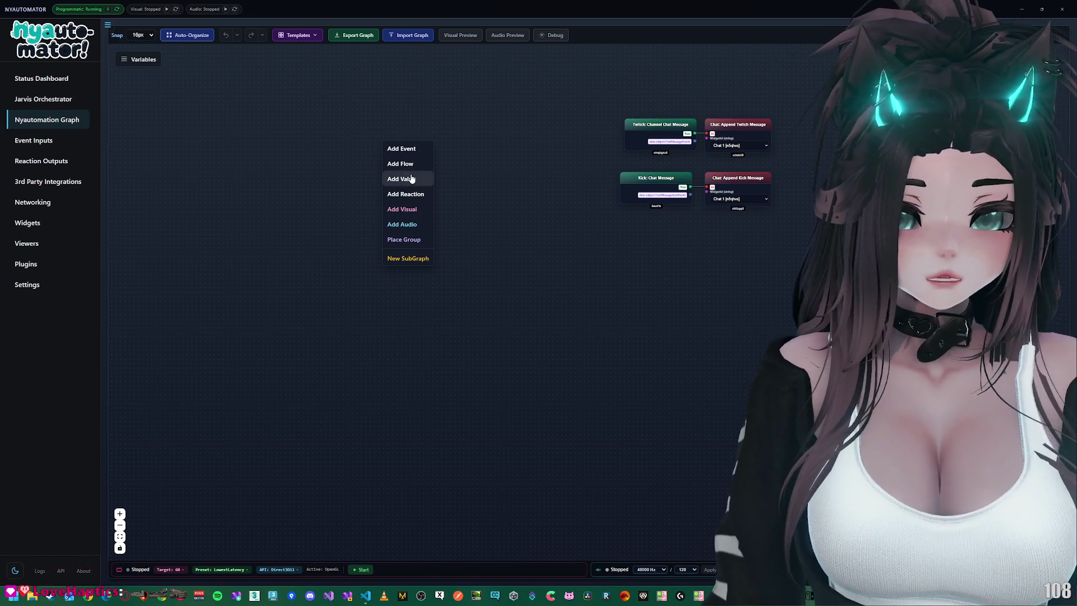
left_click(294, 226)
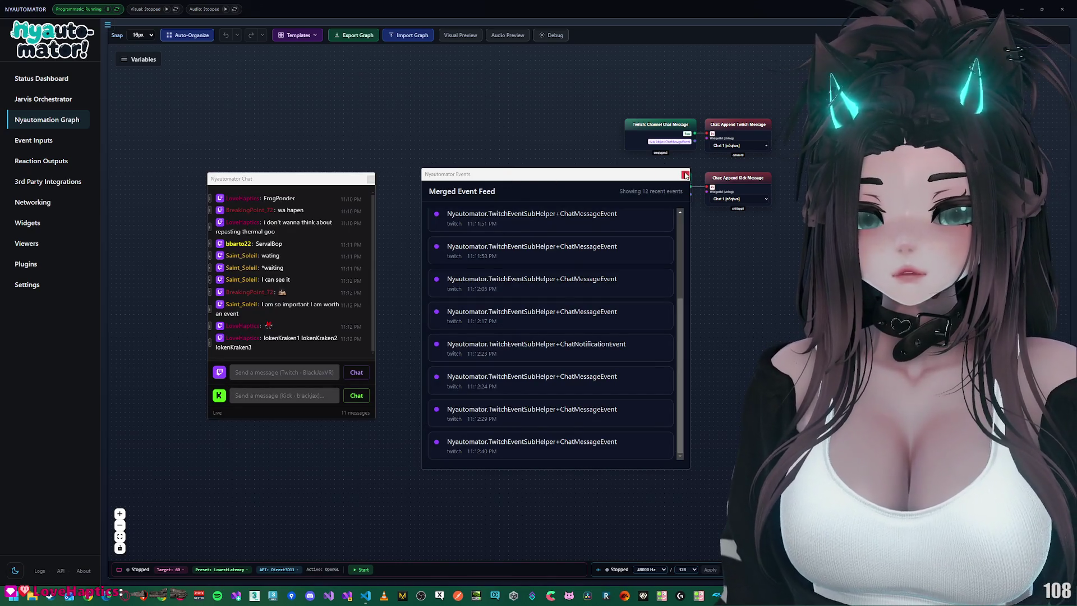
Step: Scroll the event feed and select the ChatNotificationEvent entry text
scroll(507, 300, "up", 2)
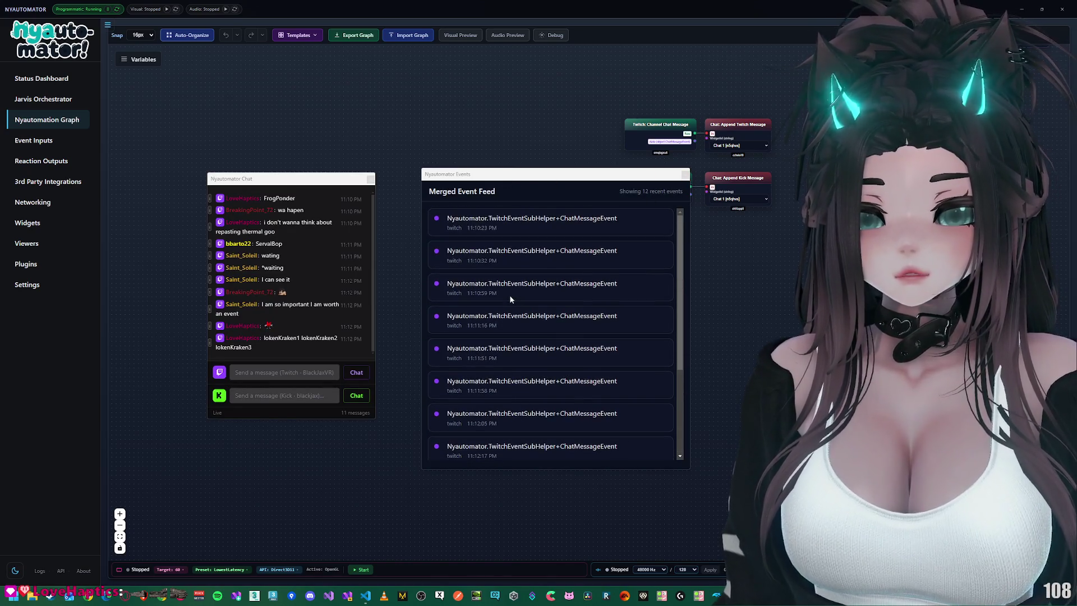
scroll(577, 313, "down", 2)
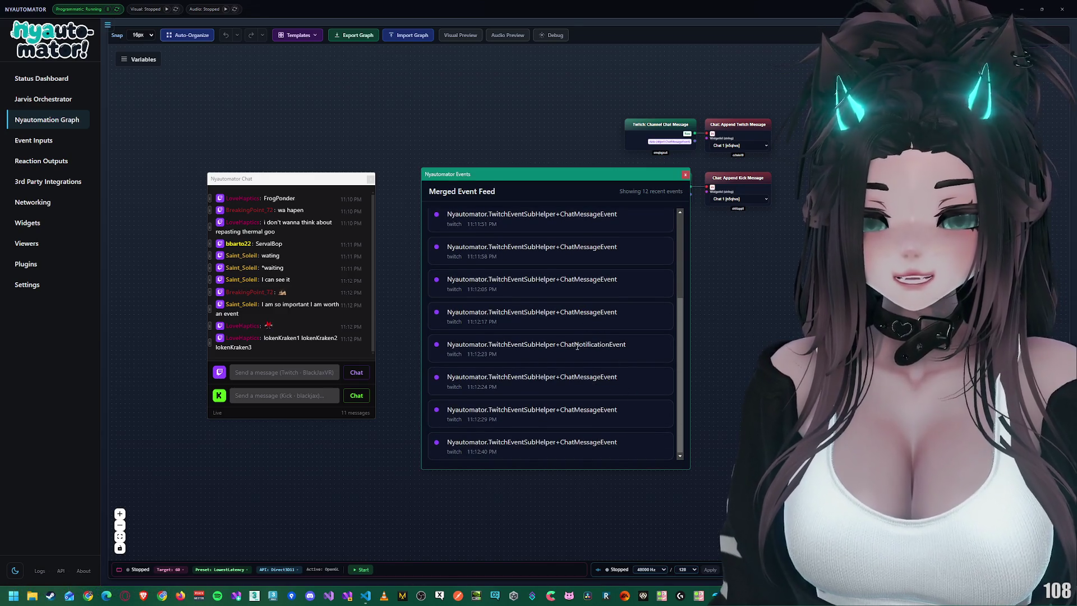
double_click(579, 344)
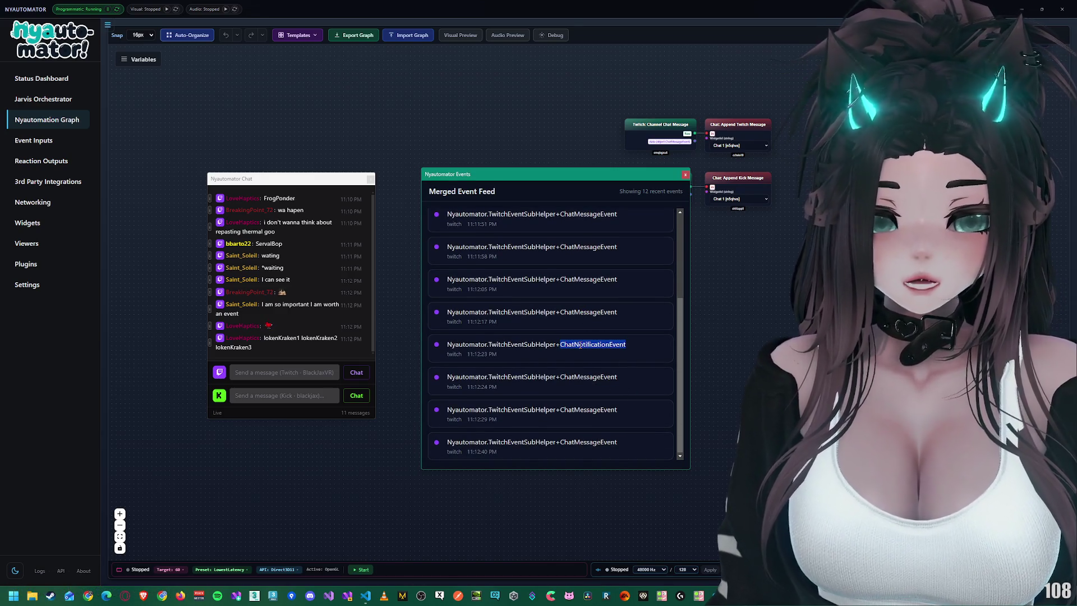
left_click(580, 345)
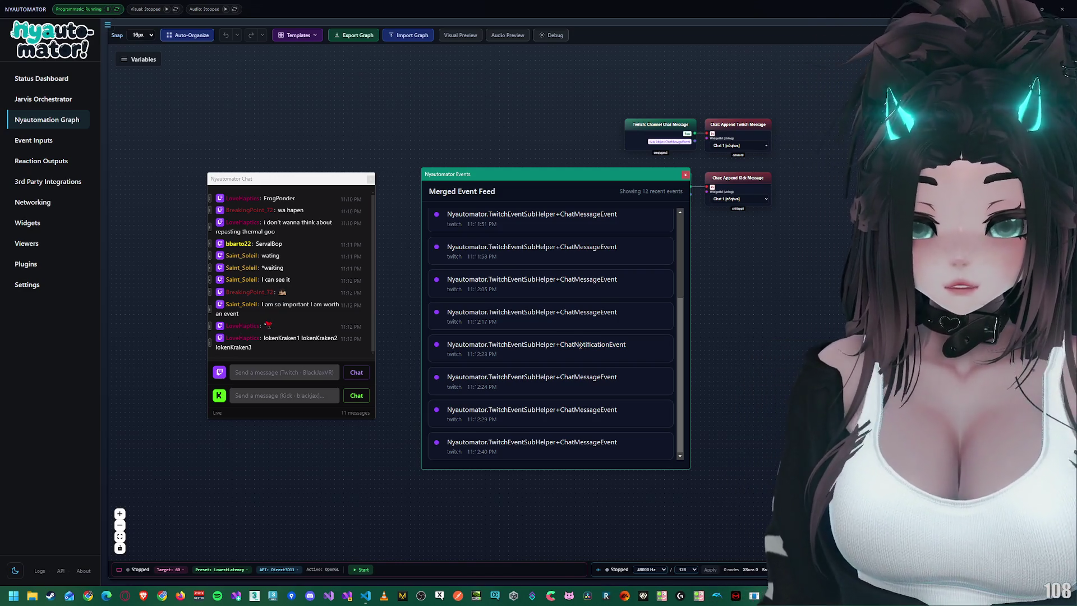
double_click(580, 345)
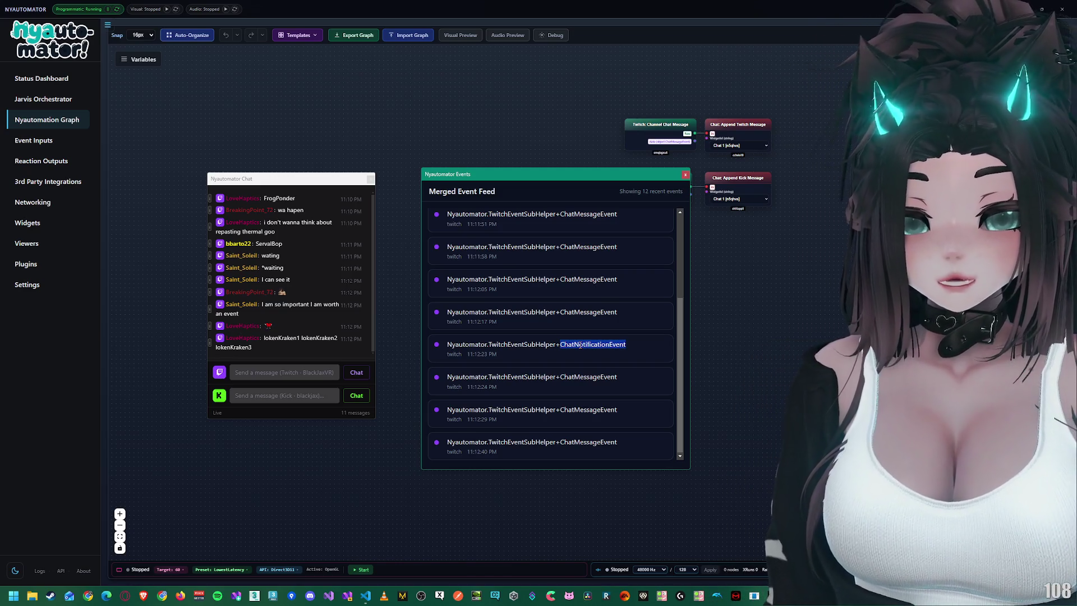
left_click(271, 317)
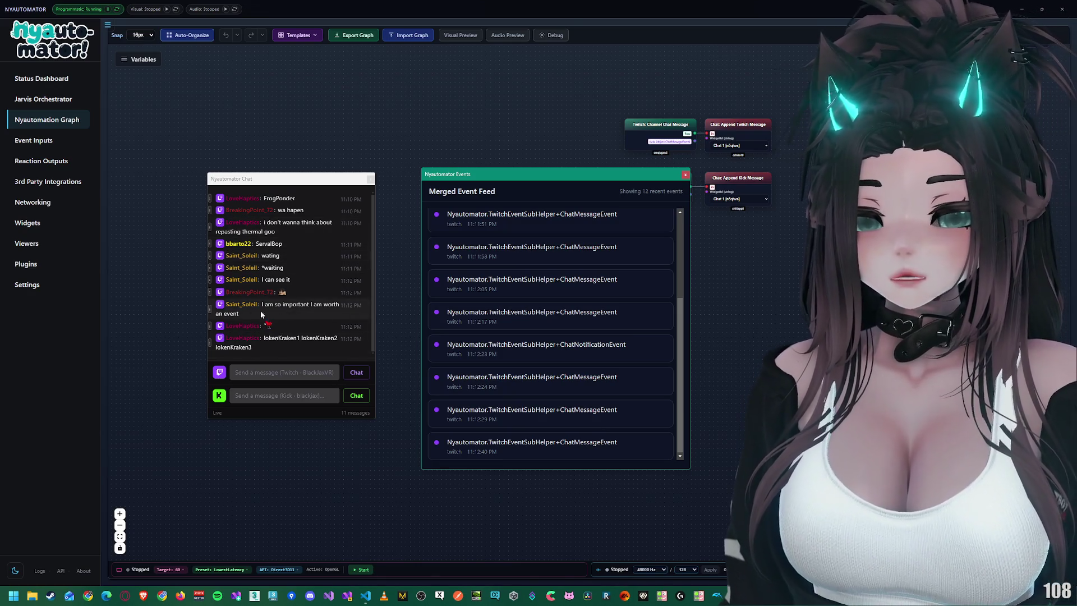
Step: Select usernames in the chat popup, visit Jarvis Command Orchestrator, then return to Nyautomation Graph
mouse_move(272, 326)
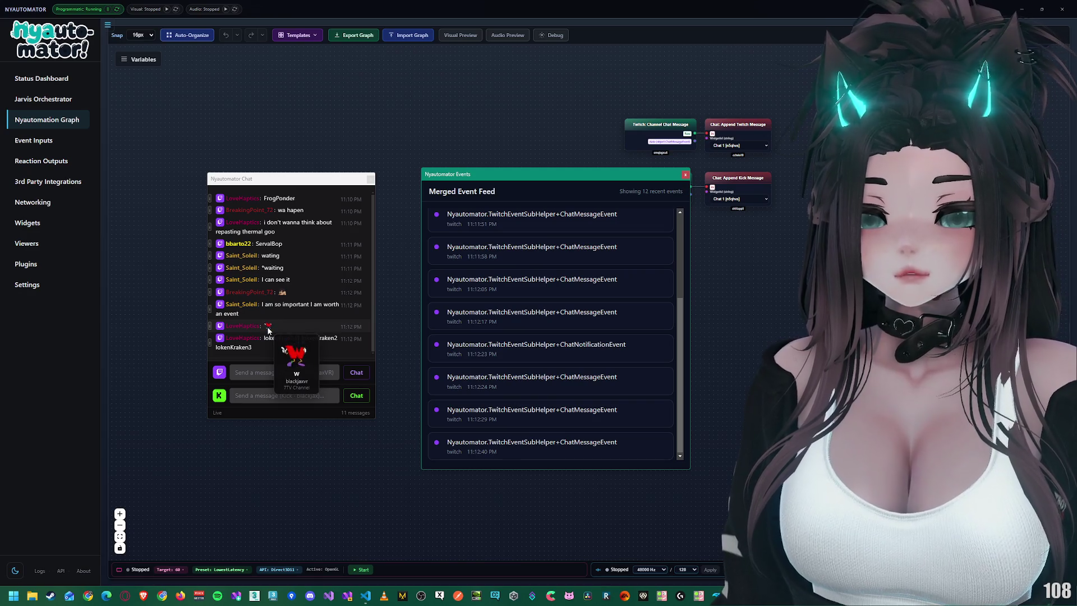
mouse_move(281, 296)
double_click(277, 338)
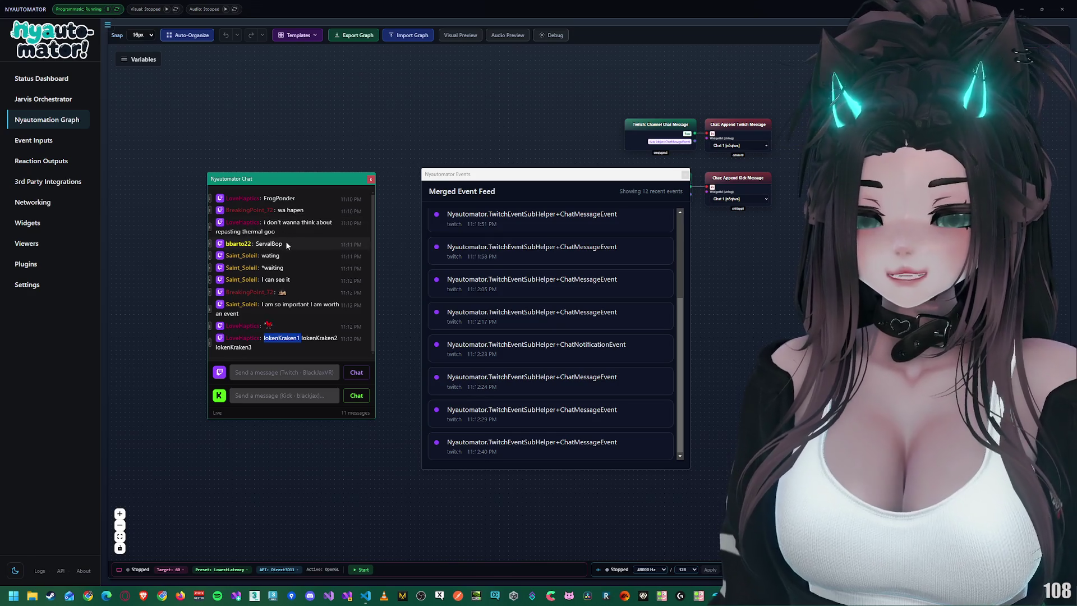
double_click(279, 199)
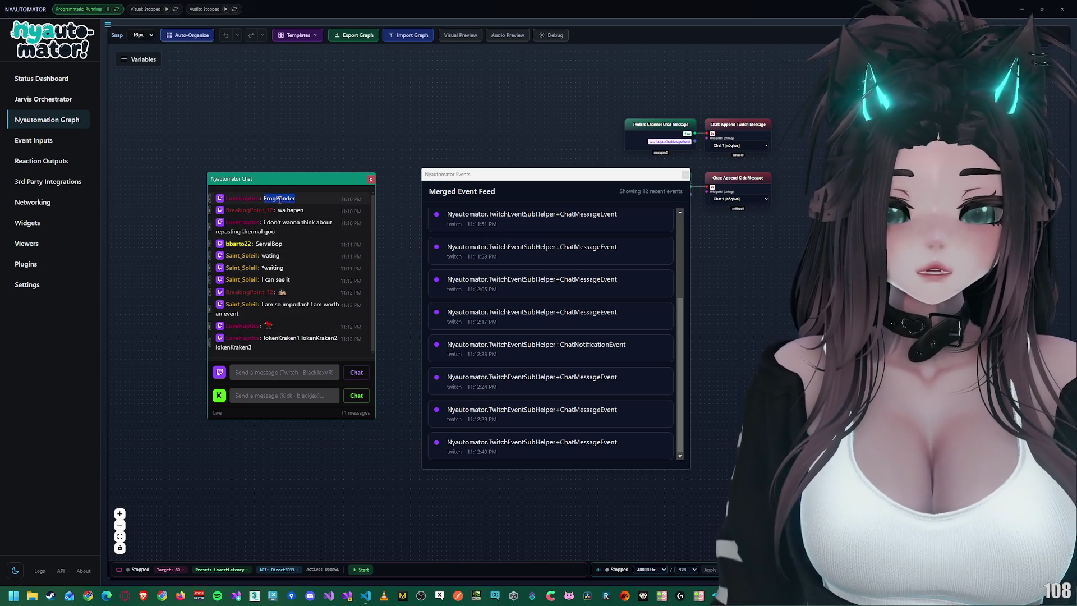
left_click(279, 201)
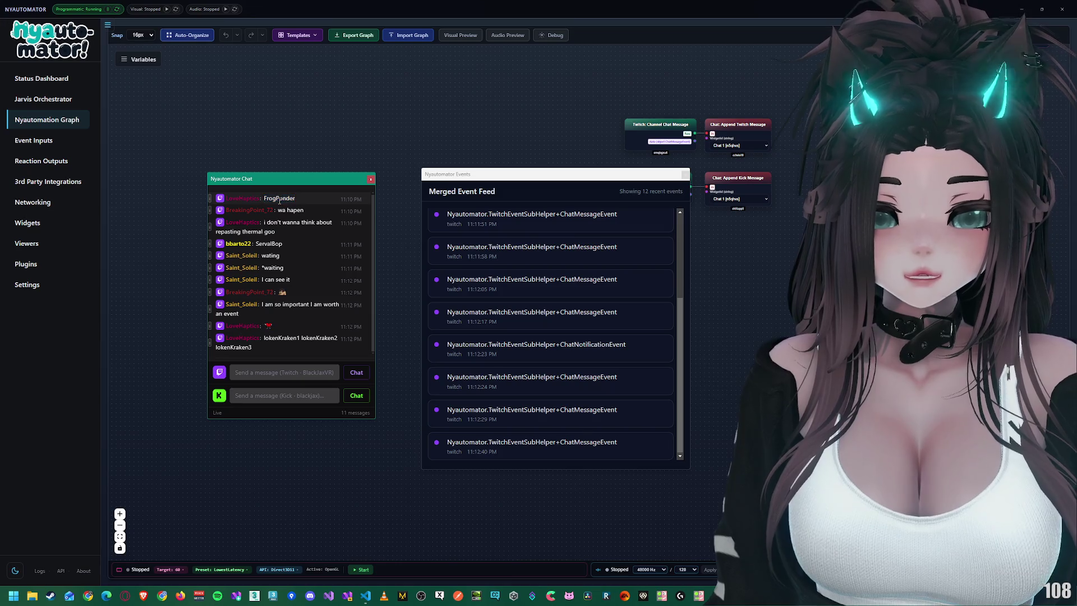
left_click(41, 98)
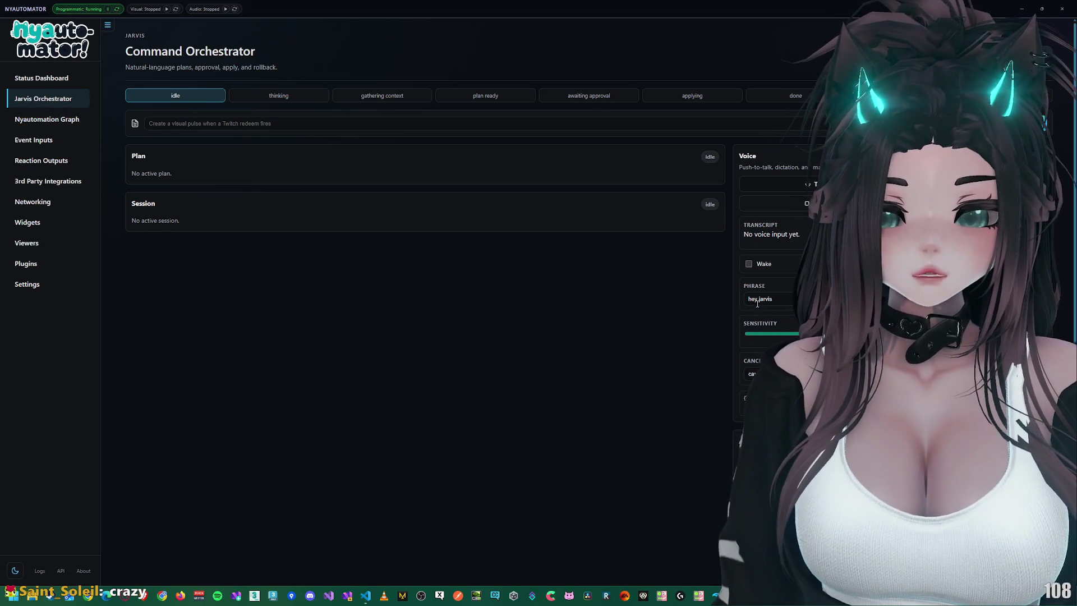
left_click(47, 119)
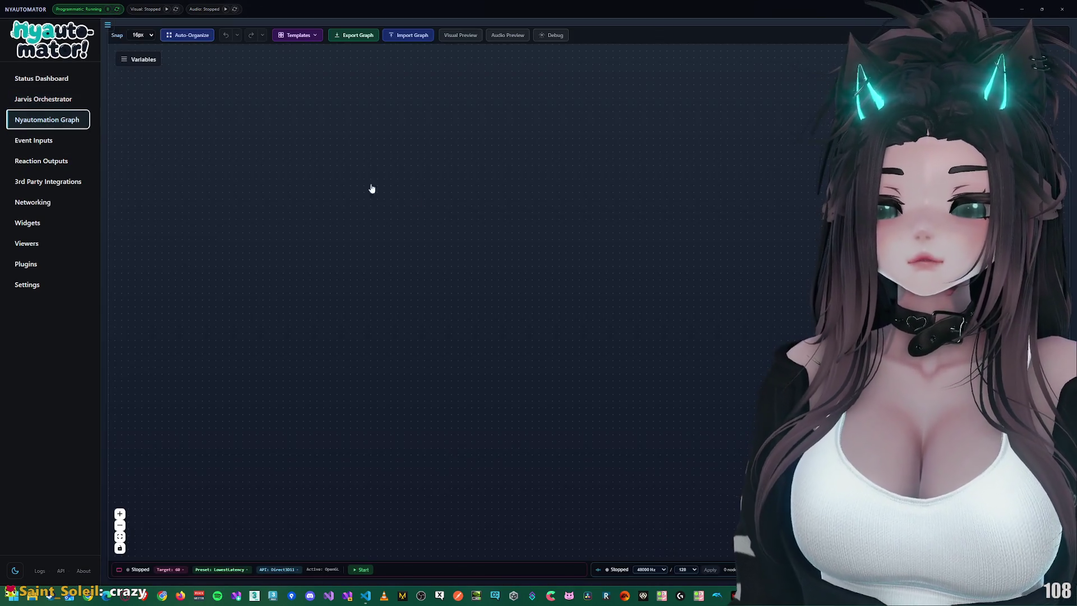
left_click(290, 36)
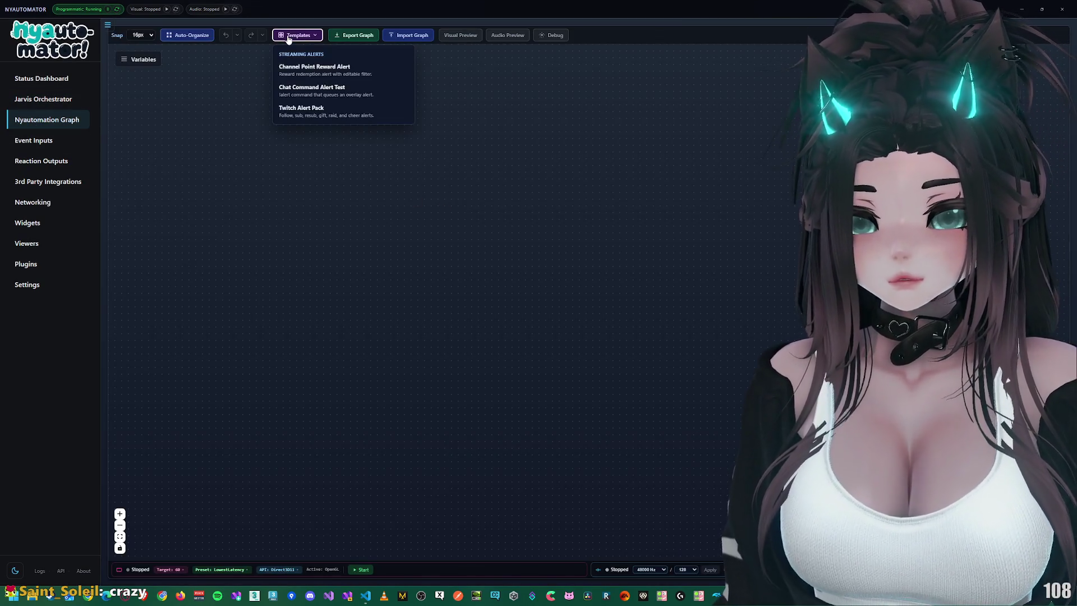
left_click(317, 112)
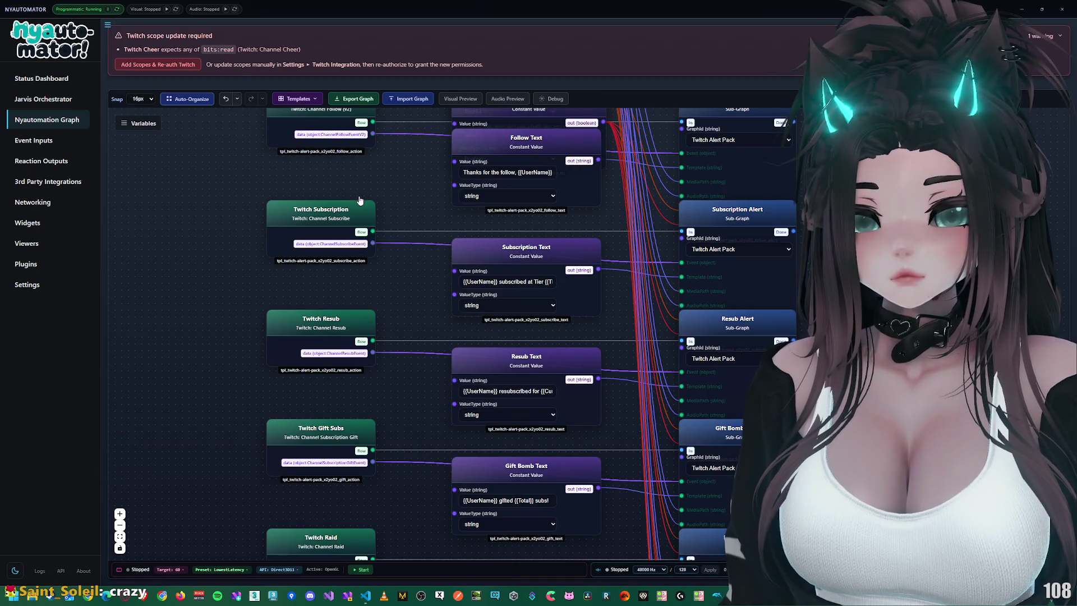
left_click(148, 65)
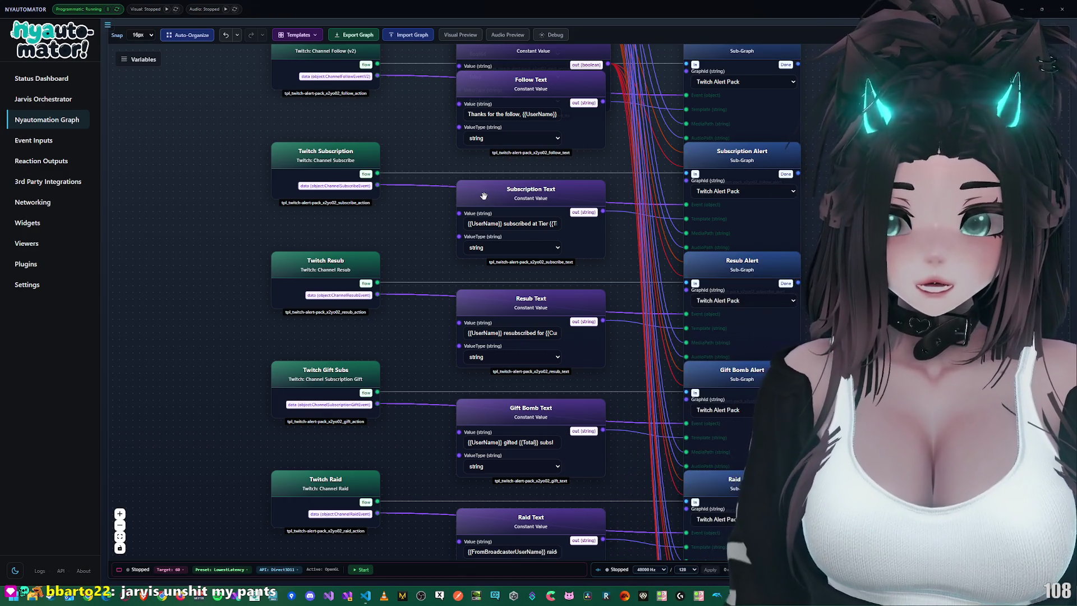
scroll(379, 182, "down", 3)
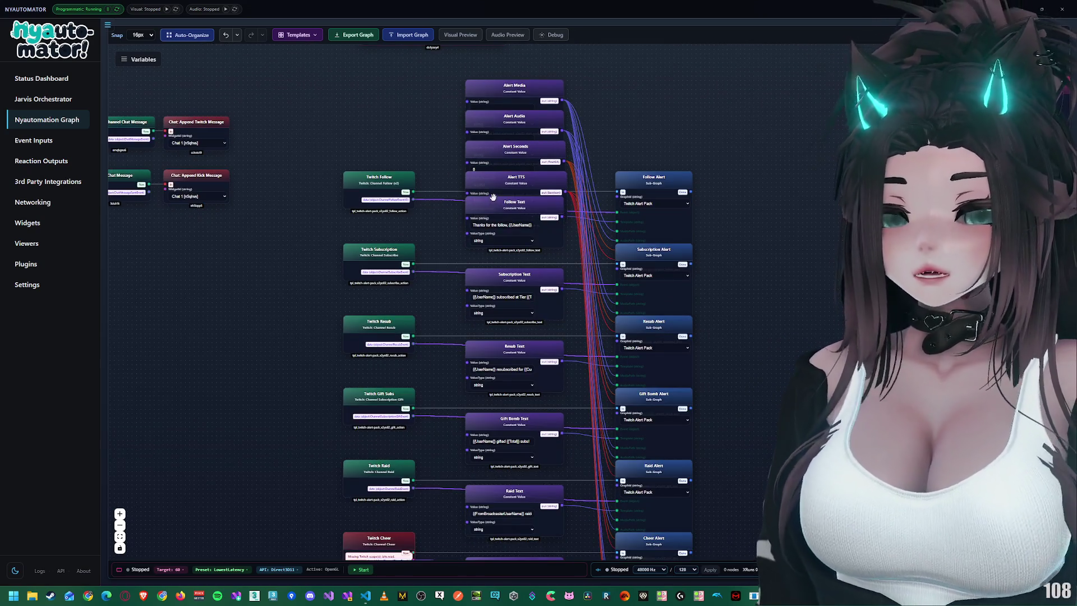
mouse_move(379, 196)
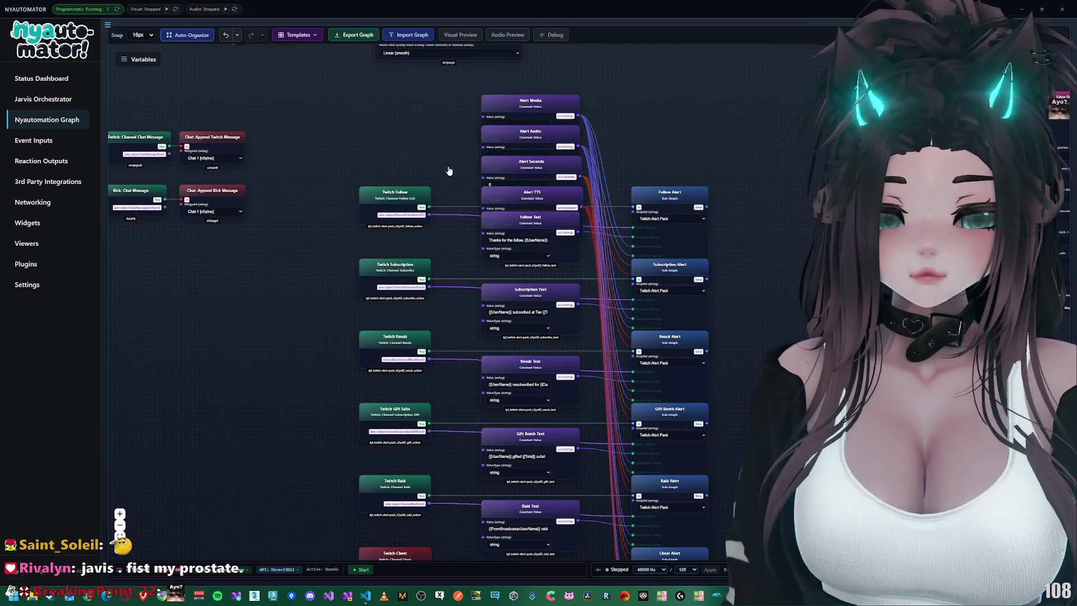
left_click_drag(460, 163, 452, 178)
scroll(459, 257, "up", 2)
scroll(459, 257, "down", 3)
scroll(661, 191, "up", 3)
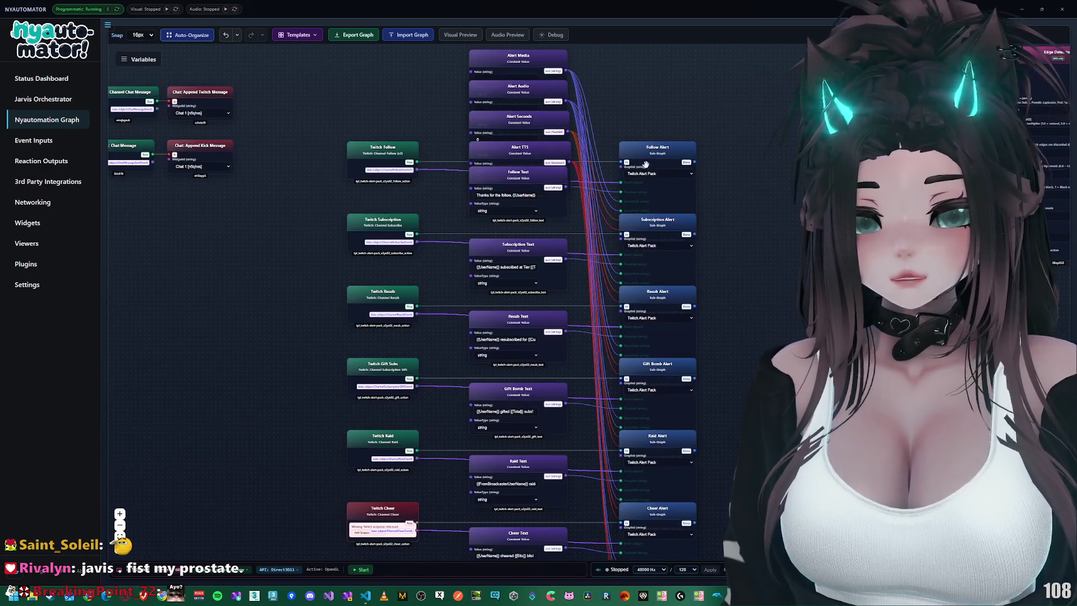
double_click(662, 186)
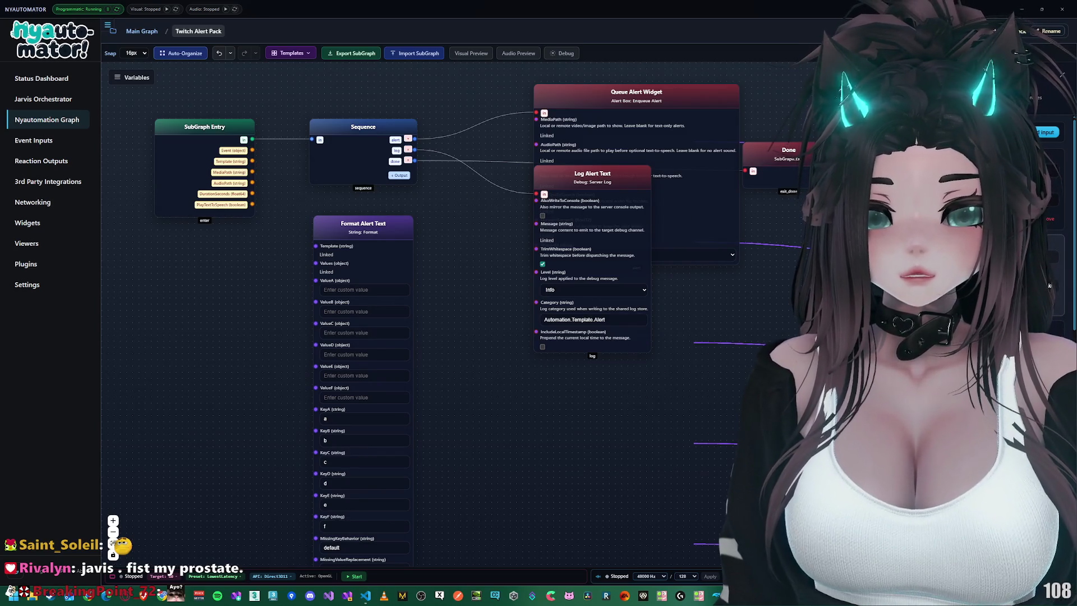
left_click(142, 32)
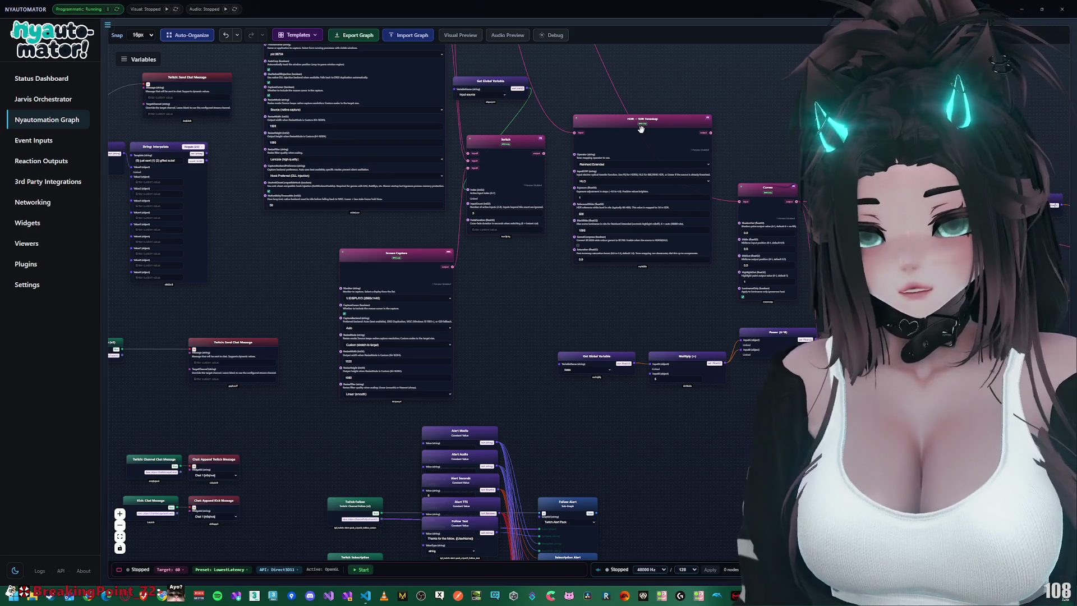
left_click(301, 35)
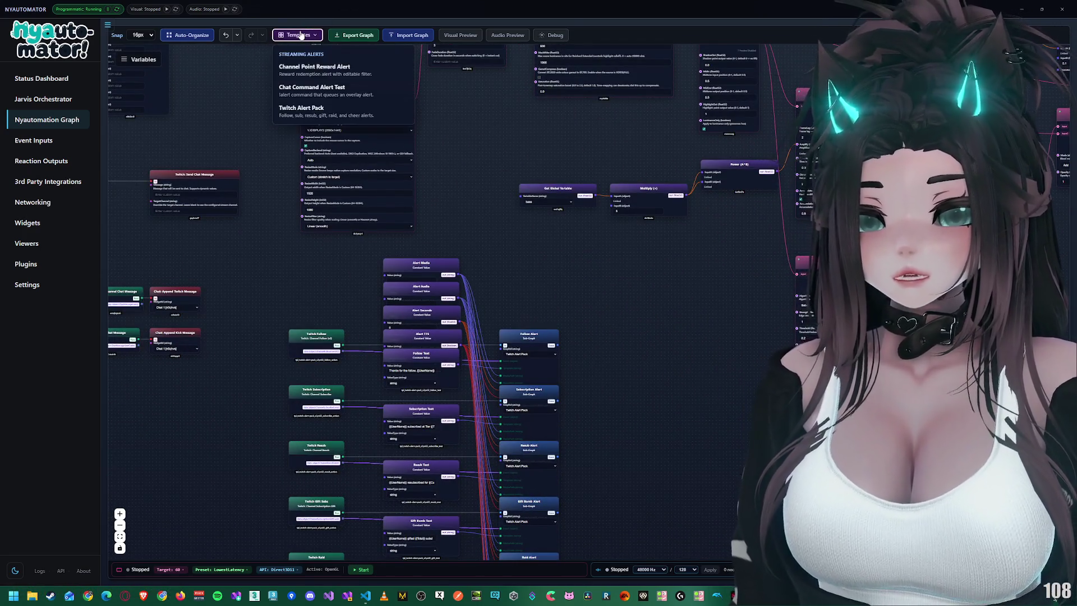
left_click(301, 35)
left_click_drag(471, 283, 527, 131)
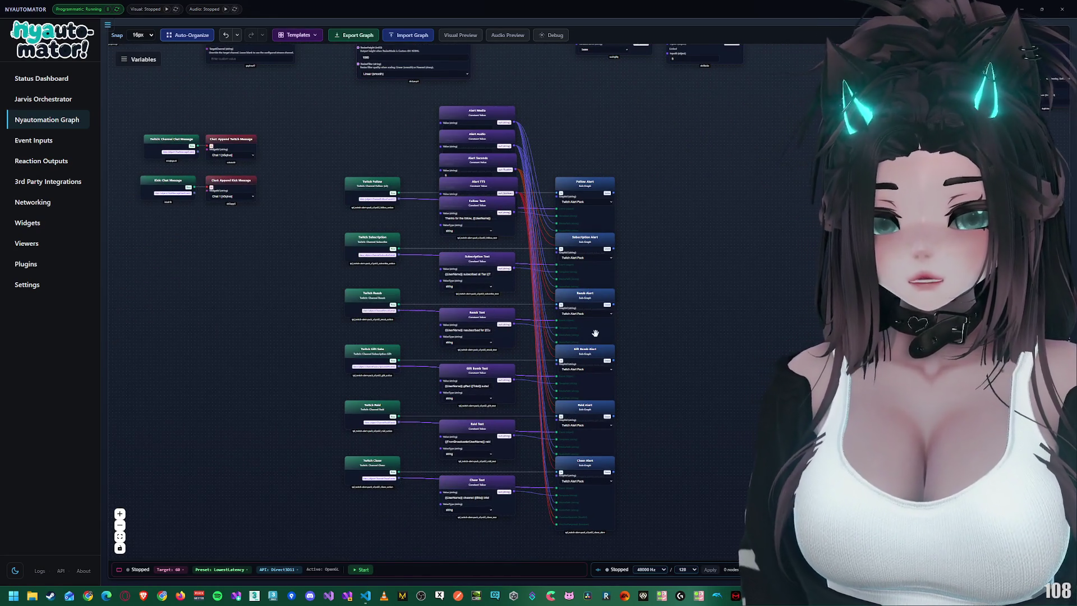
scroll(595, 334, "up", 5)
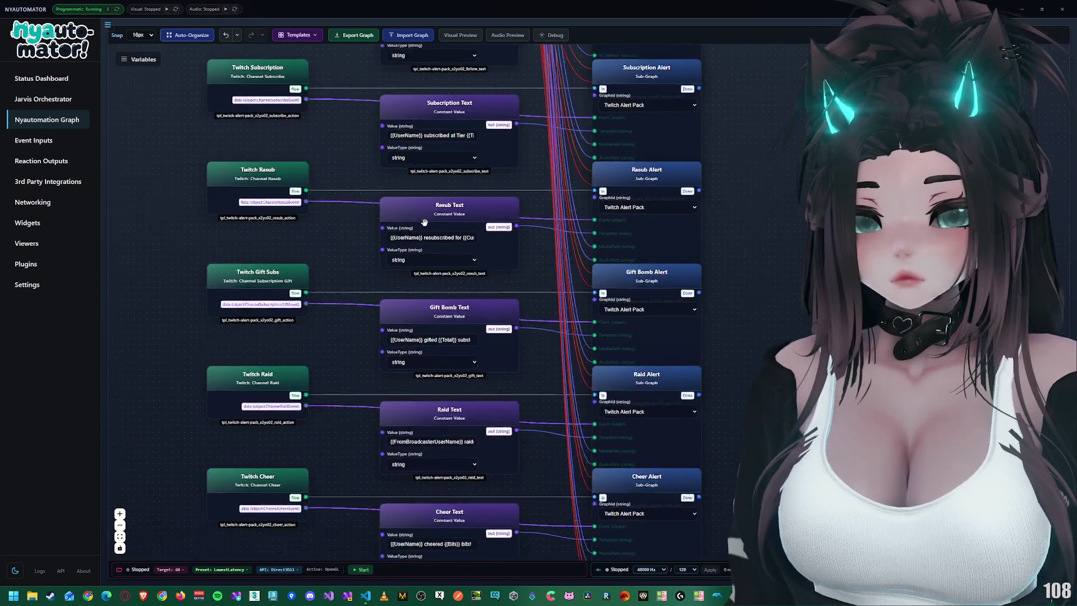
scroll(425, 222, "up", 2)
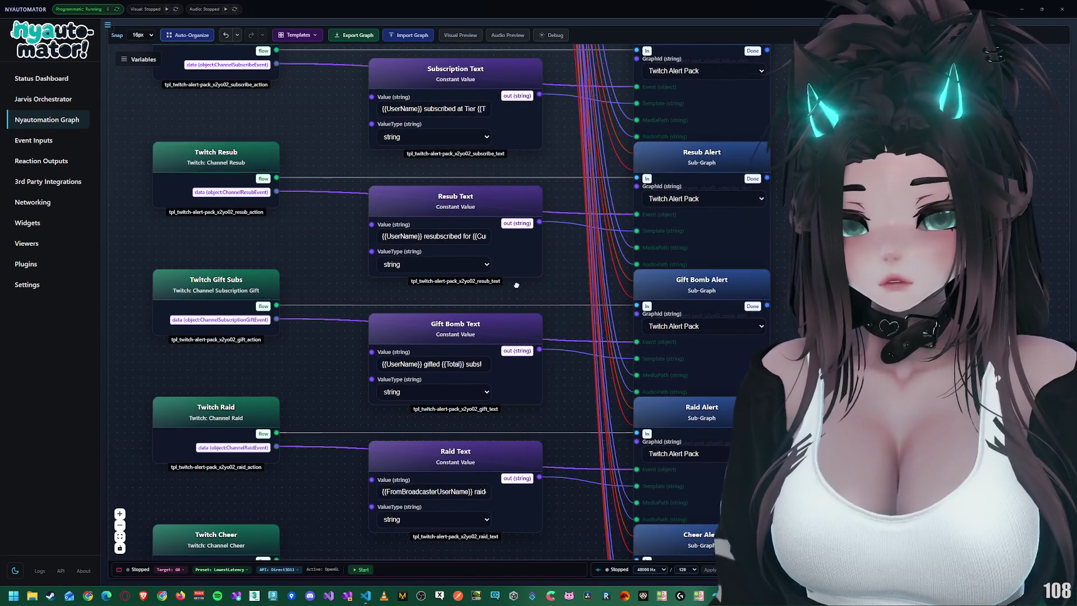
Step: Enter the Twitch Alert Pack subgraph and centre its nodes in view
double_click(679, 149)
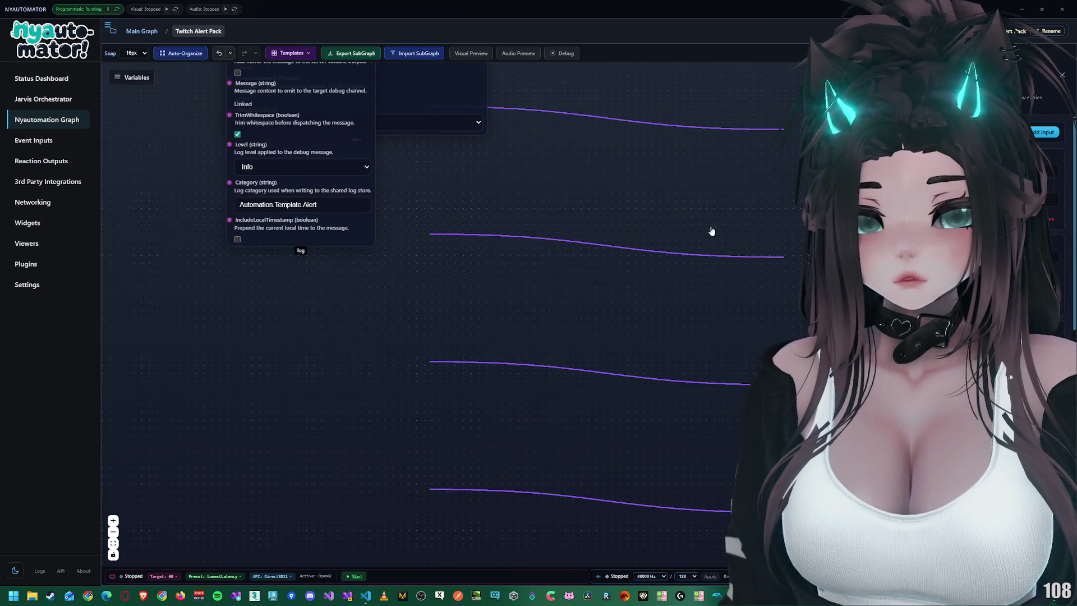
scroll(583, 230, "down", 2)
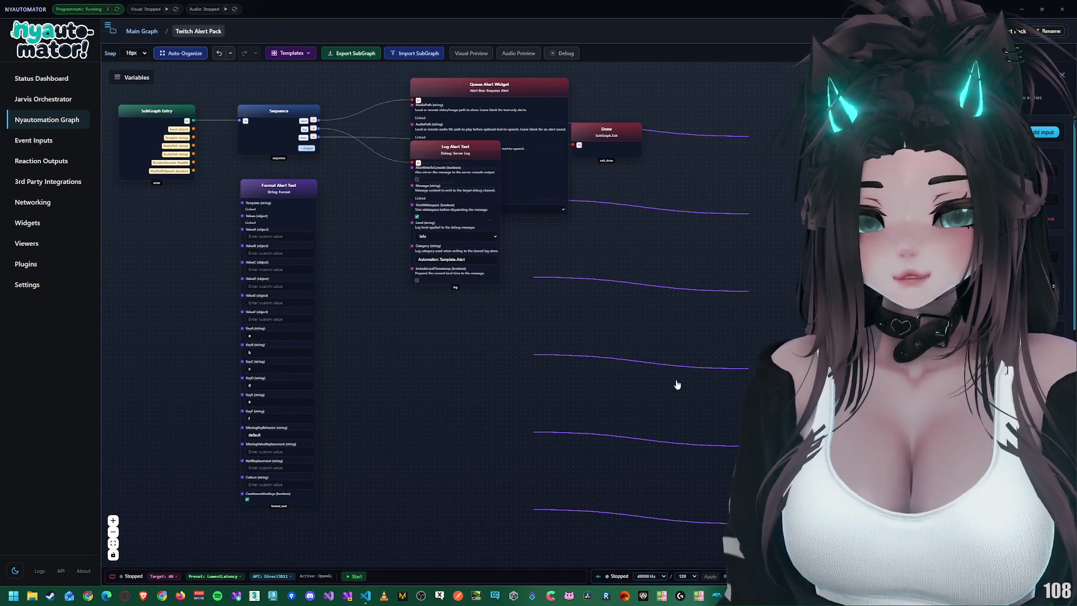
left_click_drag(676, 384, 620, 333)
scroll(406, 218, "up", 5)
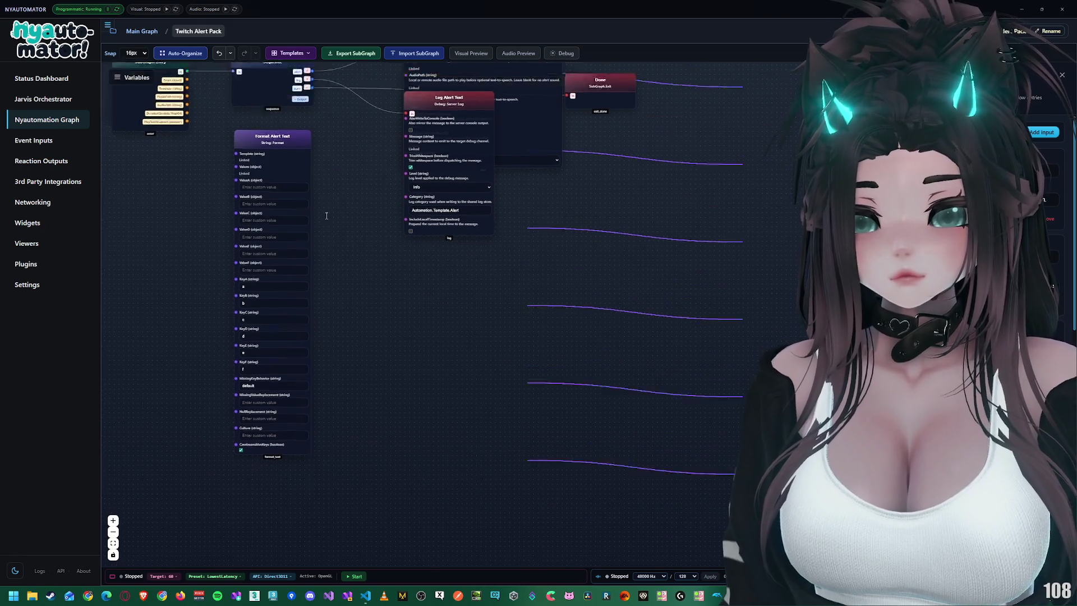
scroll(406, 218, "down", 3)
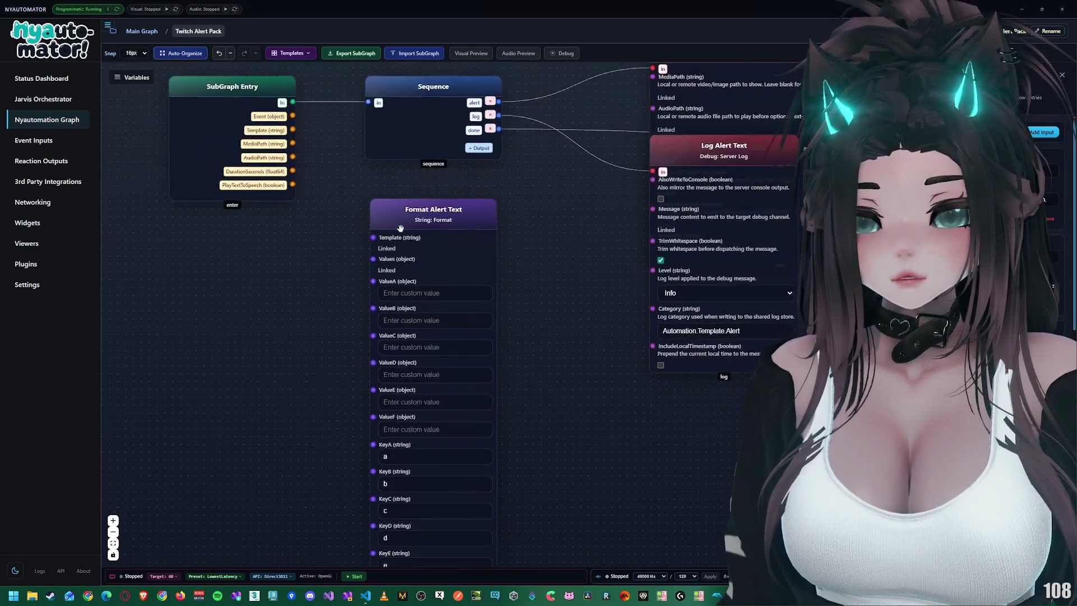
left_click_drag(369, 232, 369, 238)
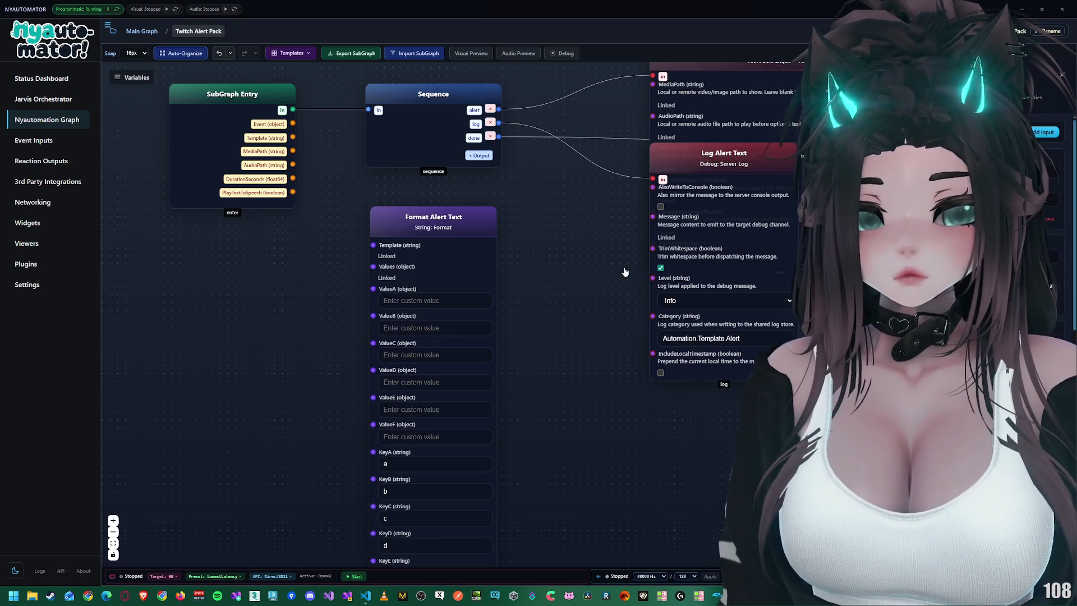
Step: Place Log Alert Text below Queue Alert Widget and the Done exit node above it
scroll(625, 272, "down", 3)
left_click_drag(617, 233, 617, 332)
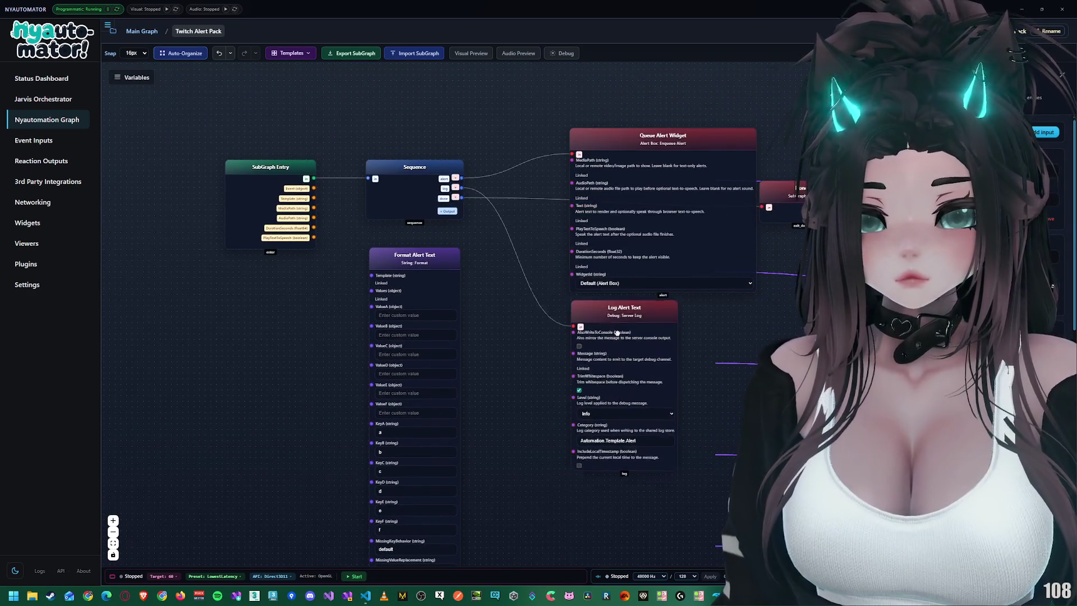
left_click_drag(799, 197, 612, 97)
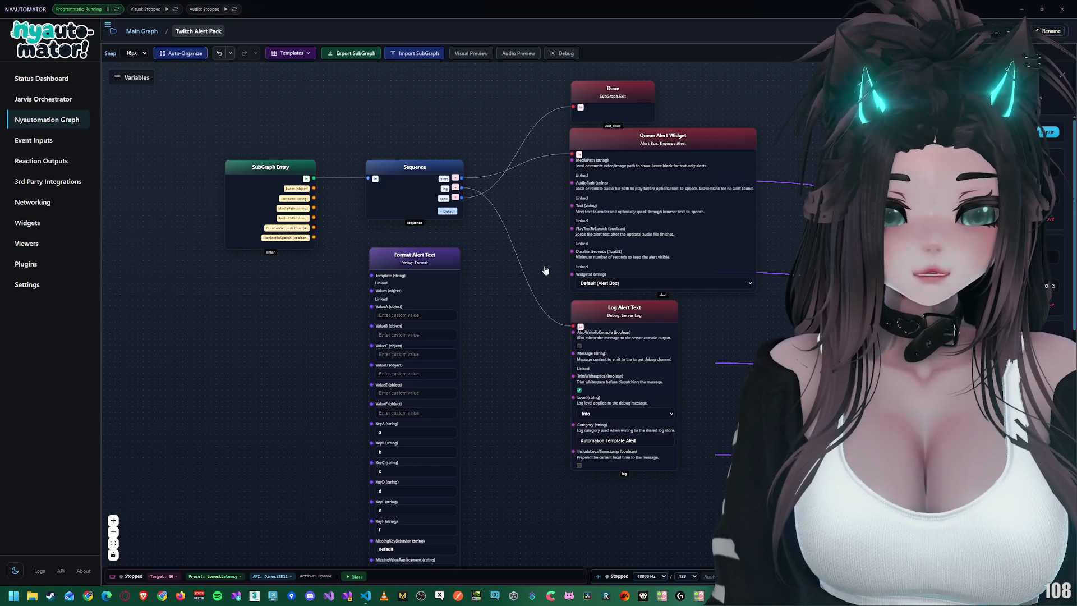
left_click_drag(576, 186, 559, 222)
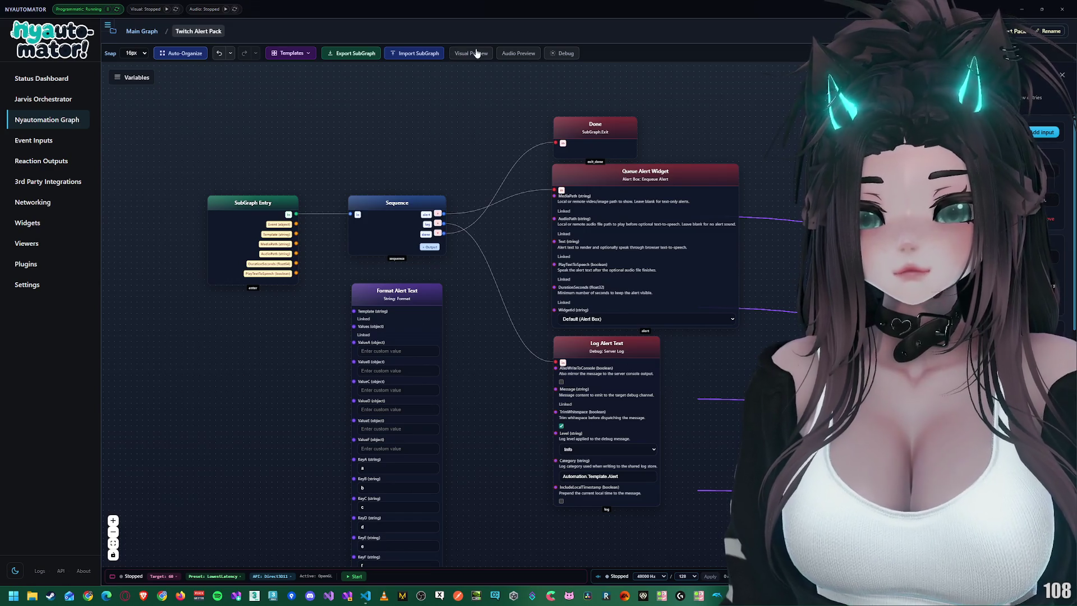
Step: Return to the Main Graph and bring Visual Studio Code to the front
left_click(142, 31)
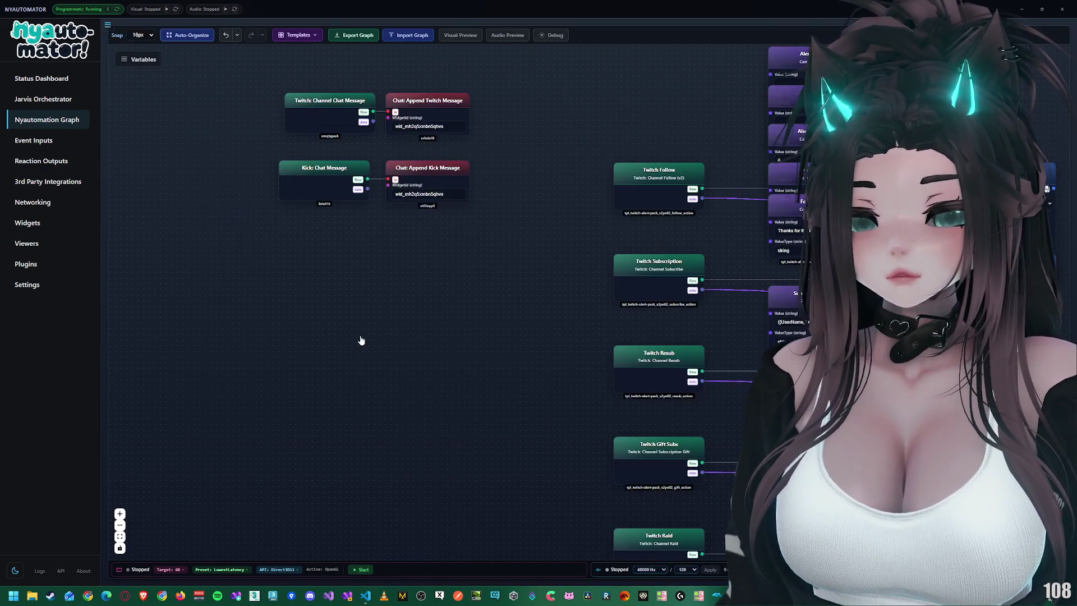
mouse_move(365, 595)
left_click(320, 546)
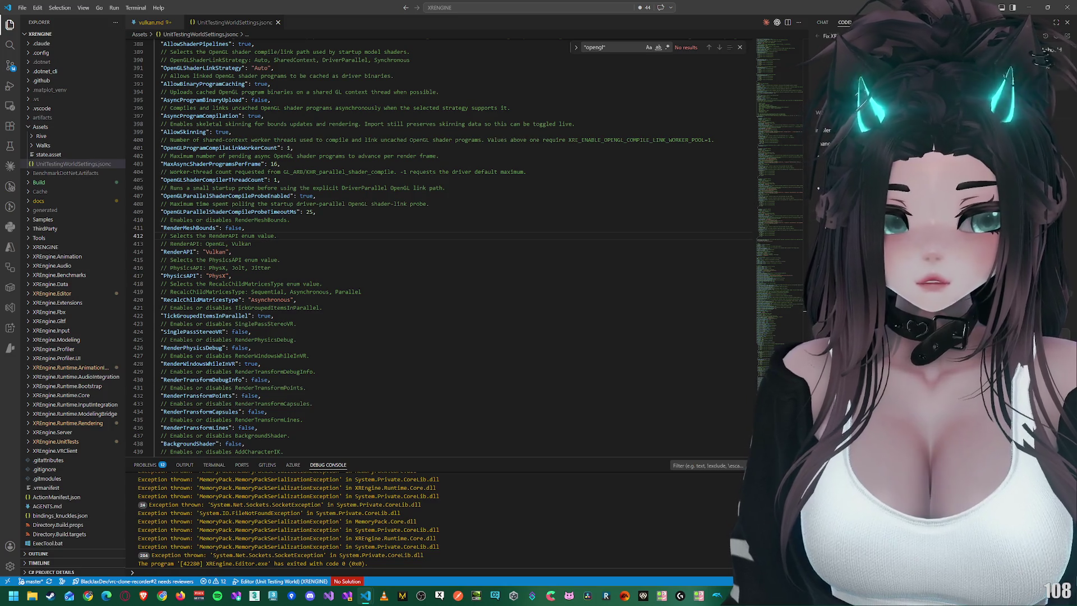
Step: Check the OpenGL shader compile probe and worker-count settings, then make the debug console taller
left_click(526, 199)
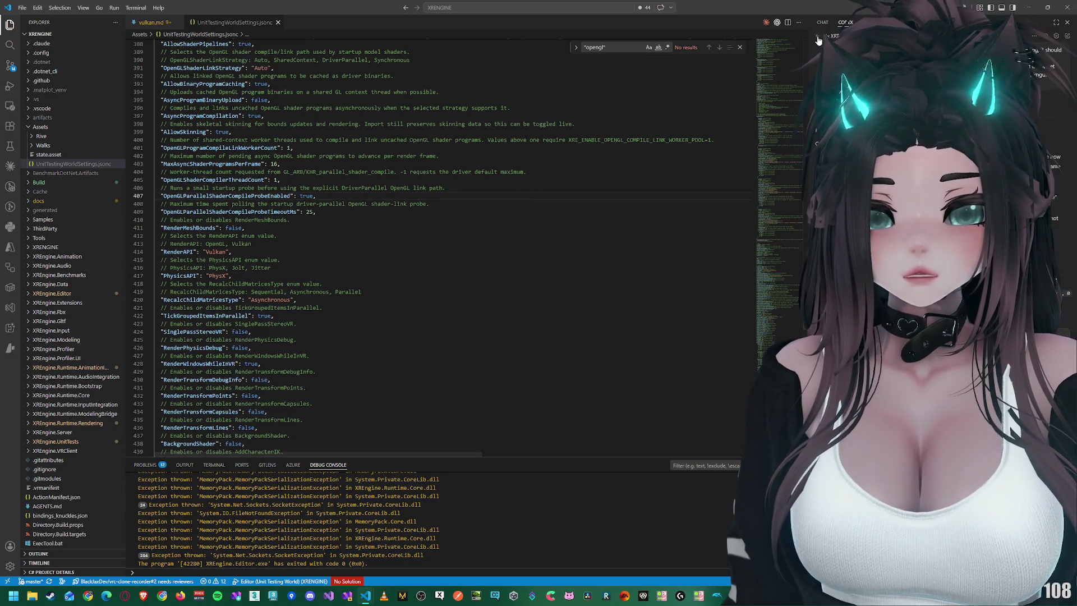
left_click(544, 145)
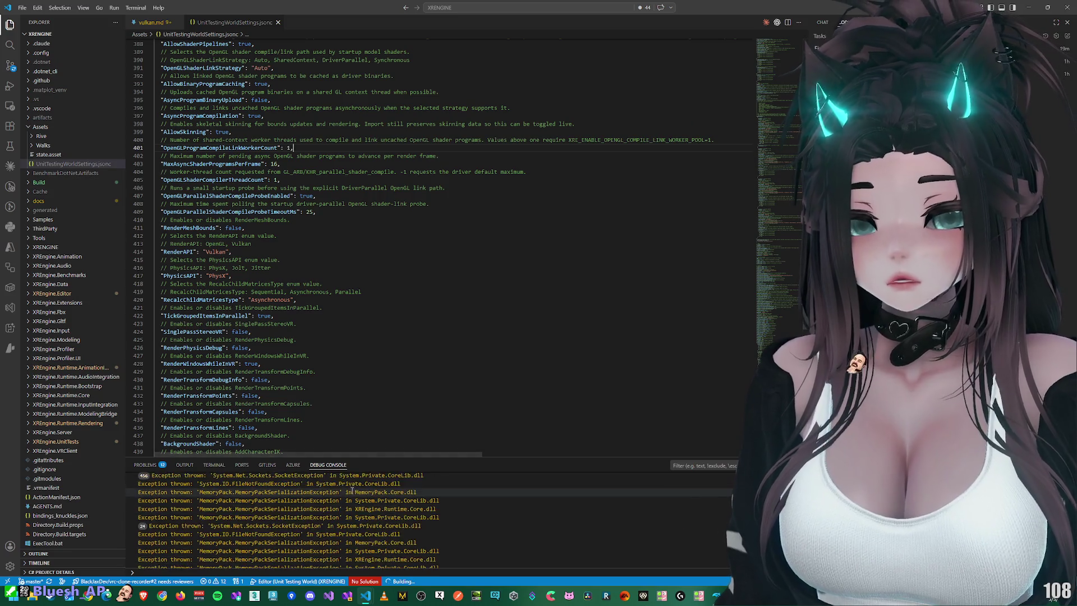
left_click_drag(411, 460, 411, 258)
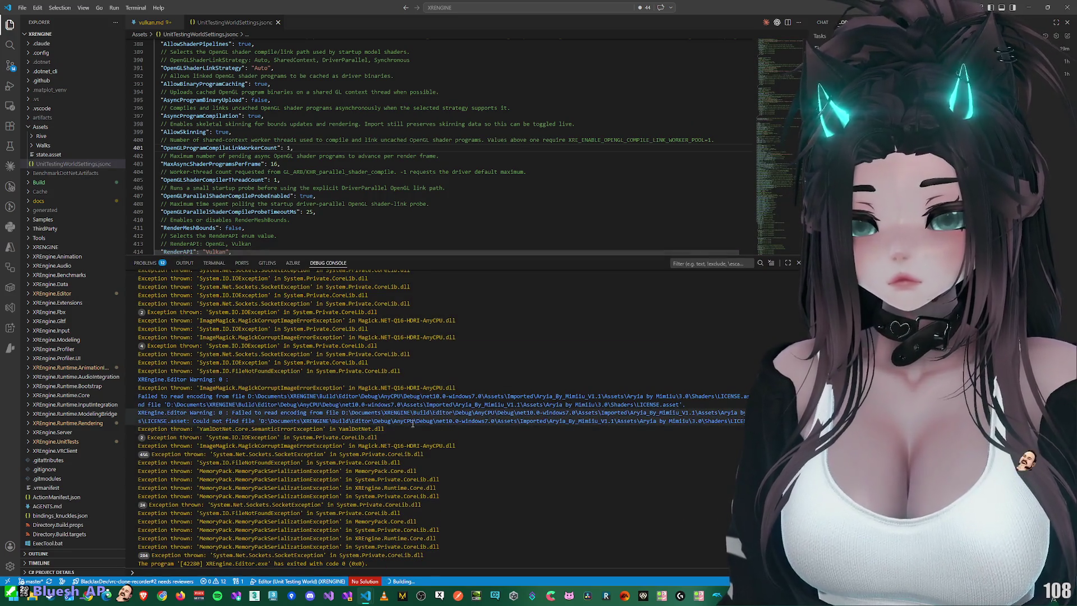
Step: Scroll through the debug console's exception output and expand the Build folder
scroll(412, 426, "up", 3)
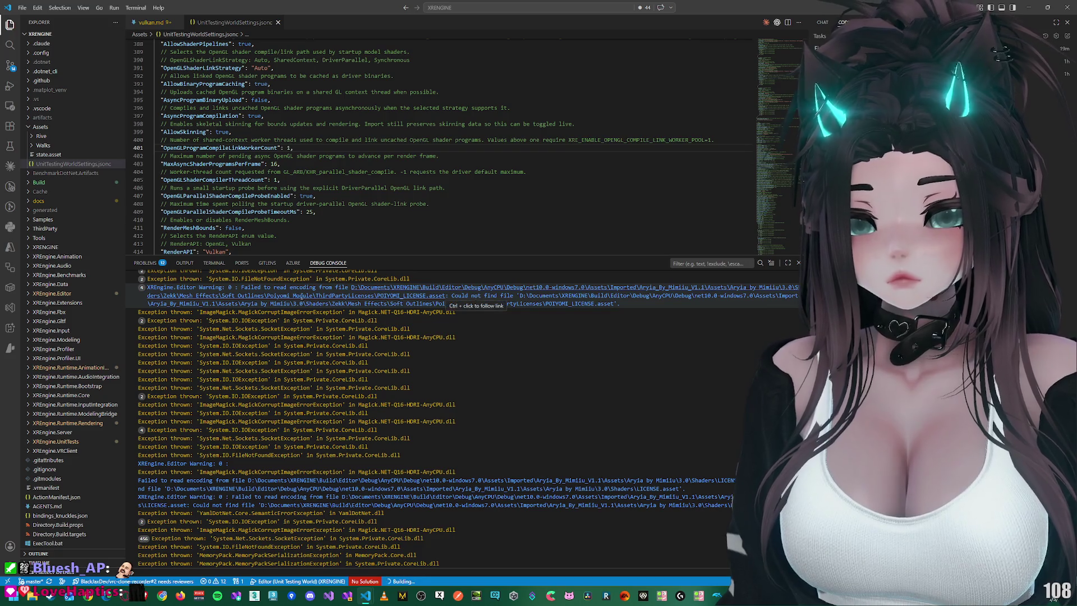
scroll(579, 344, "up", 10)
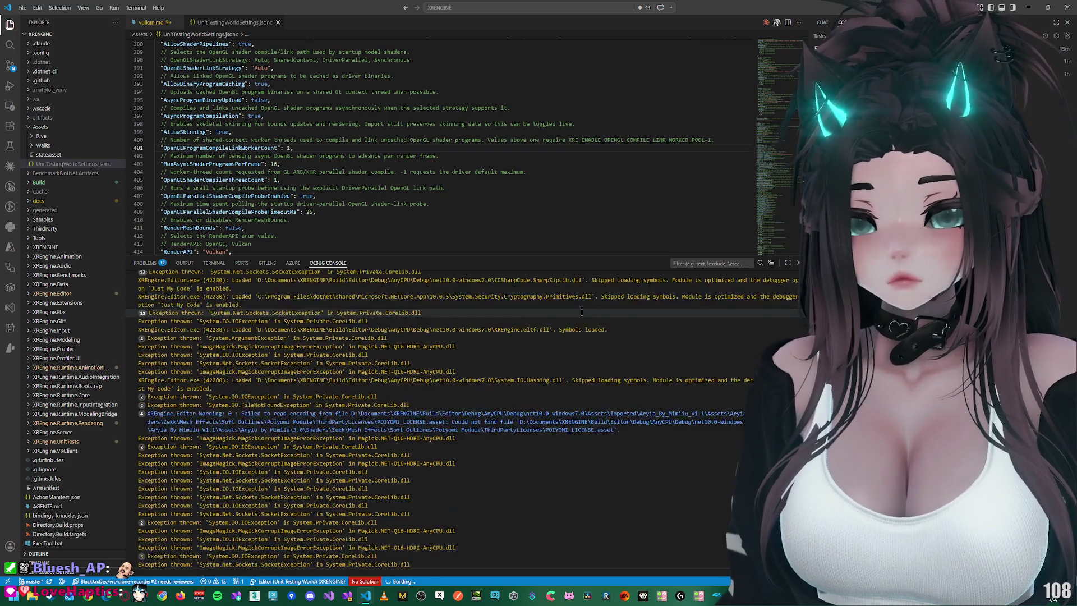
scroll(579, 344, "down", 15)
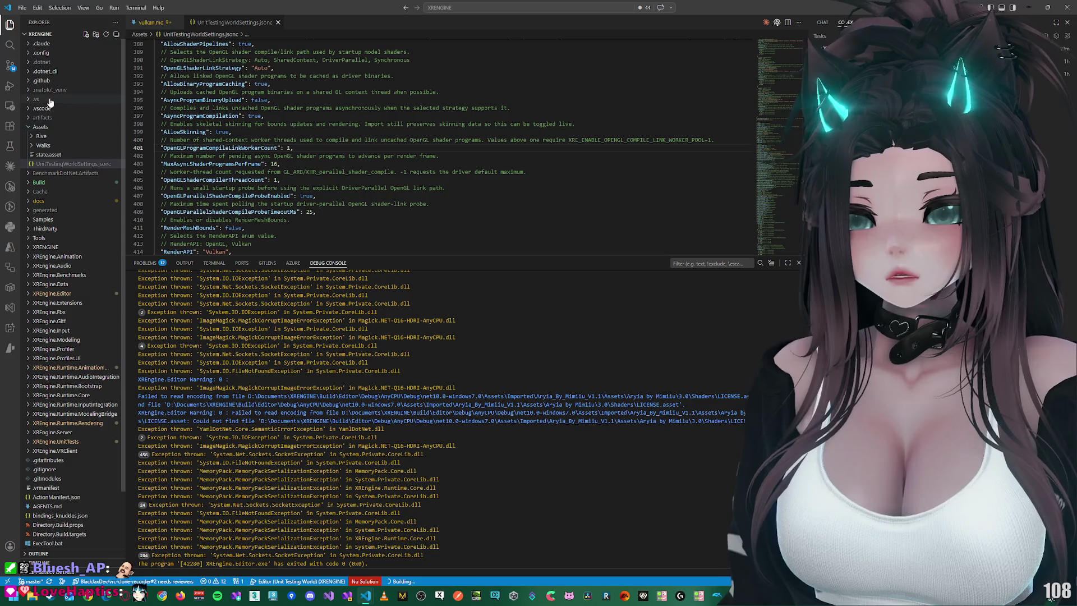
left_click(41, 183)
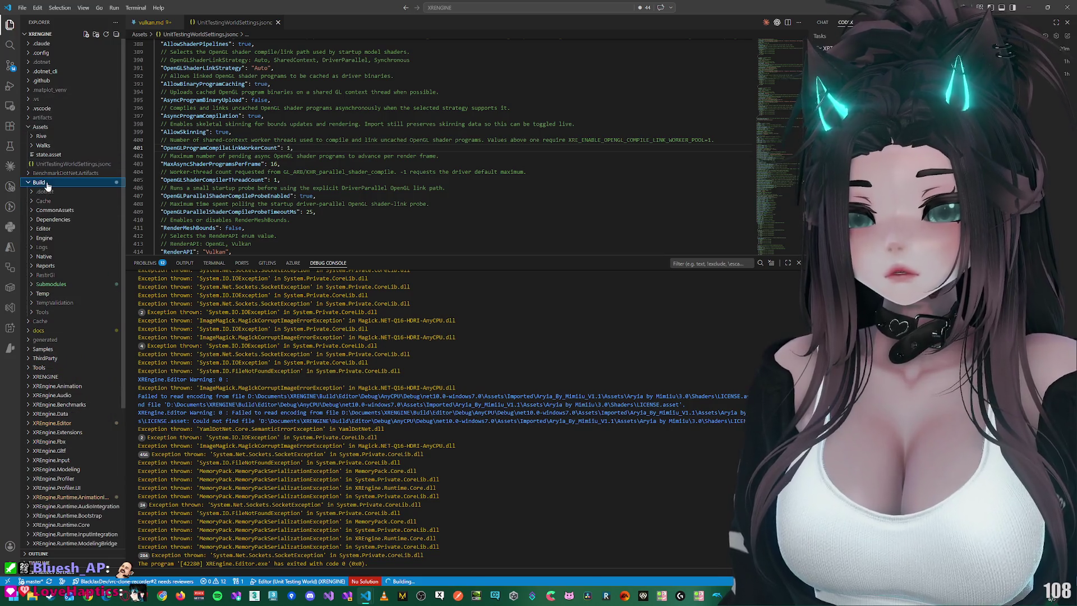
Step: Open log_general.log from the latest xrengine session under Build/Logs
left_click(50, 248)
left_click(54, 257)
left_click(58, 285)
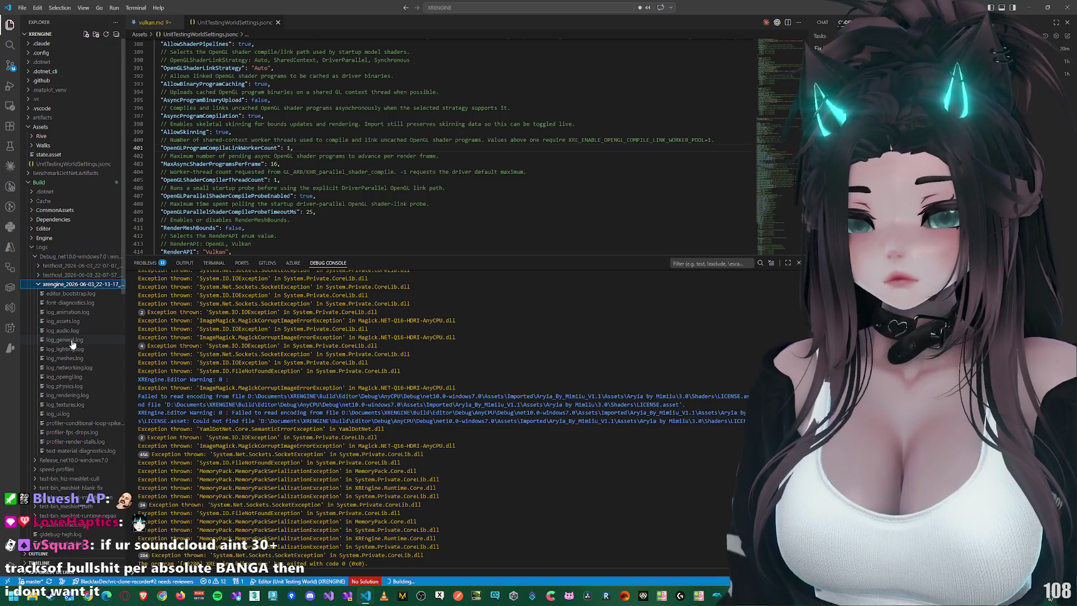
left_click(73, 339)
Step: Move down to line 2632 of the general log and shorten the debug console
scroll(442, 189, "down", 20)
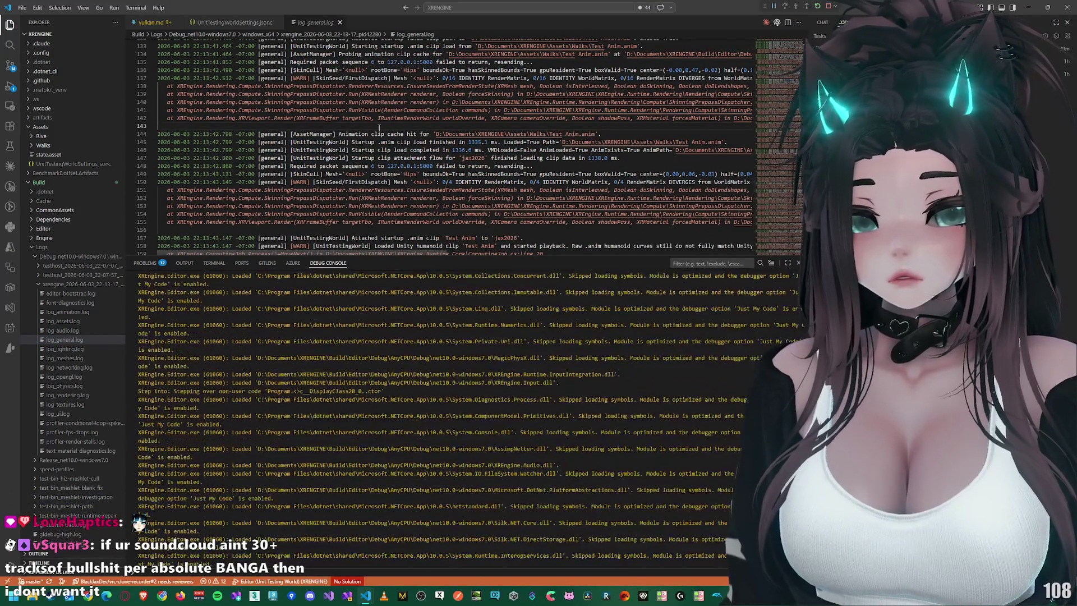
left_click(782, 129)
scroll(783, 129, "down", 15)
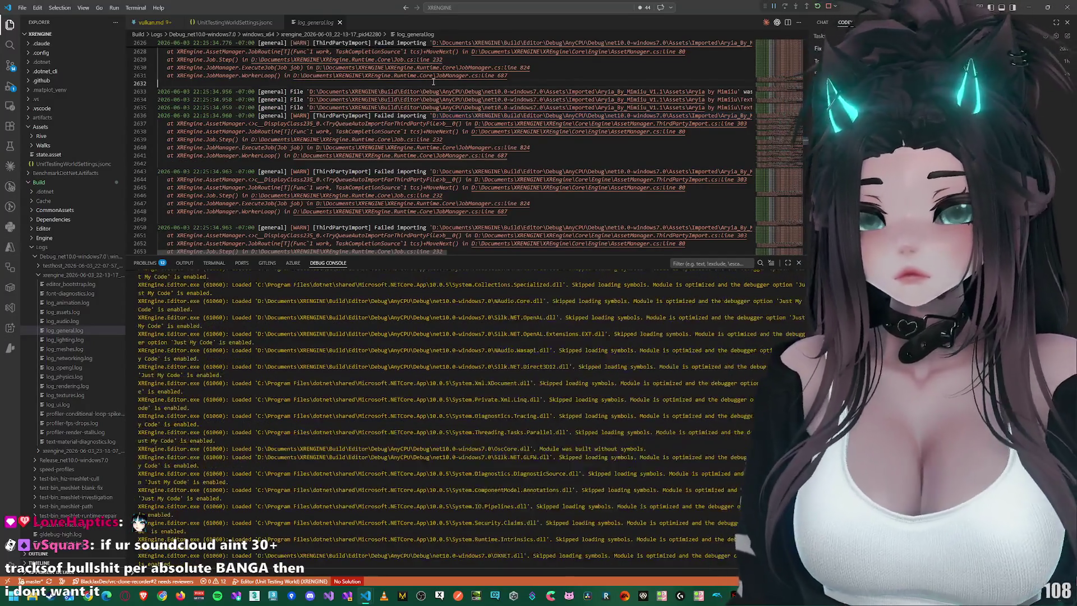
left_click(435, 82)
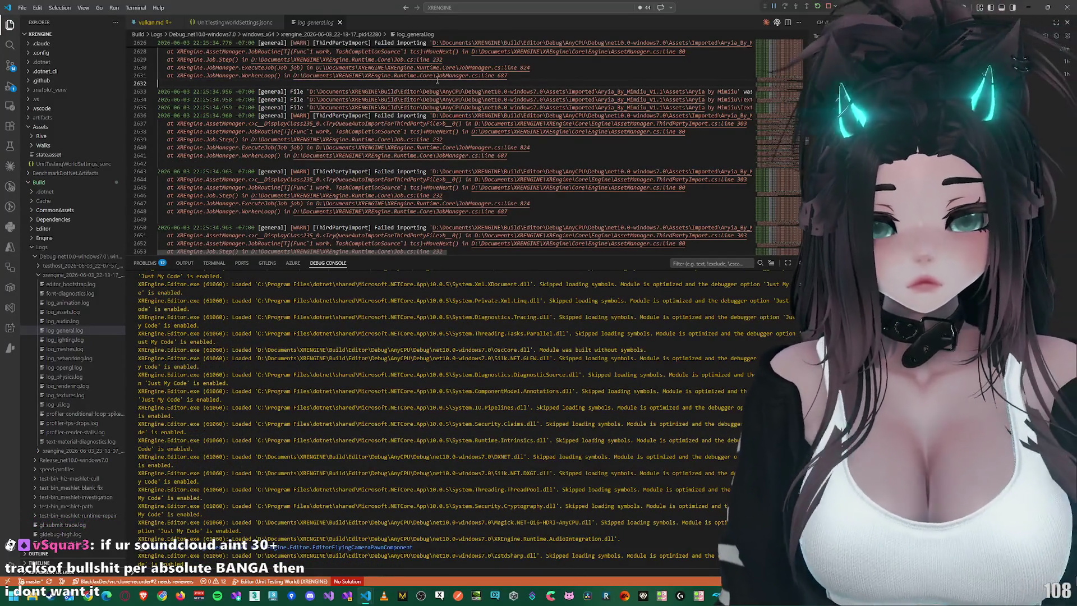
left_click_drag(571, 255, 572, 420)
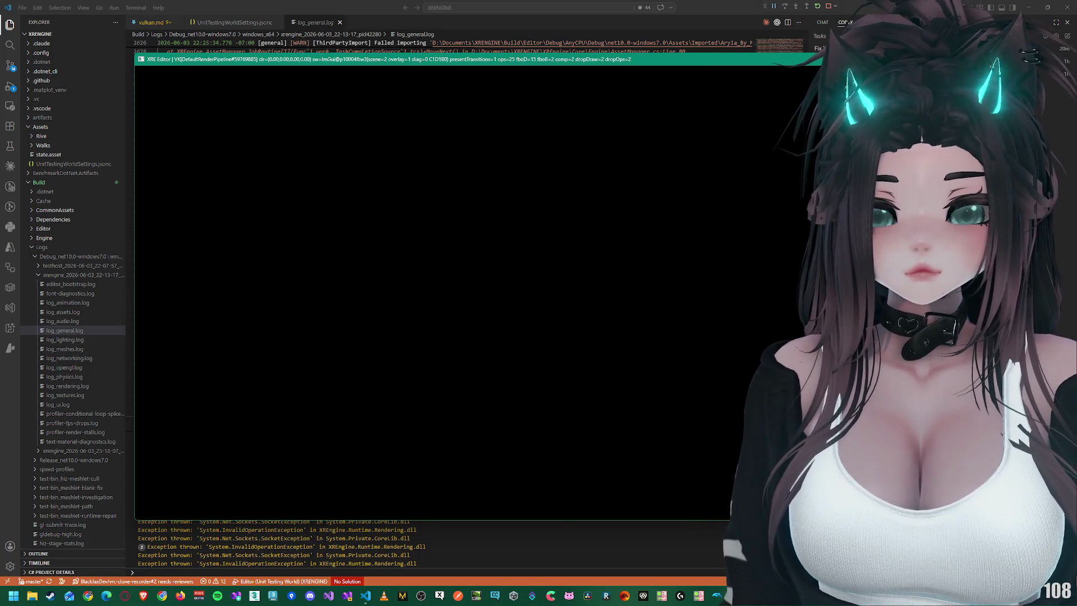
Step: Restore the XRE Editor window, move it aside, and close it with Alt+F4
left_click(1046, 7)
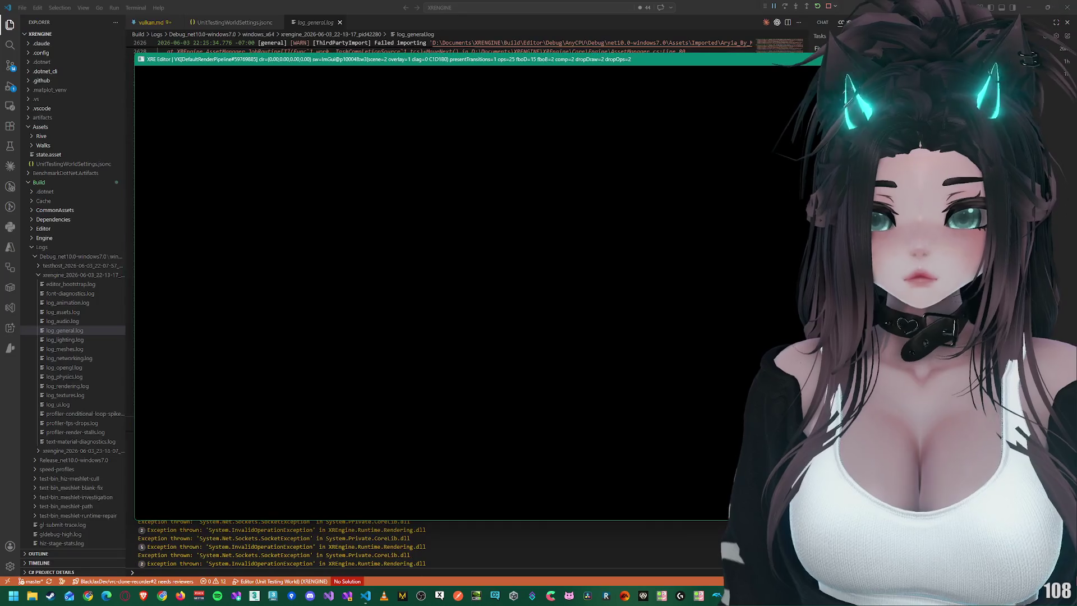
left_click_drag(520, 56, 568, 85)
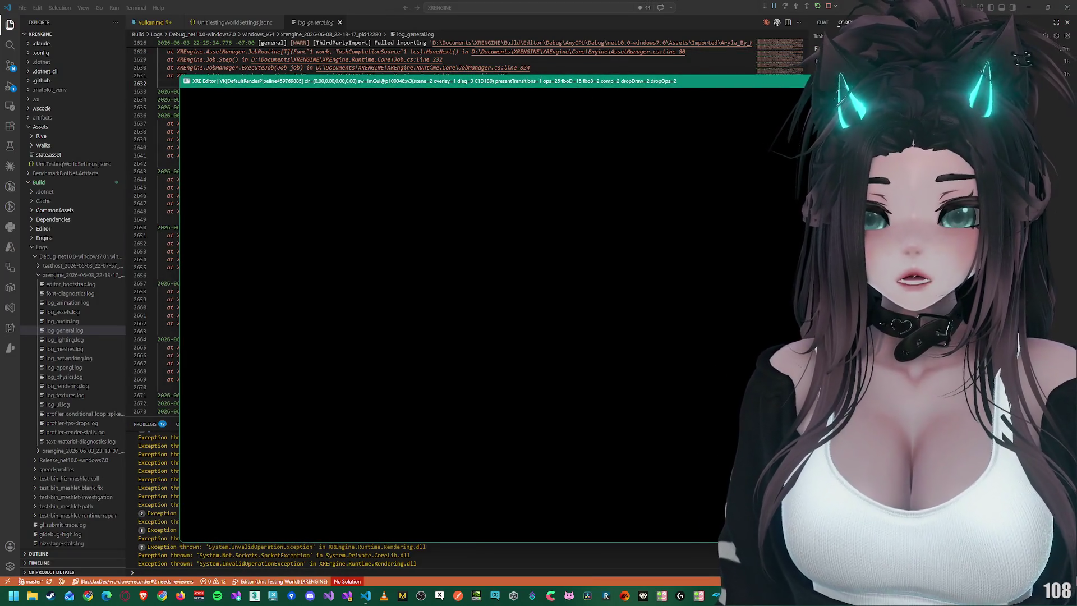
key("alt+F4")
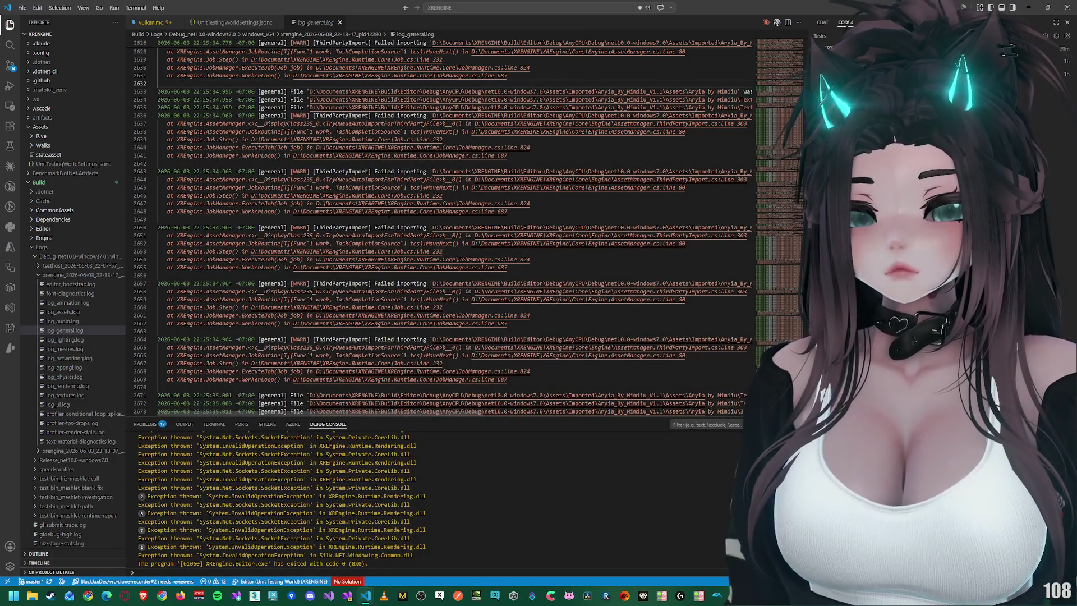
Step: Scroll back up through earlier entries in log_general.log
scroll(389, 213, "up", 13)
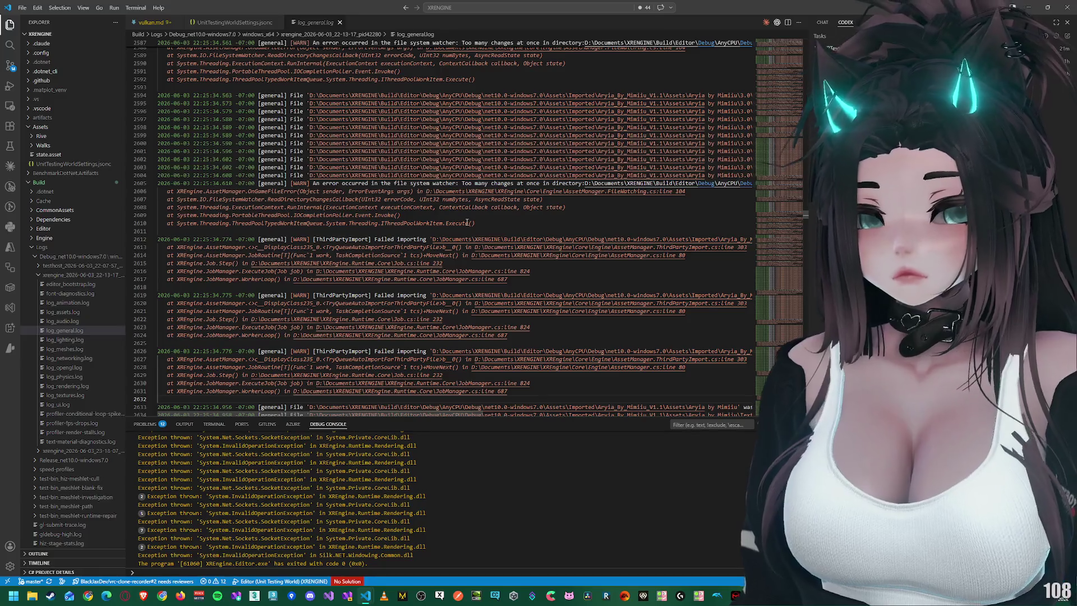
scroll(470, 216, "up", 8)
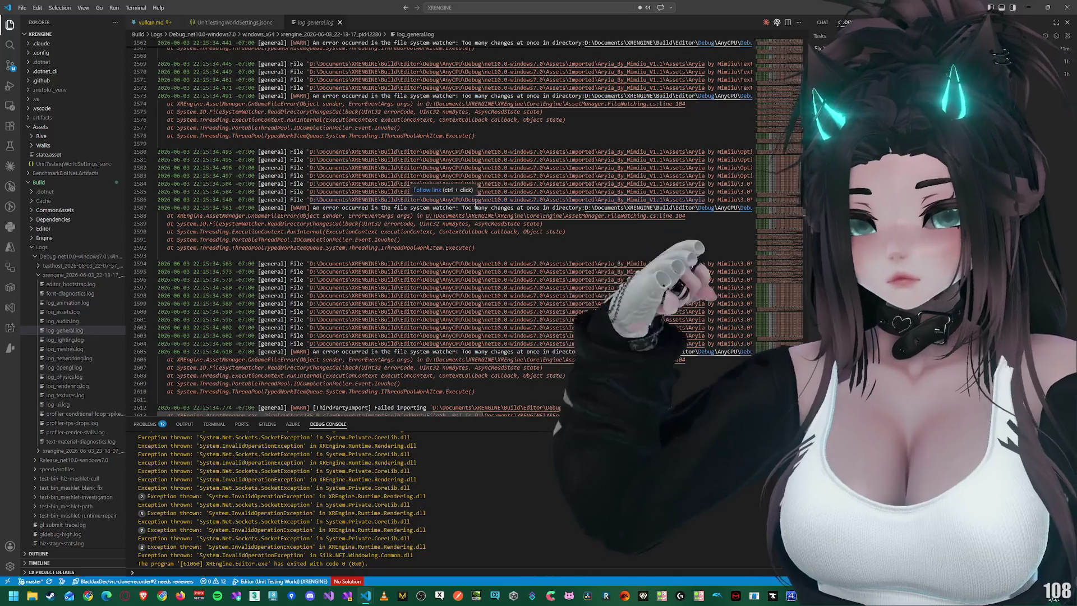
scroll(476, 204, "up", 9)
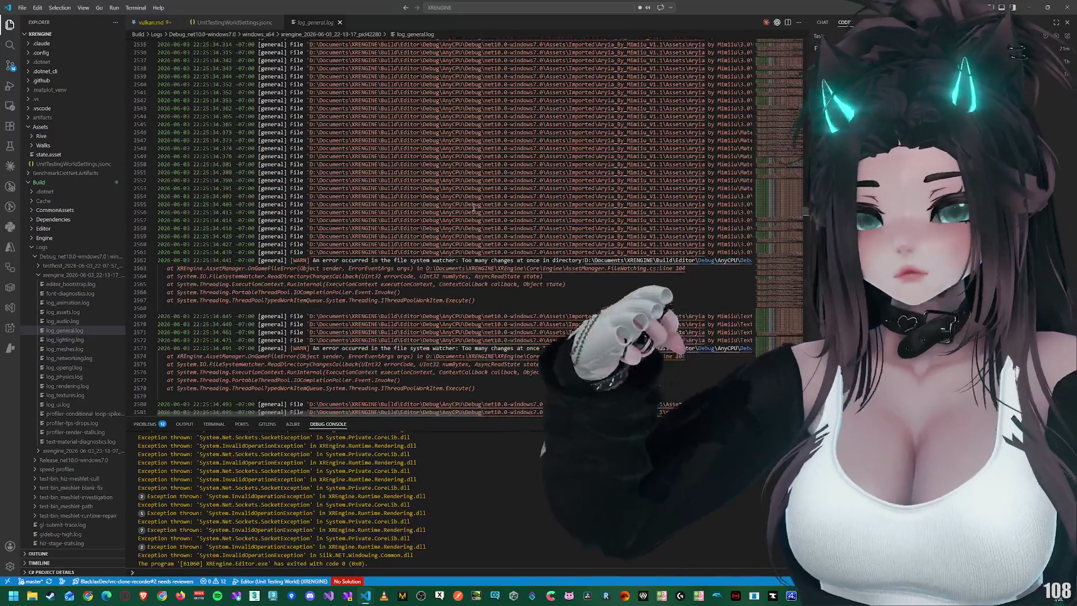
scroll(474, 208, "up", 12)
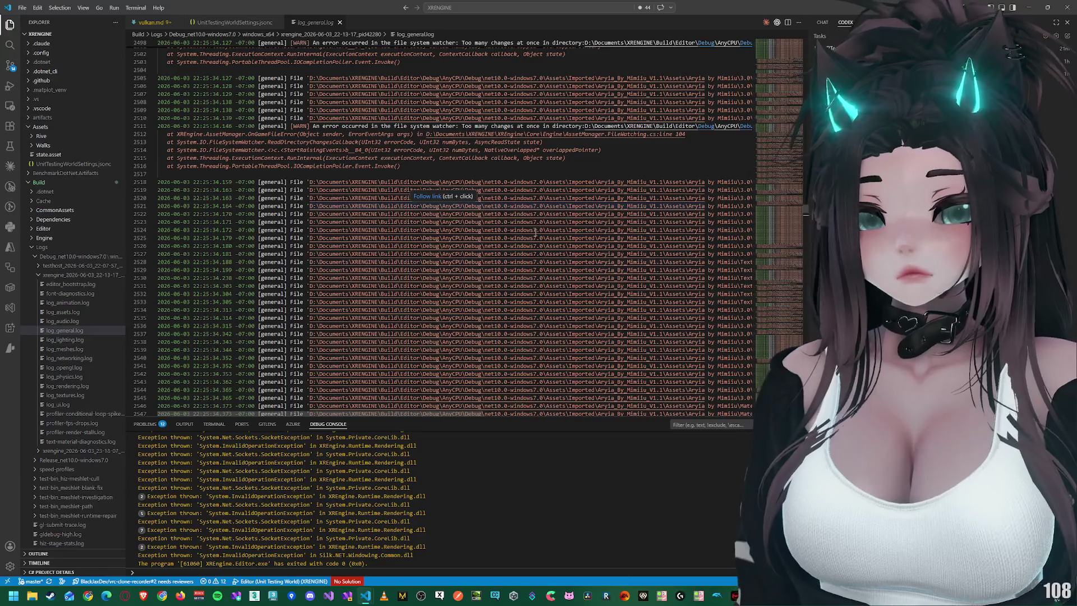
scroll(647, 174, "up", 6)
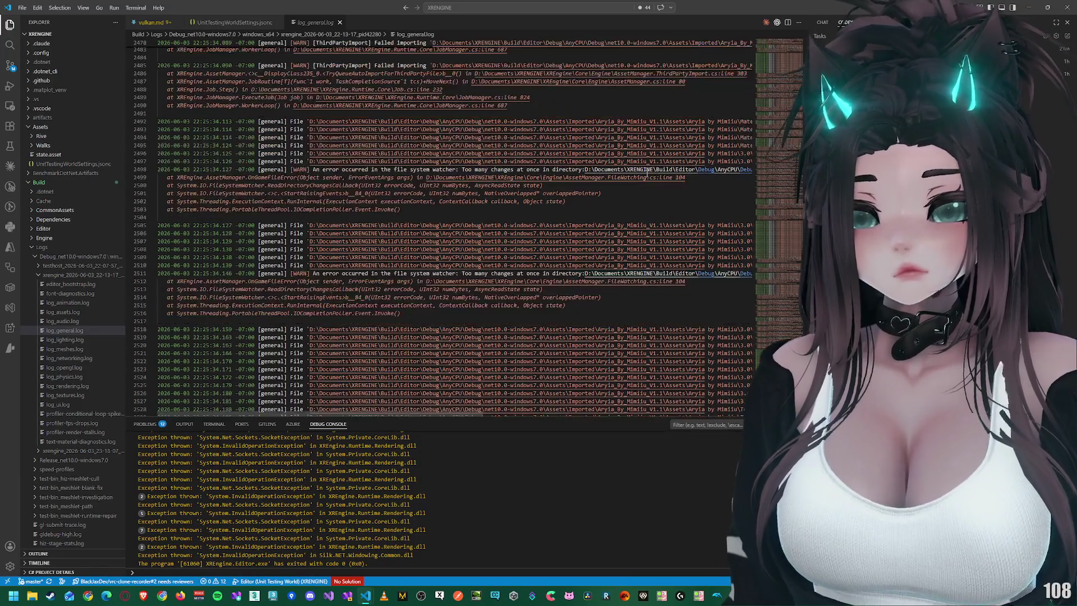
left_click_drag(768, 196, 768, 310)
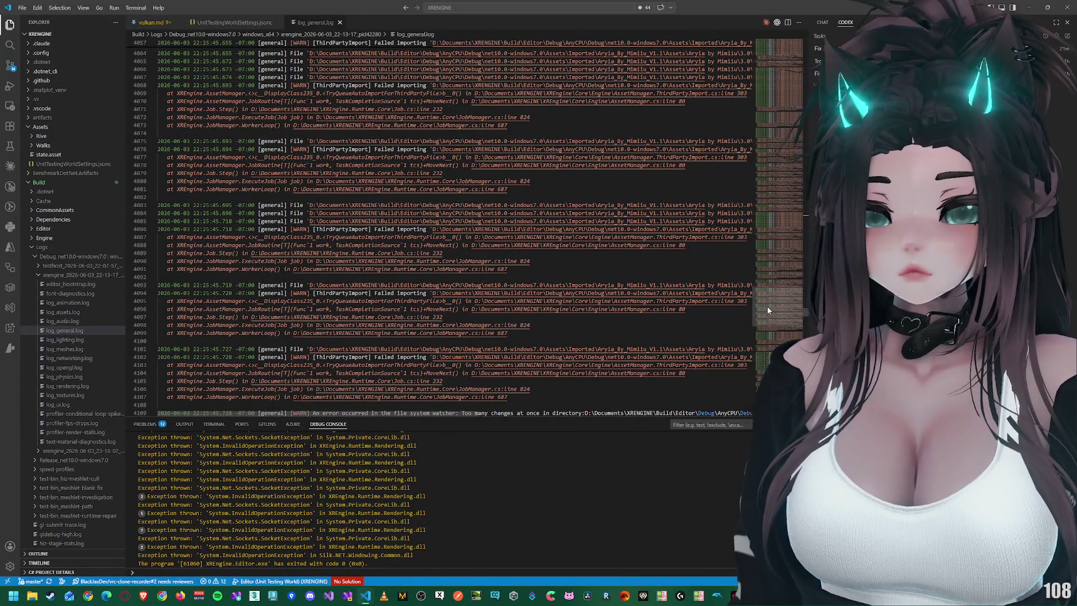
left_click_drag(768, 310, 767, 328)
scroll(765, 350, "down", 20)
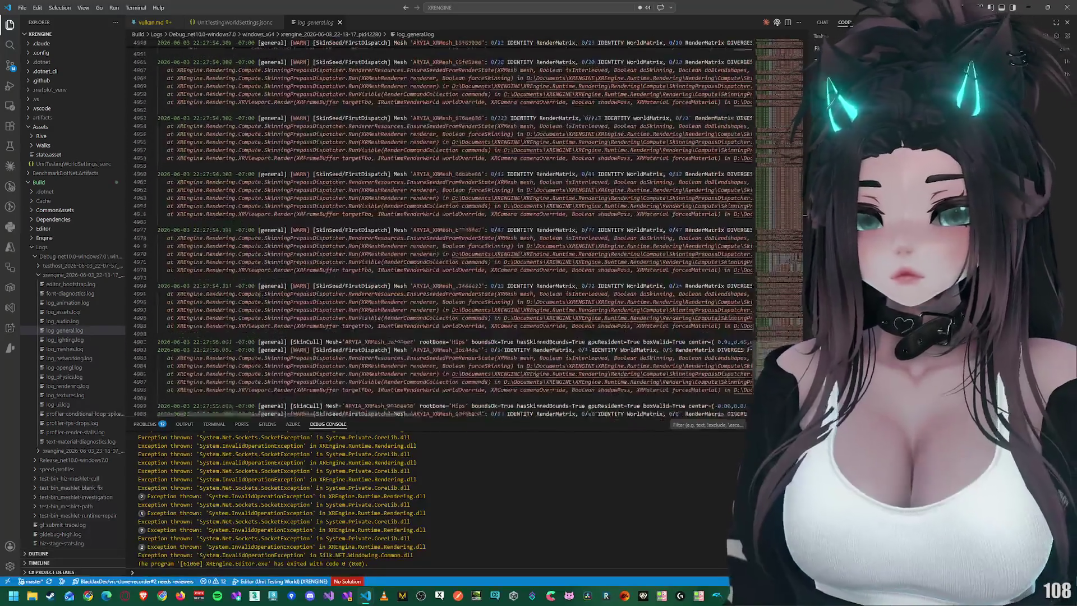
scroll(454, 227, "up", 10)
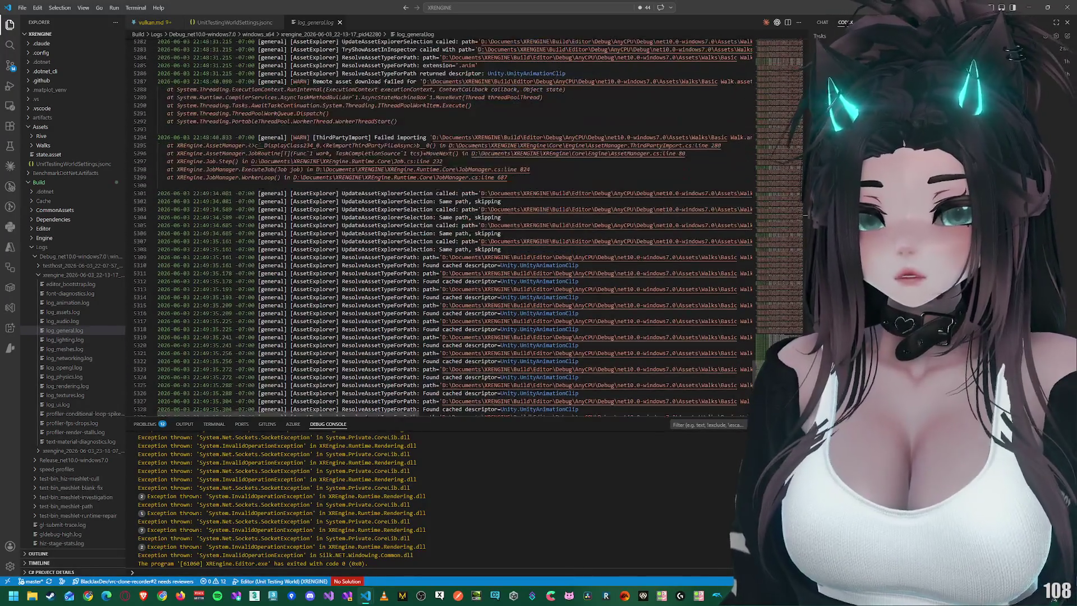
Step: Skim log_assets.log, then open log_meshes.log and jump to its externalization summary
left_click(79, 311)
scroll(377, 275, "down", 9)
scroll(378, 275, "down", 9)
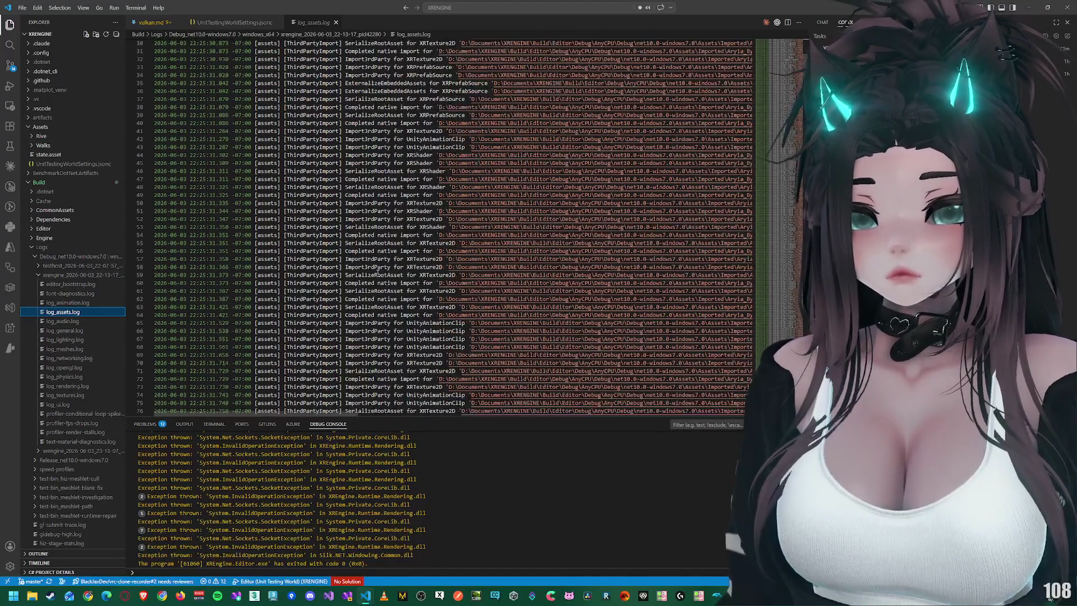
scroll(733, 106, "down", 10)
mouse_move(777, 140)
left_mouse_down()
mouse_move(749, 348)
mouse_move(754, 393)
left_mouse_up()
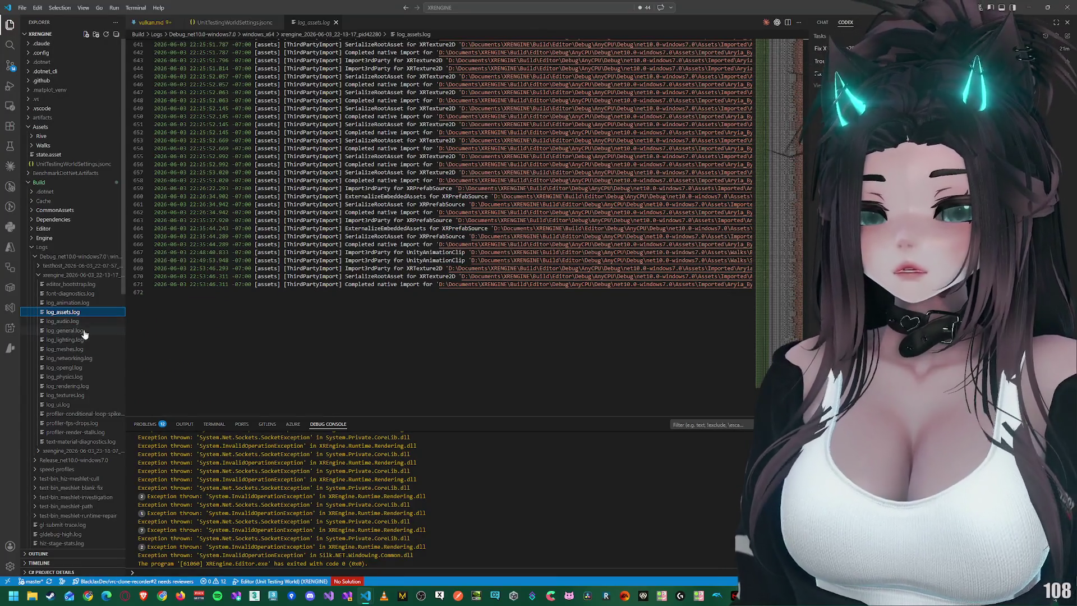
left_click(64, 340)
left_click(65, 348)
left_click_drag(758, 53, 787, 207)
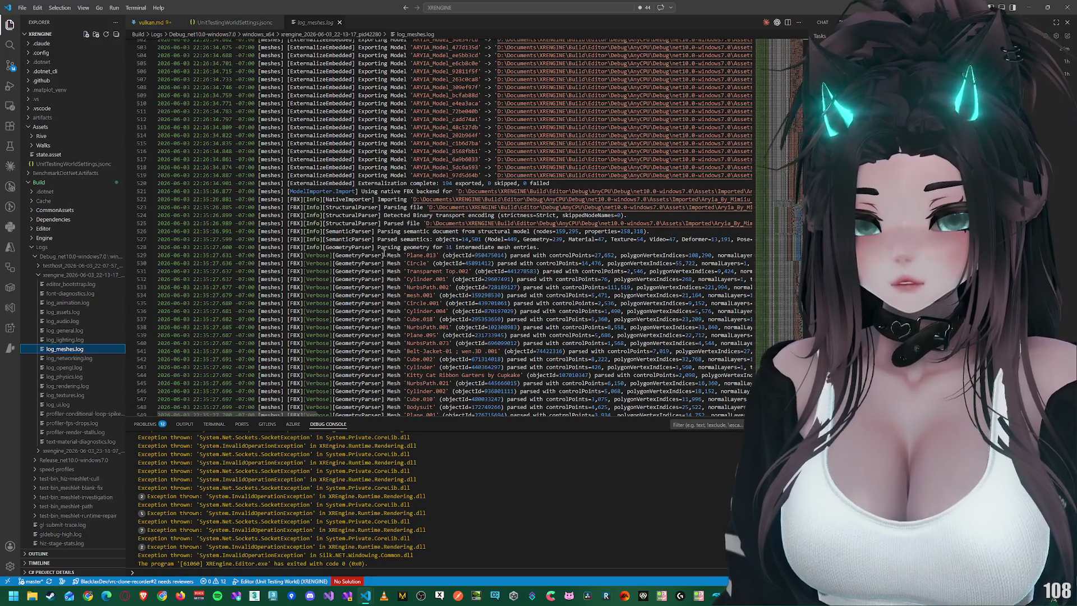
Step: Select and read the geometry-parsing entry on line 528 and semantic counts on line 527
left_click_drag(287, 247, 485, 247)
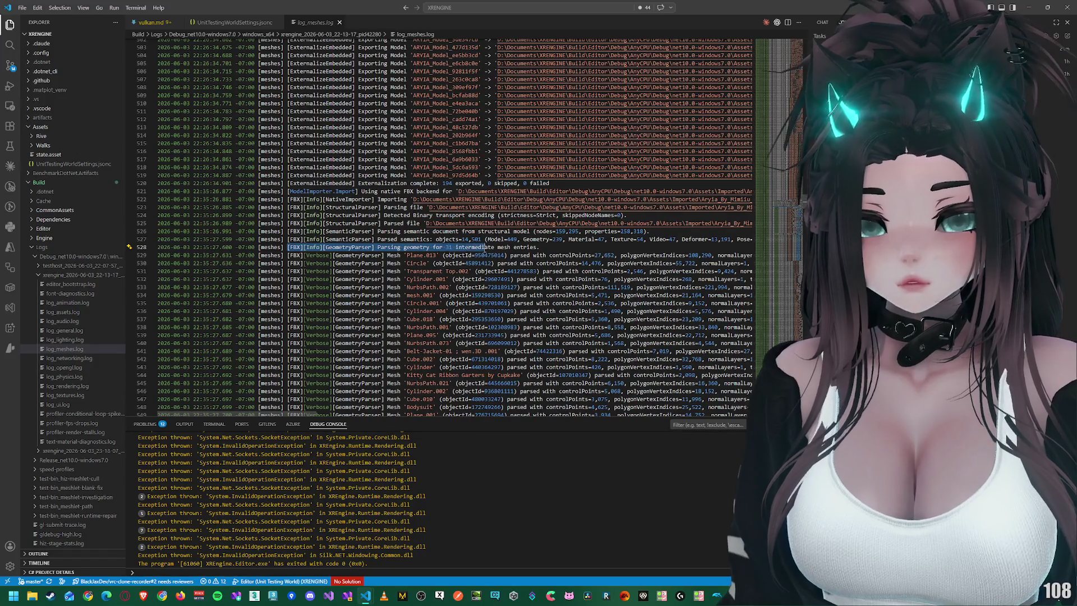
left_click(543, 248)
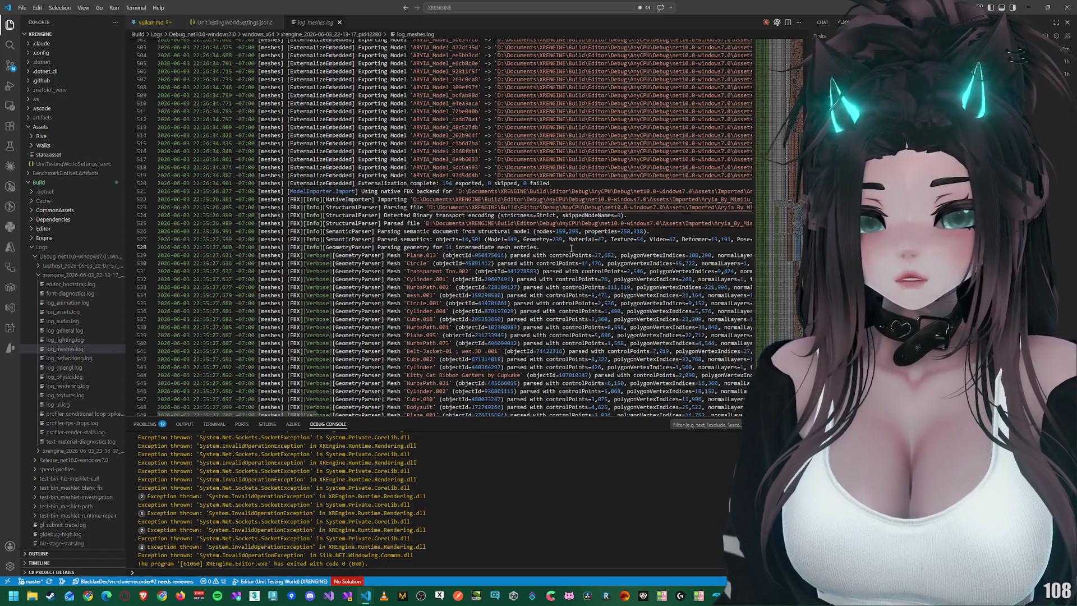
triple_click(635, 239)
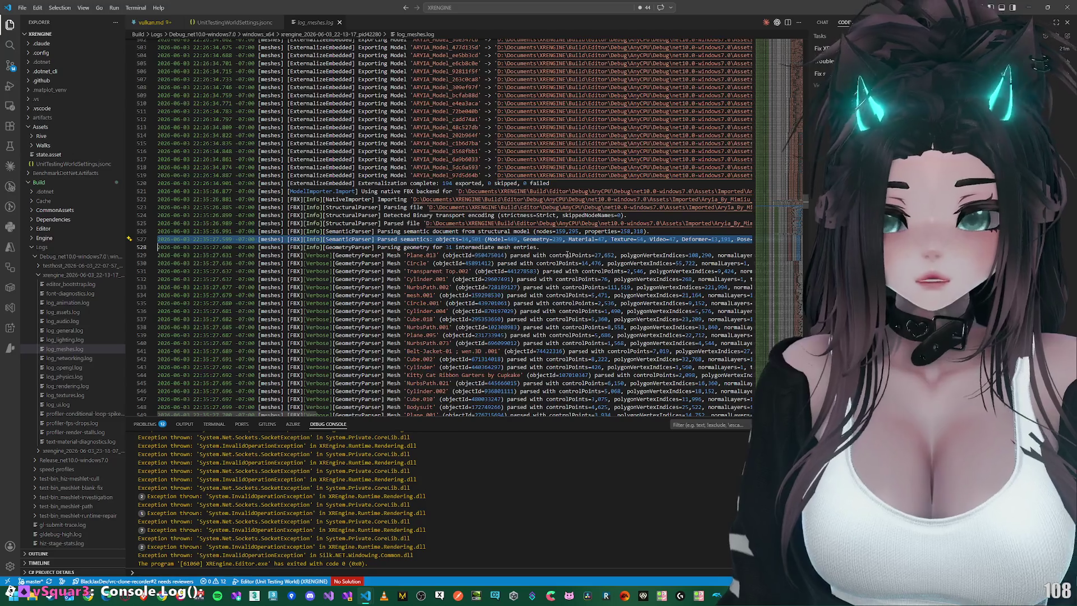
left_click(645, 240)
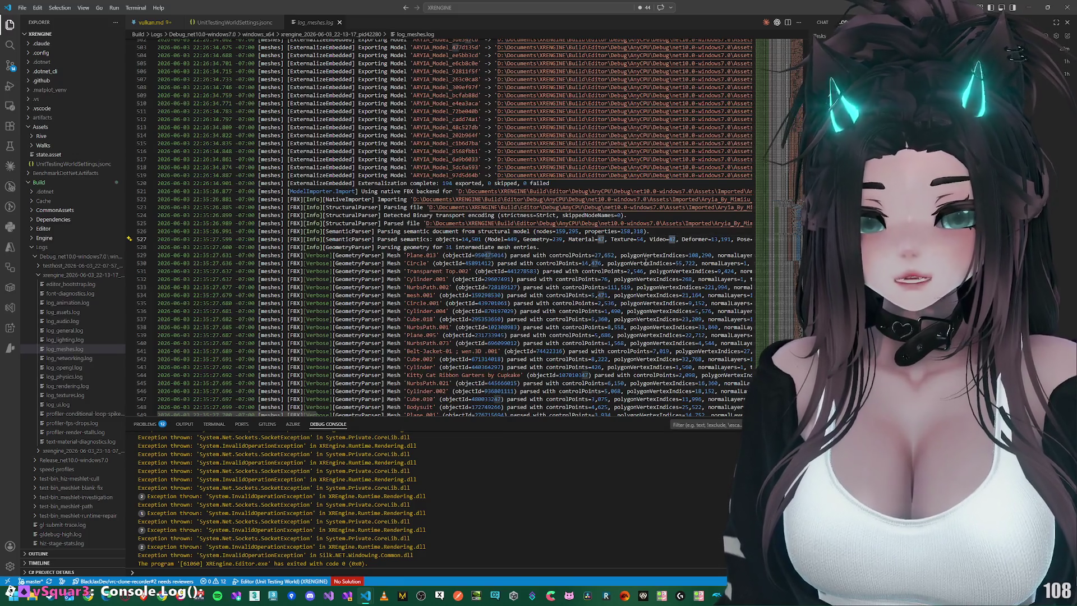
Step: Scroll further through log_meshes.log, then open log_opengl.log
mouse_move(281, 416)
left_mouse_down()
mouse_move(505, 411)
mouse_move(466, 319)
left_mouse_up()
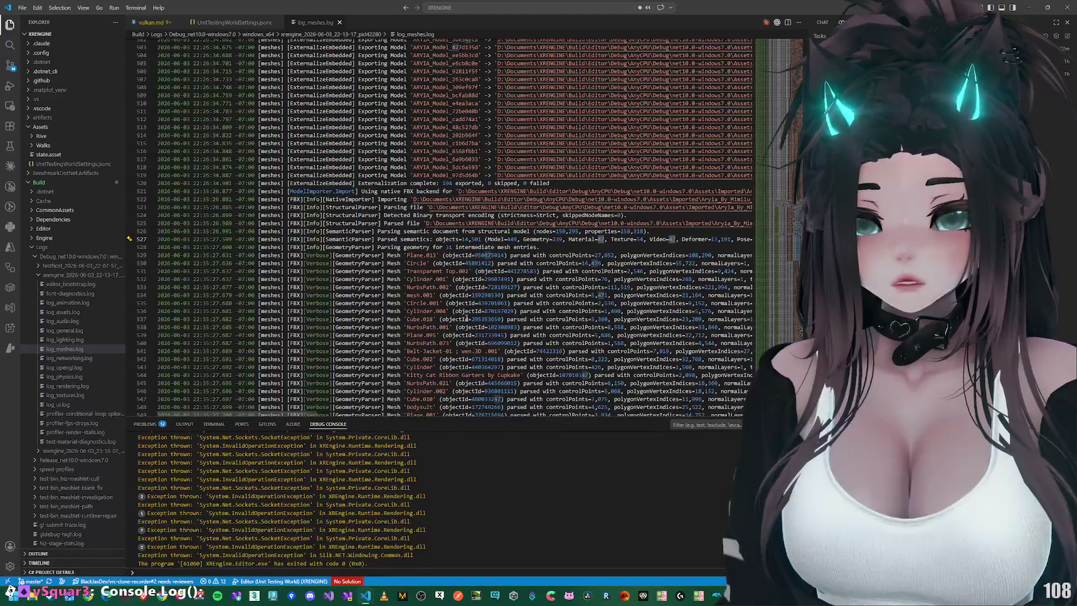
scroll(489, 276, "down", 5)
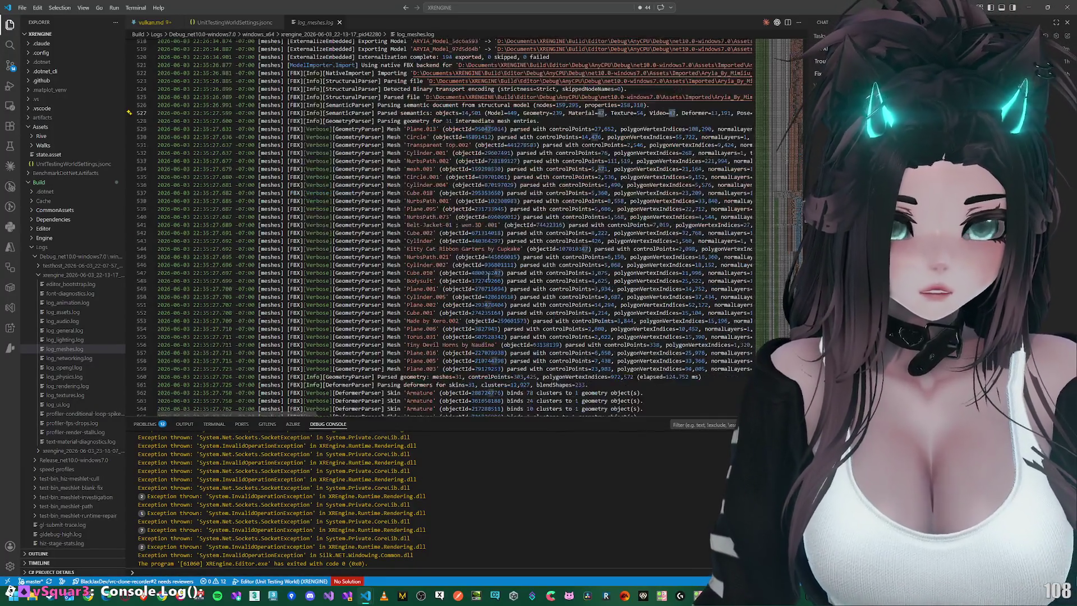
scroll(488, 275, "down", 9)
scroll(455, 262, "down", 10)
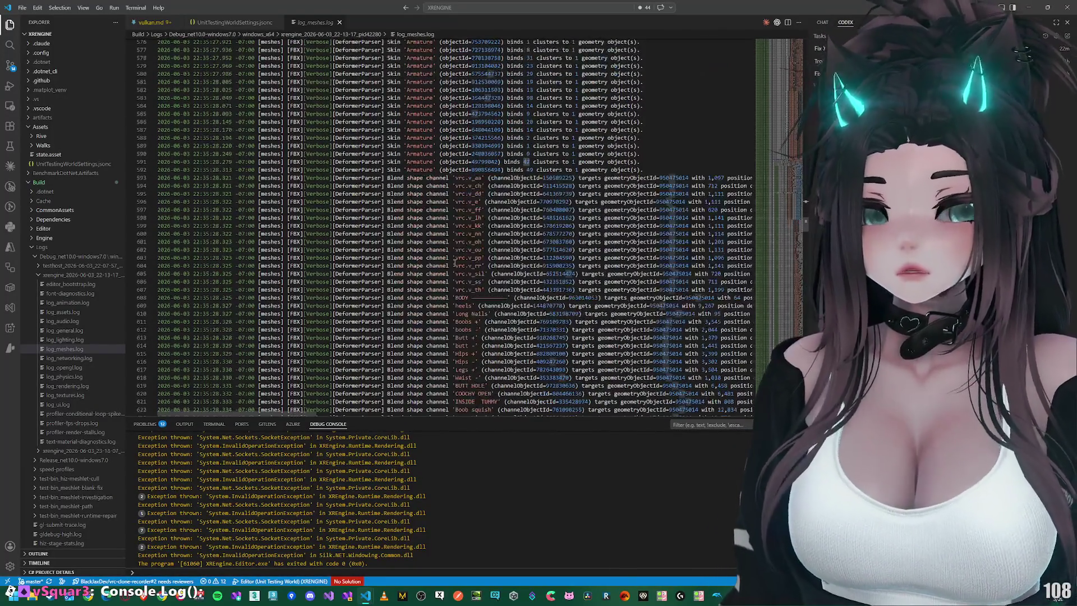
left_click_drag(780, 292, 778, 329)
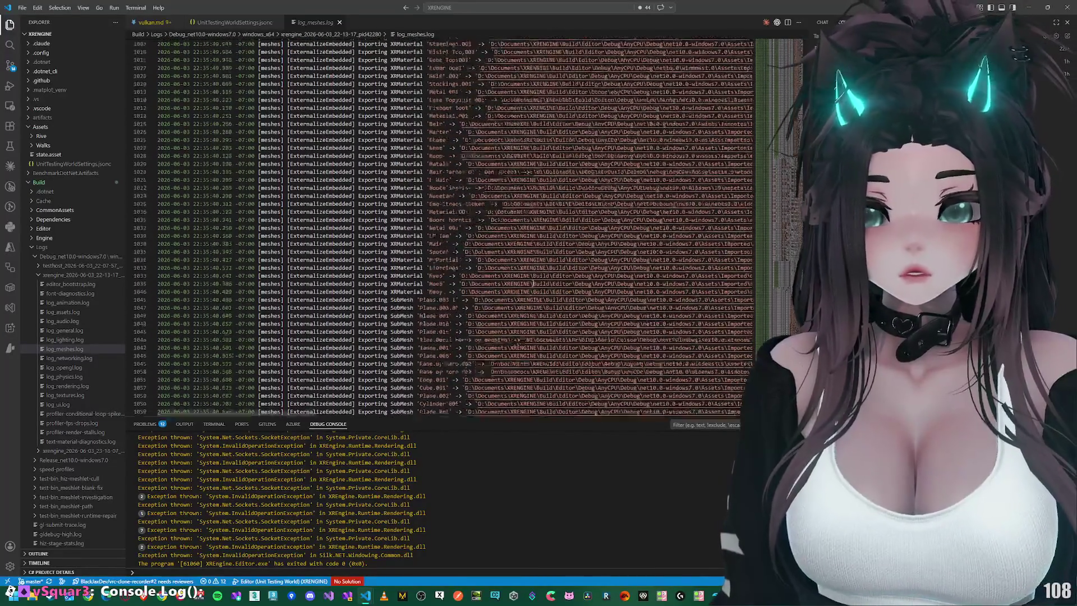
left_click(65, 368)
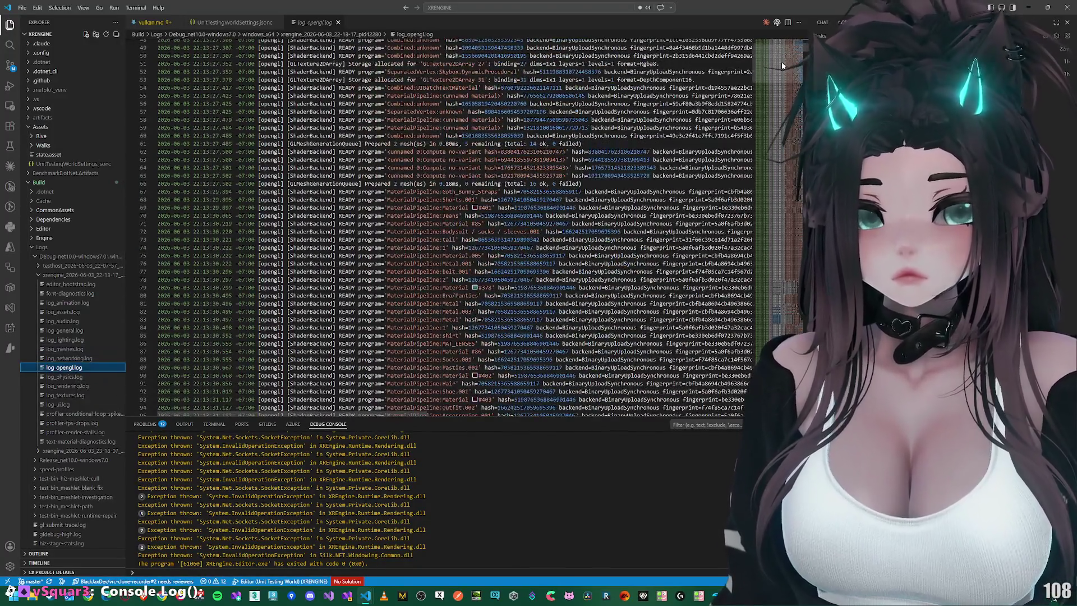
Step: Skim log_opengl.log, then open log_textures.log and scroll through it
left_click_drag(781, 62, 769, 290)
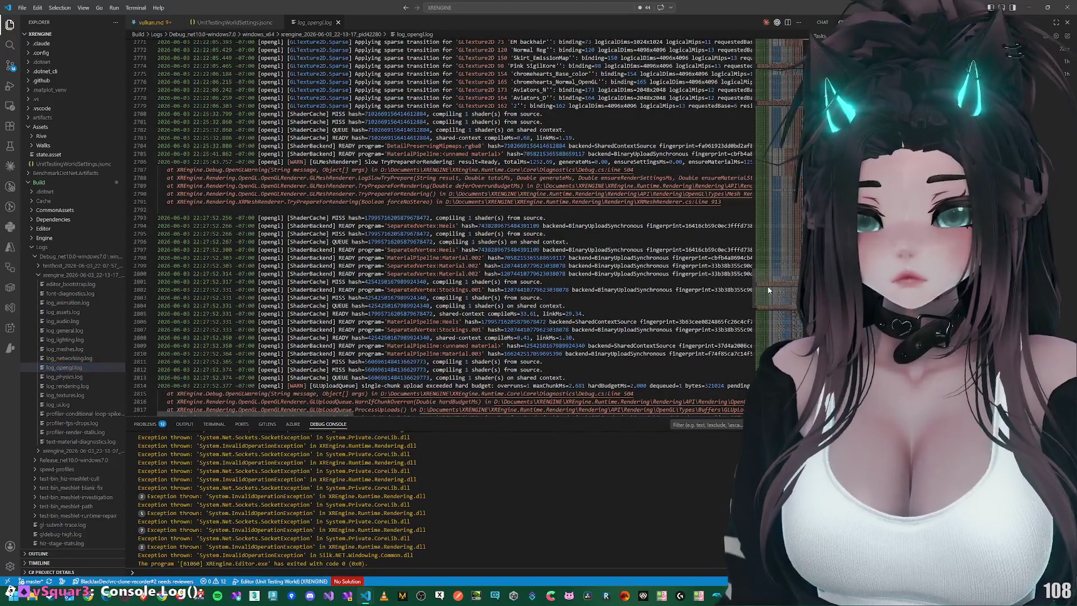
scroll(601, 221, "down", 20)
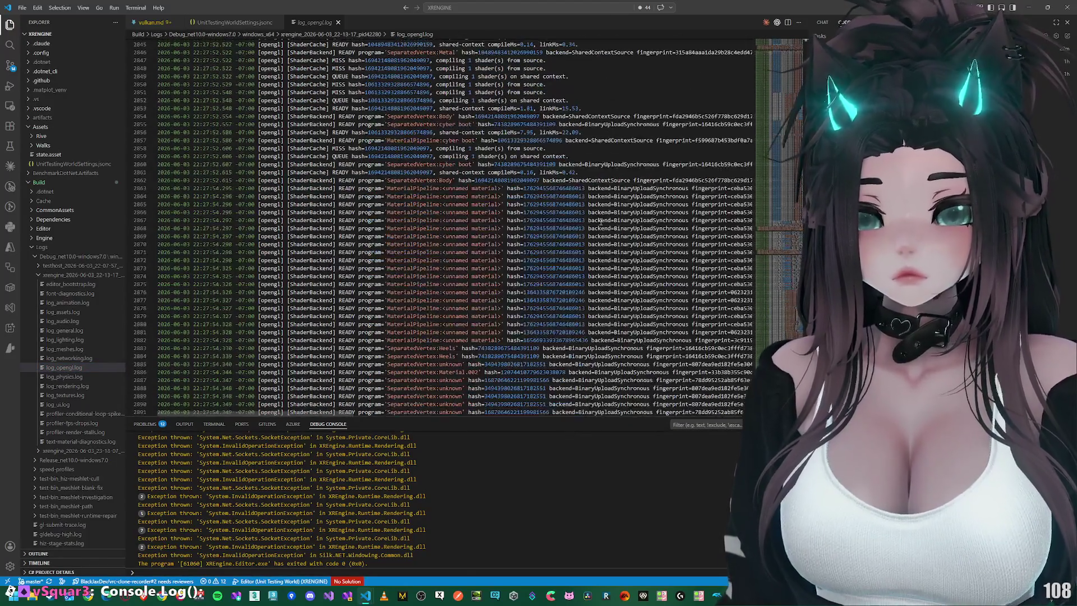
left_click(70, 394)
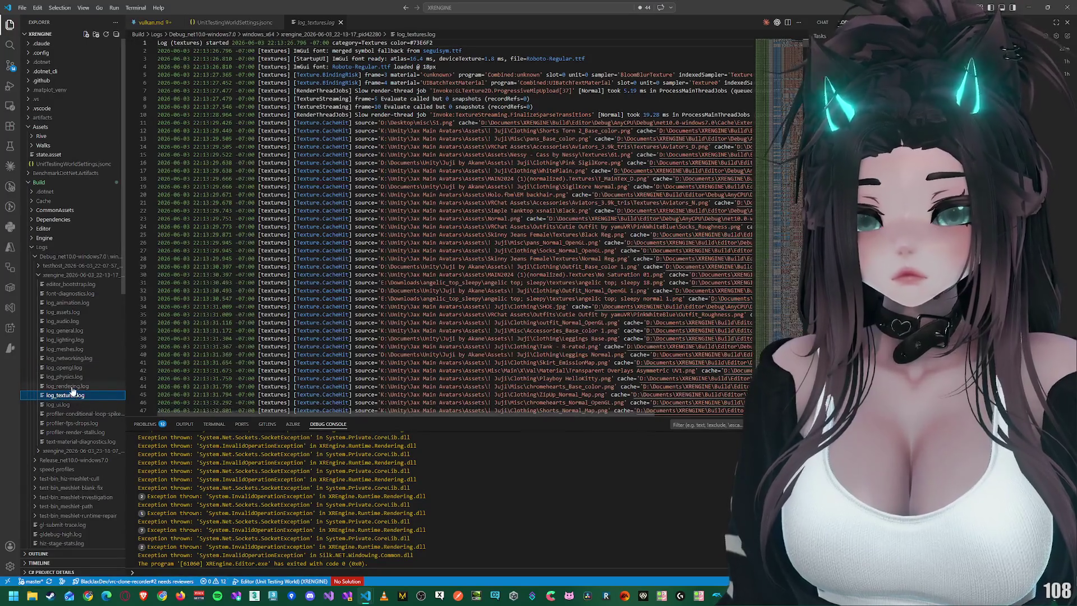
scroll(770, 60, "down", 20)
left_click_drag(770, 61, 770, 235)
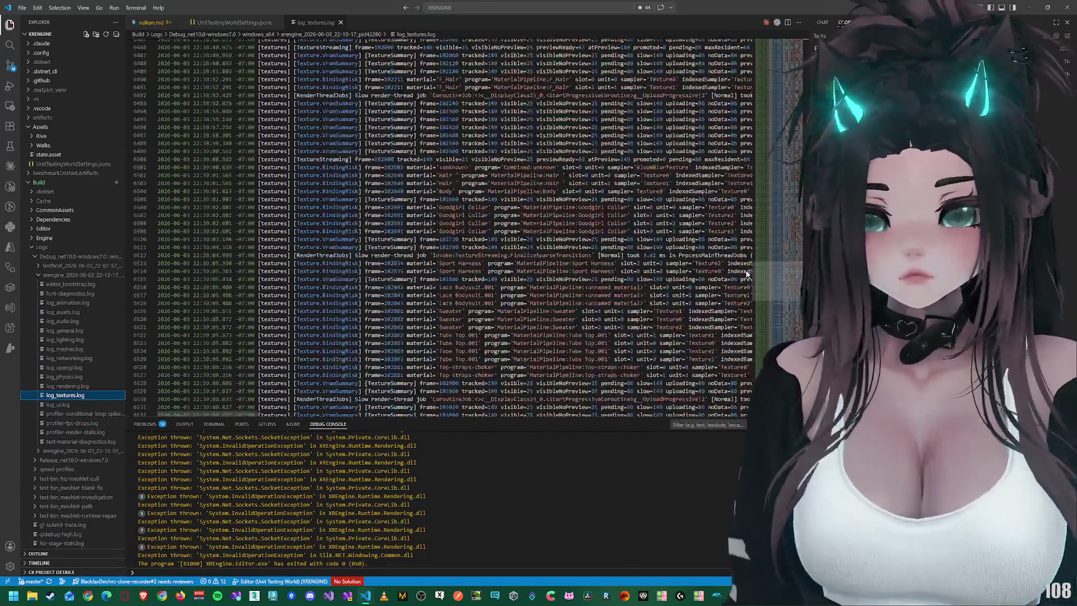
Step: Open log_ui.log and view its later part, briefly glancing at Nyautomator
left_click(73, 405)
scroll(365, 245, "down", 20)
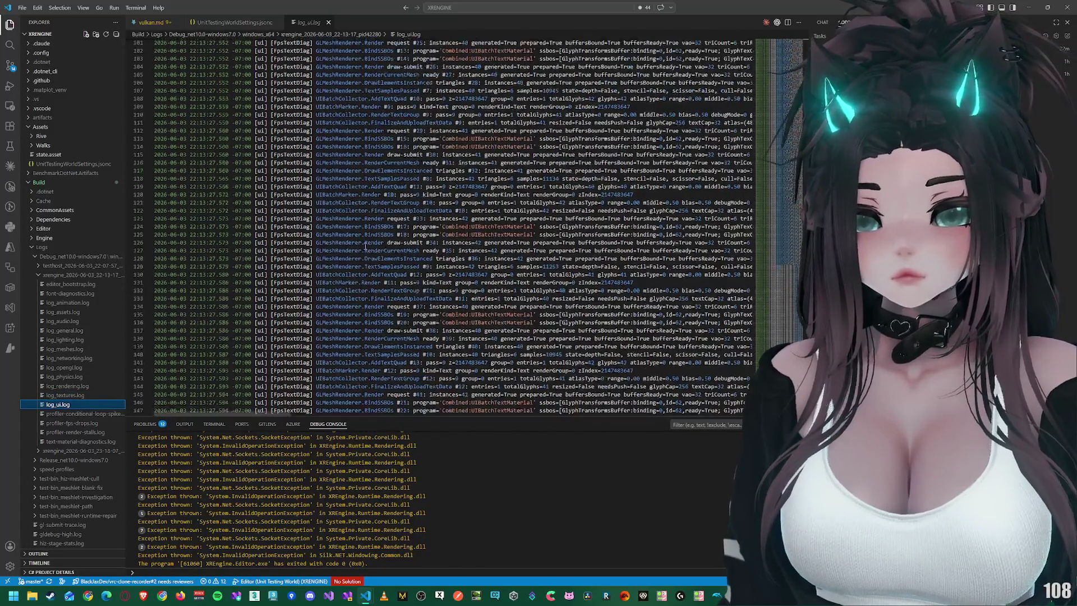
left_click(784, 164)
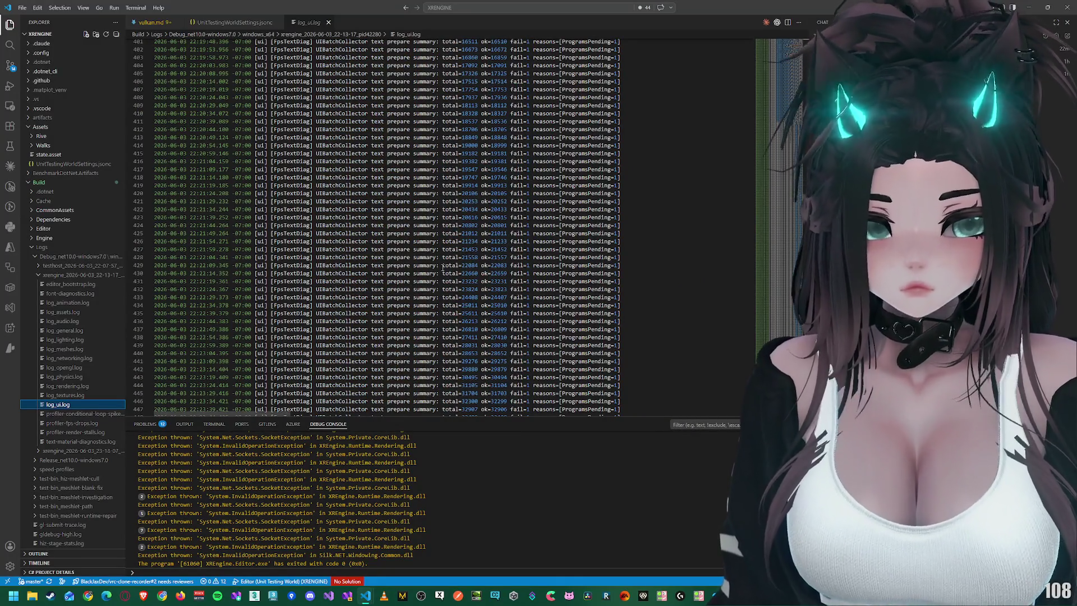
left_click(1026, 8)
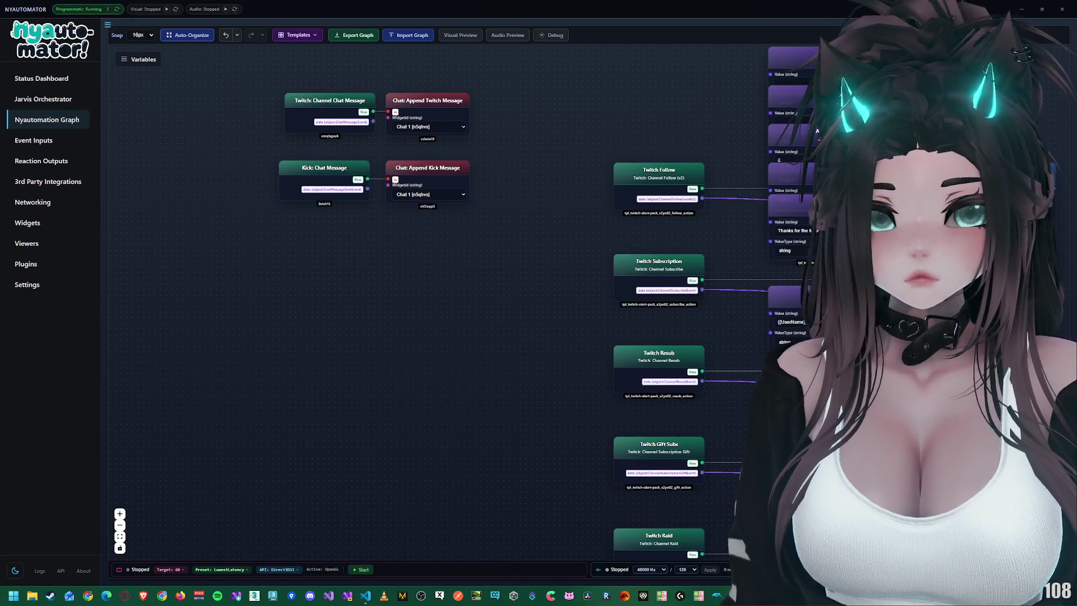
key("alt+Tab")
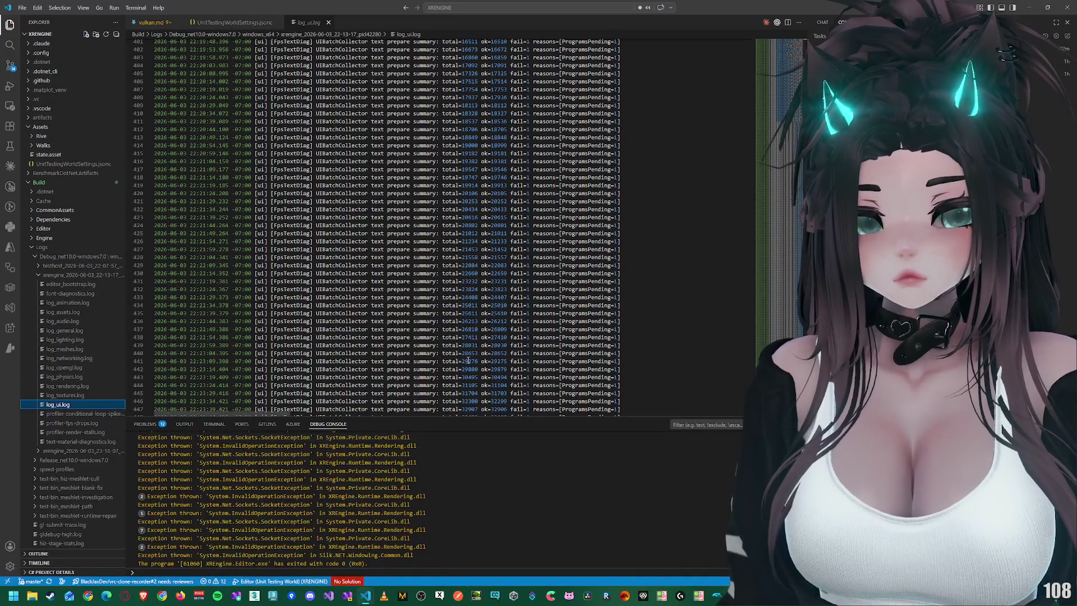
Step: Open log_general.log from the xrengine_2026-06-03_22-13-17 session folder
left_click(48, 275)
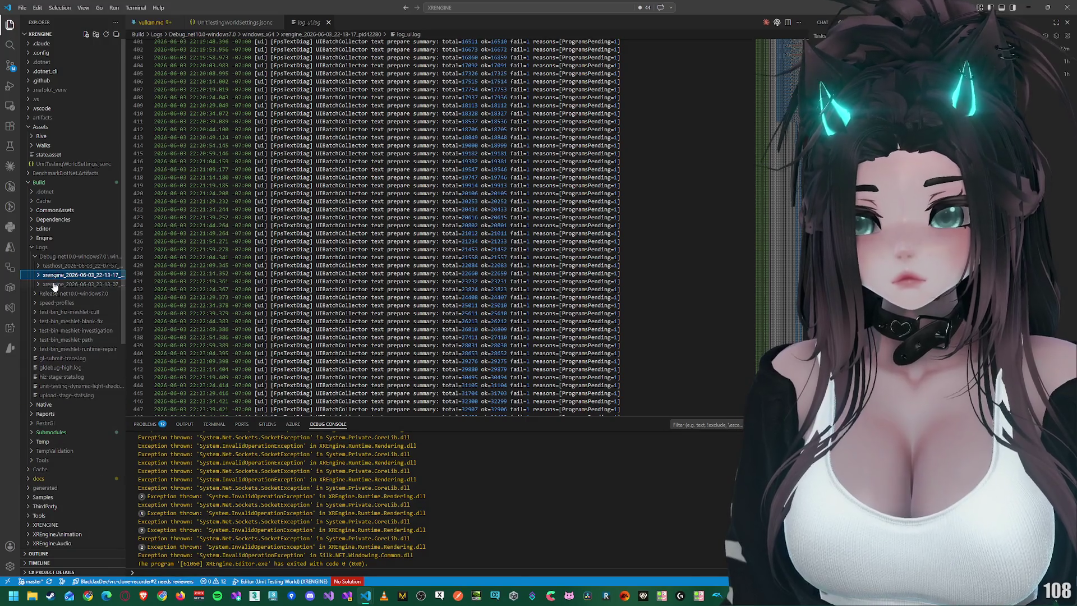
left_click(54, 284)
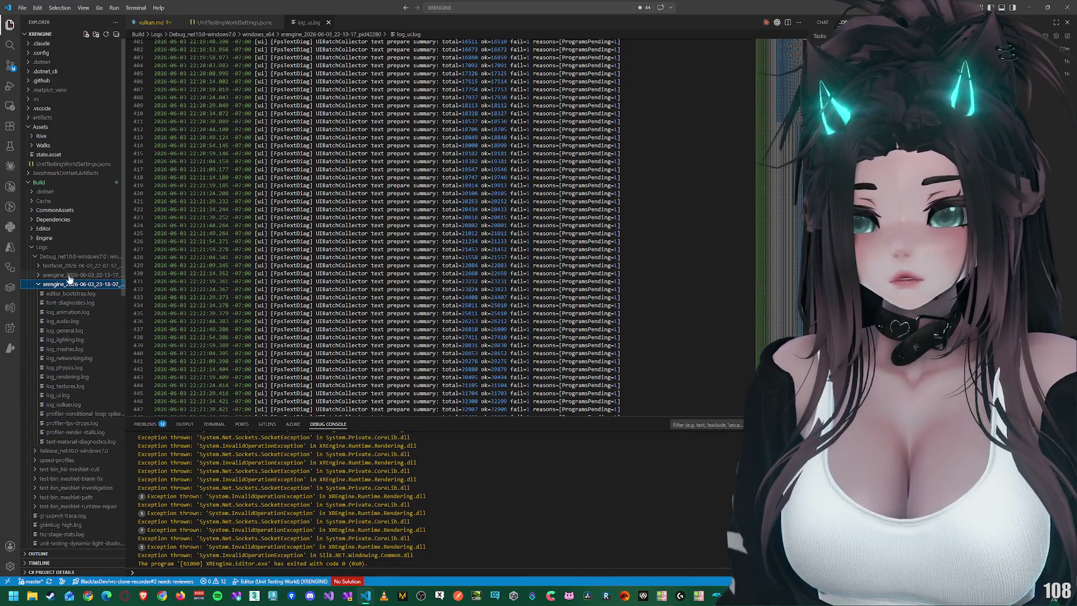
left_click(70, 276)
left_click(64, 330)
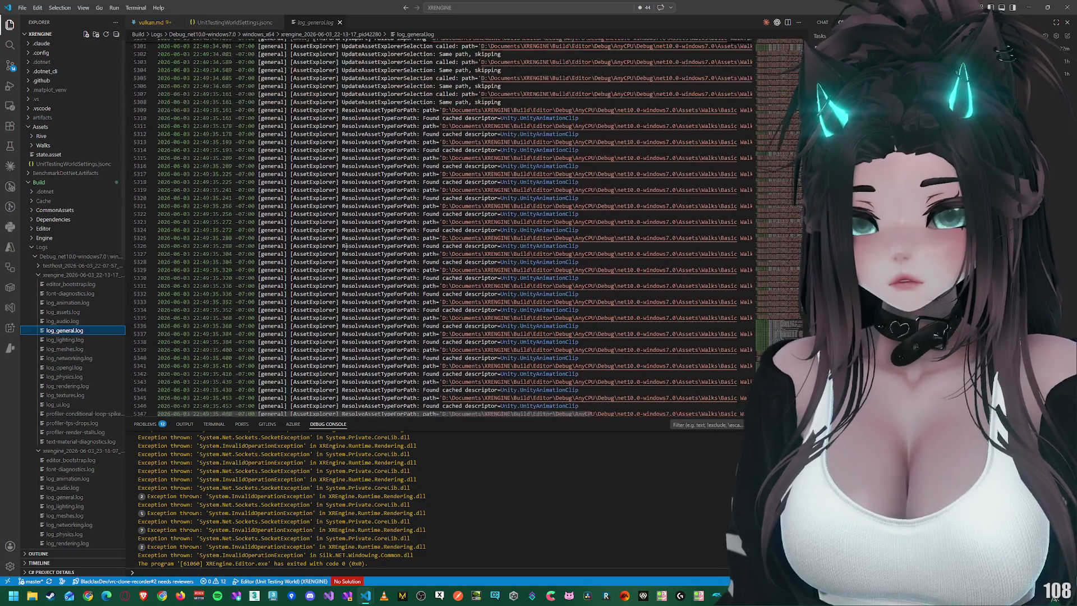
Step: Read the failed-import warnings around lines 3949–4065 of log_general.log
scroll(724, 206, "up", 15)
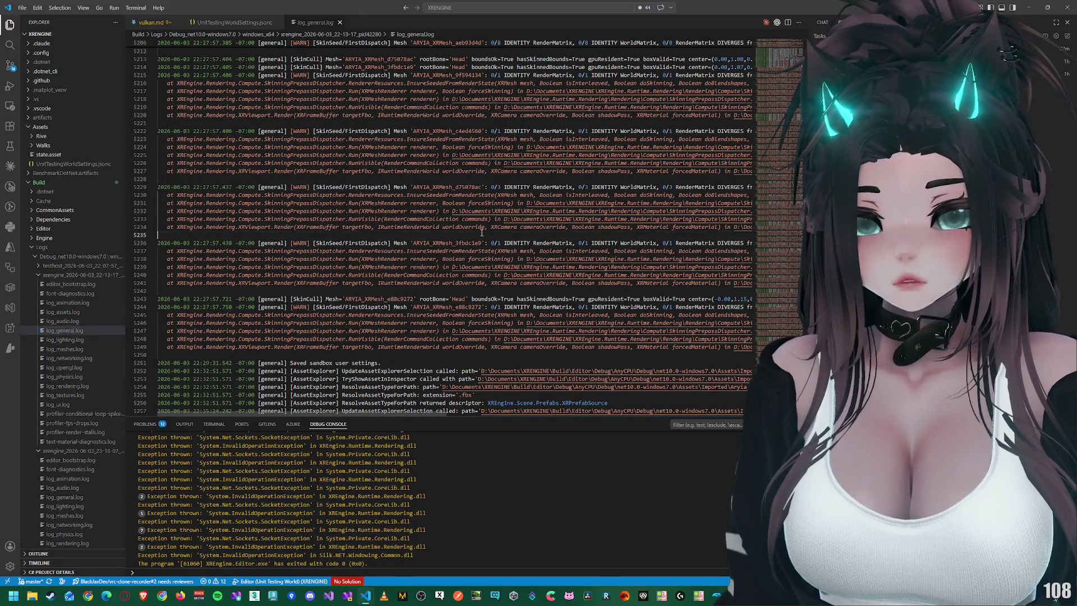
scroll(482, 233, "down", 10)
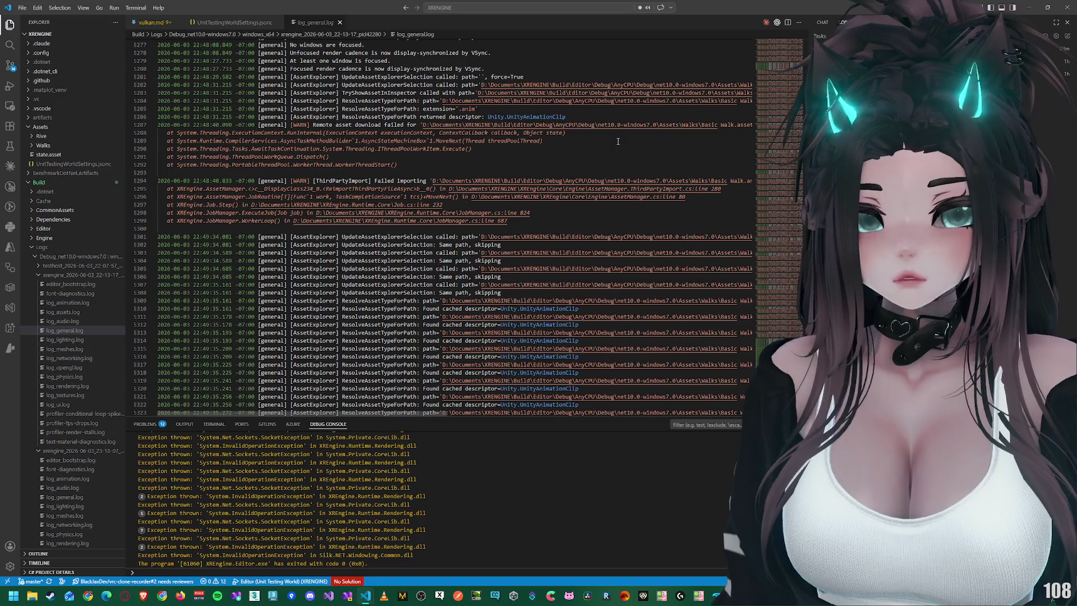
scroll(618, 141, "up", 20)
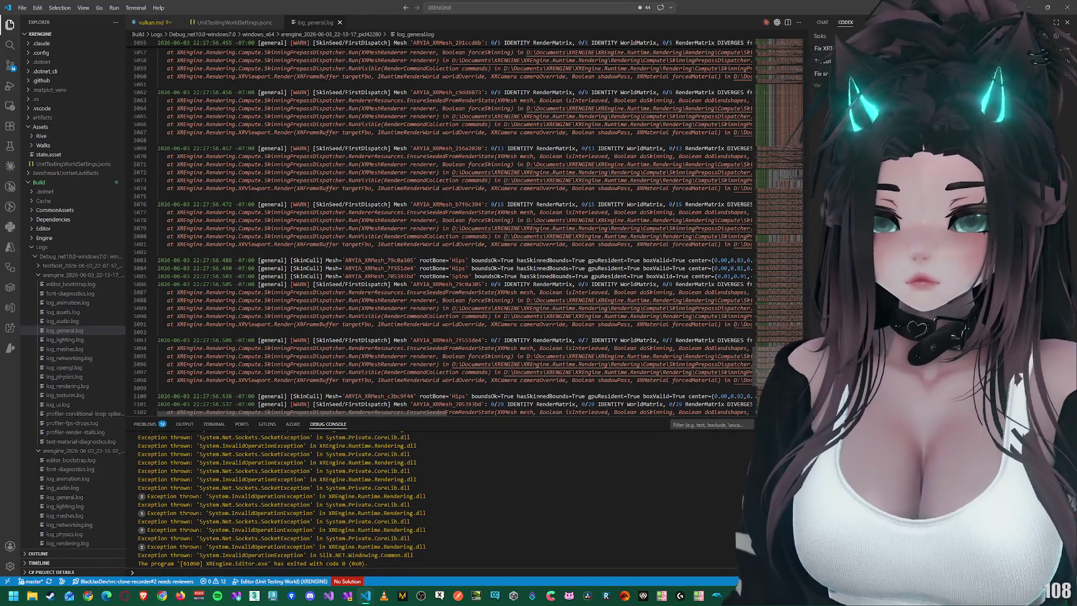
scroll(449, 224, "up", 10)
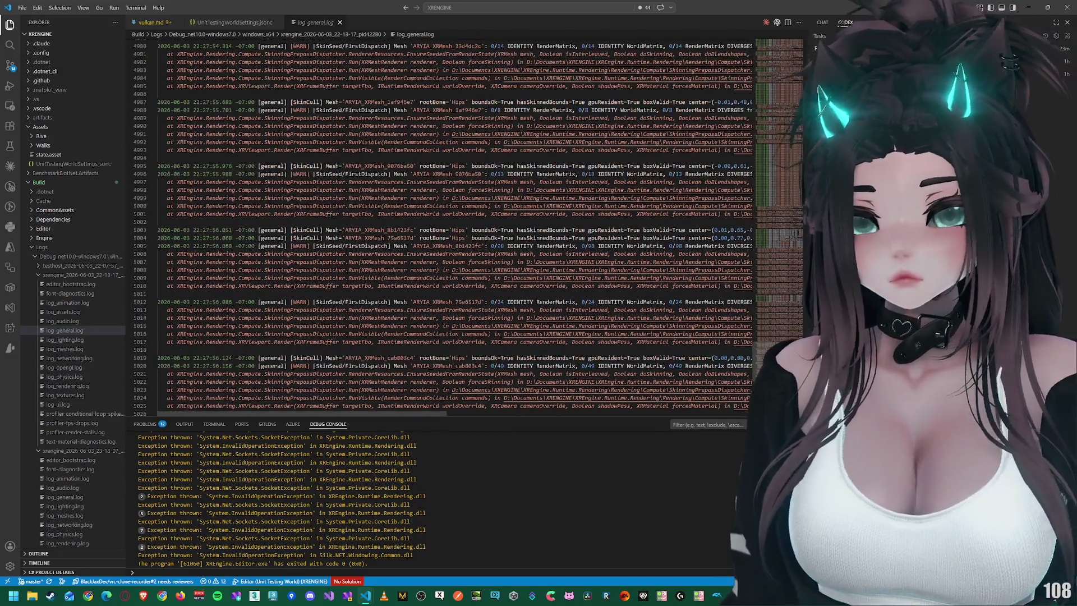
scroll(788, 372, "down", 2)
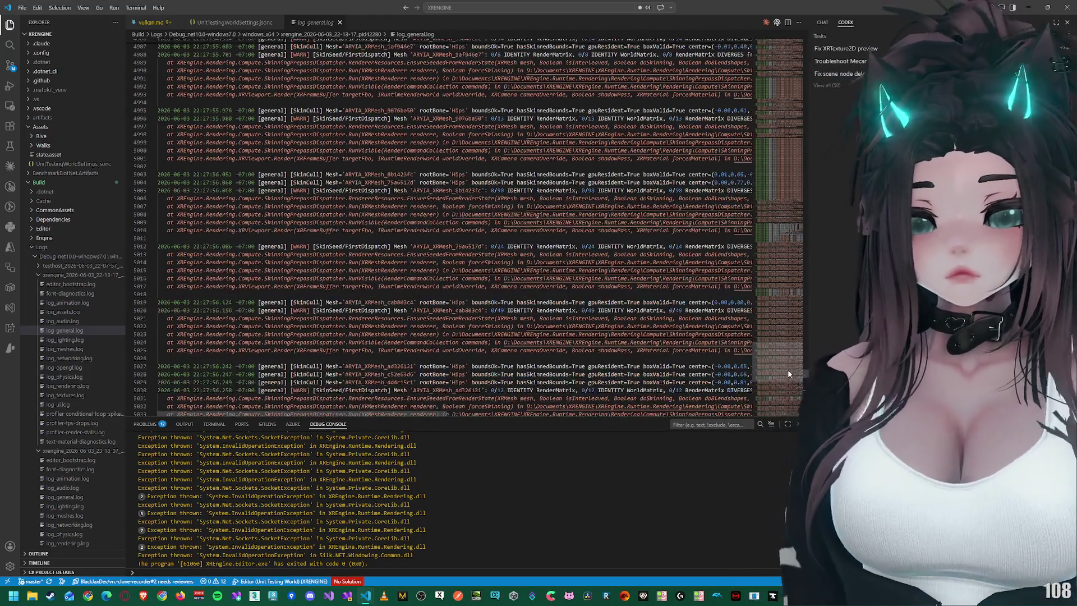
left_click_drag(788, 373, 790, 306)
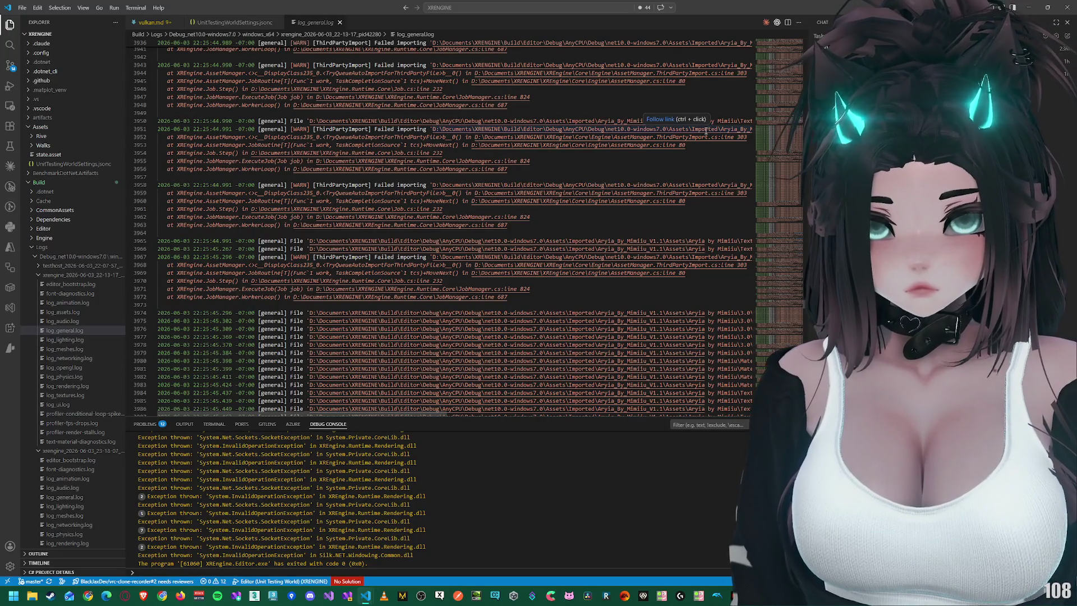
left_click(645, 113)
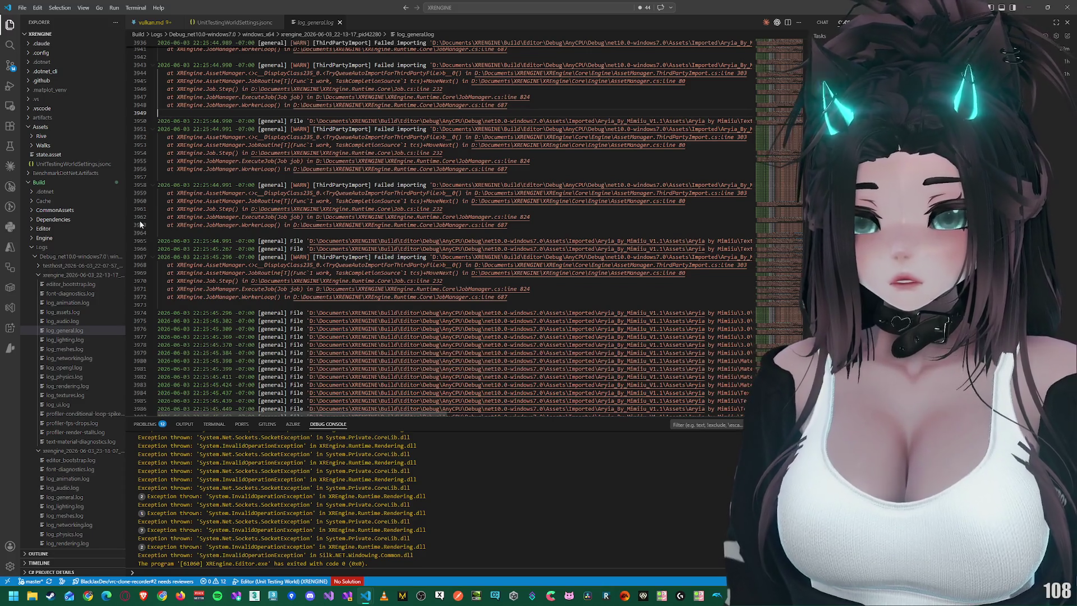
mouse_move(404, 415)
left_mouse_down()
mouse_move(600, 429)
mouse_move(395, 429)
left_mouse_up()
Step: Scroll up toward line 2500 for material 'Head' texture warnings, then collapse the 22-13-17 folder
scroll(470, 310, "up", 5)
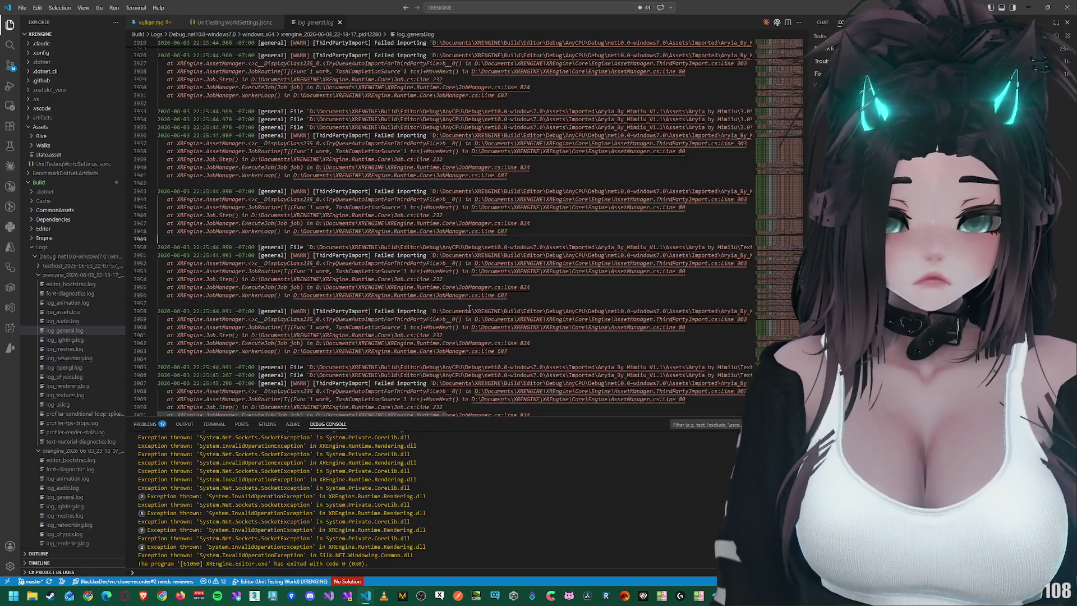
scroll(470, 310, "up", 9)
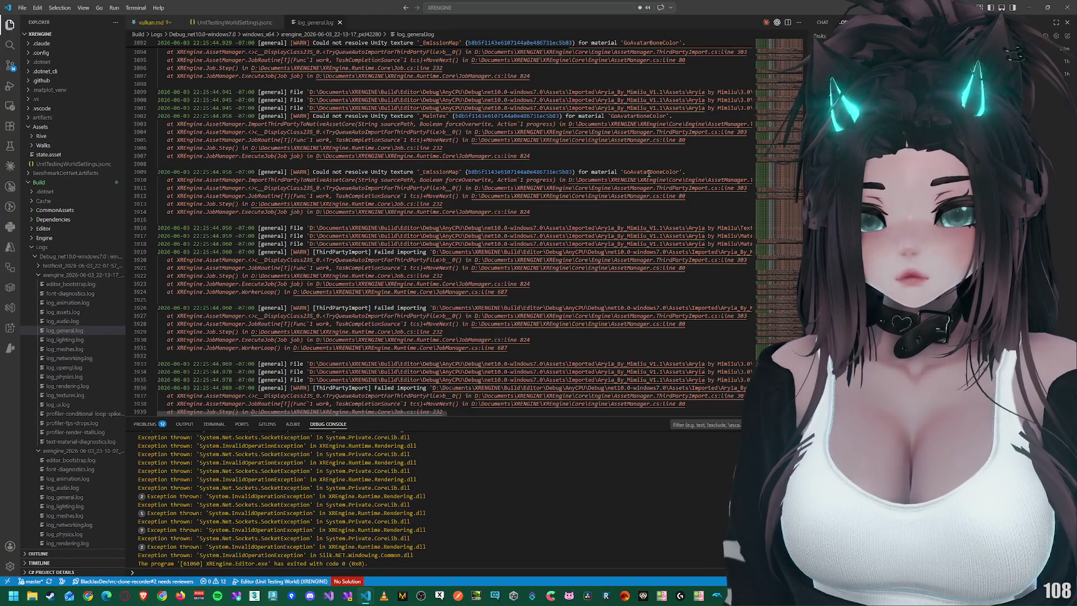
scroll(628, 169, "up", 20)
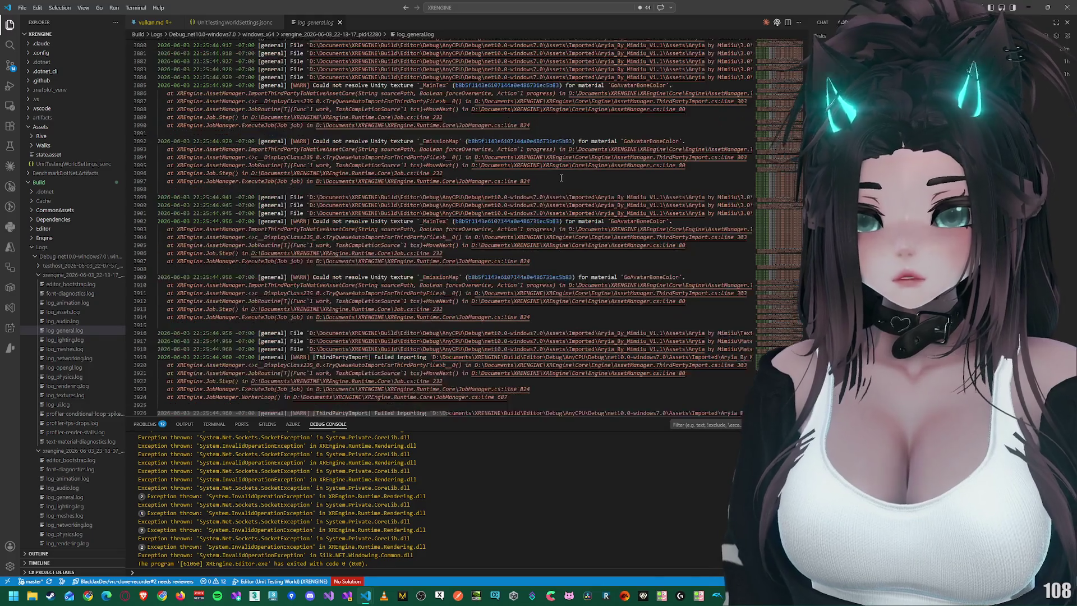
left_click_drag(780, 261, 778, 180)
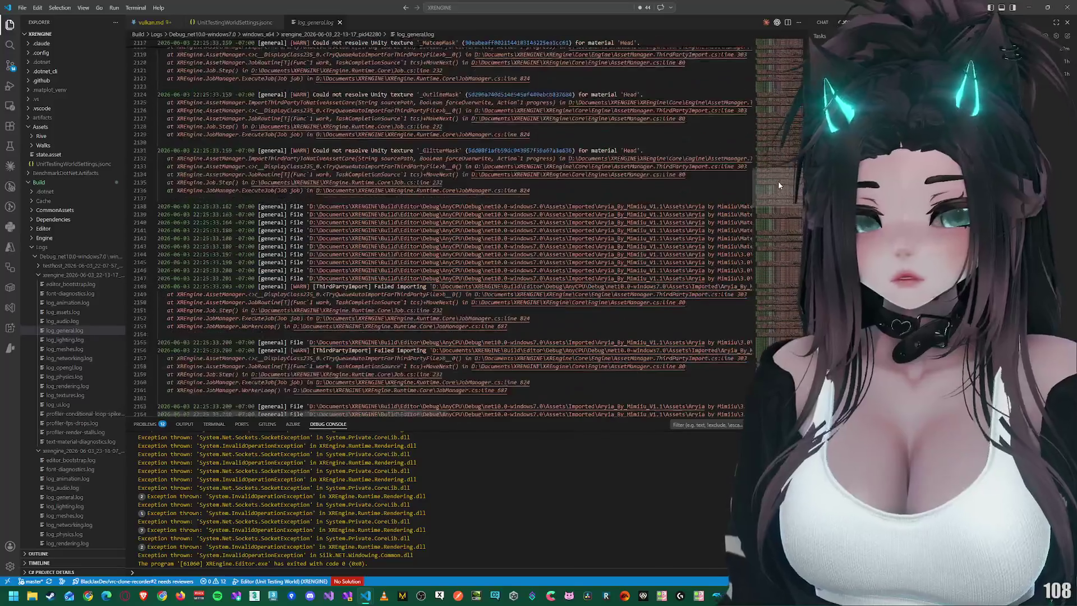
scroll(386, 156, "up", 5)
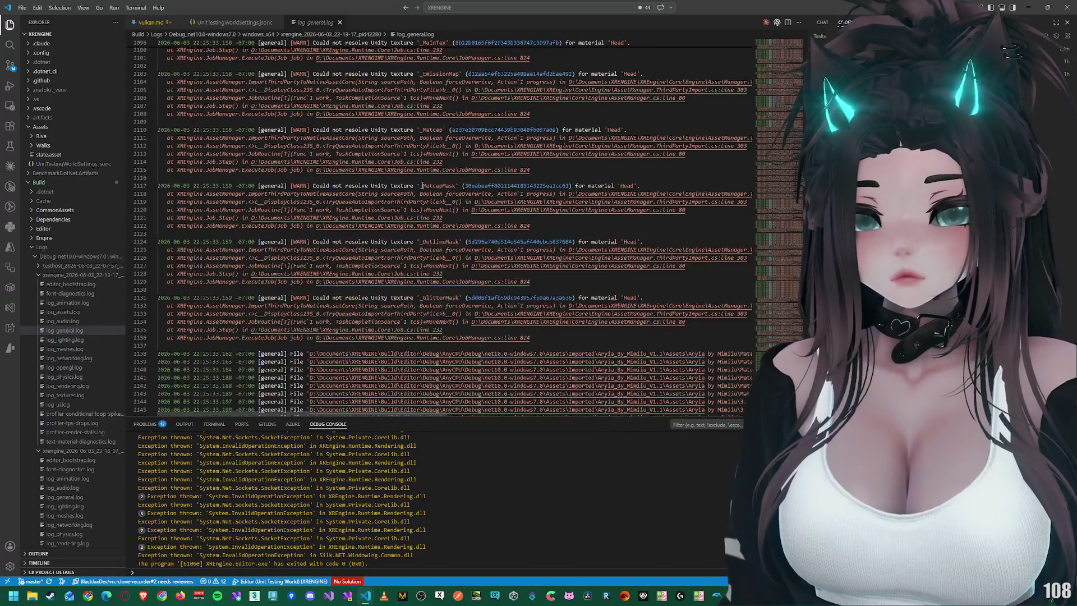
scroll(472, 182, "up", 5)
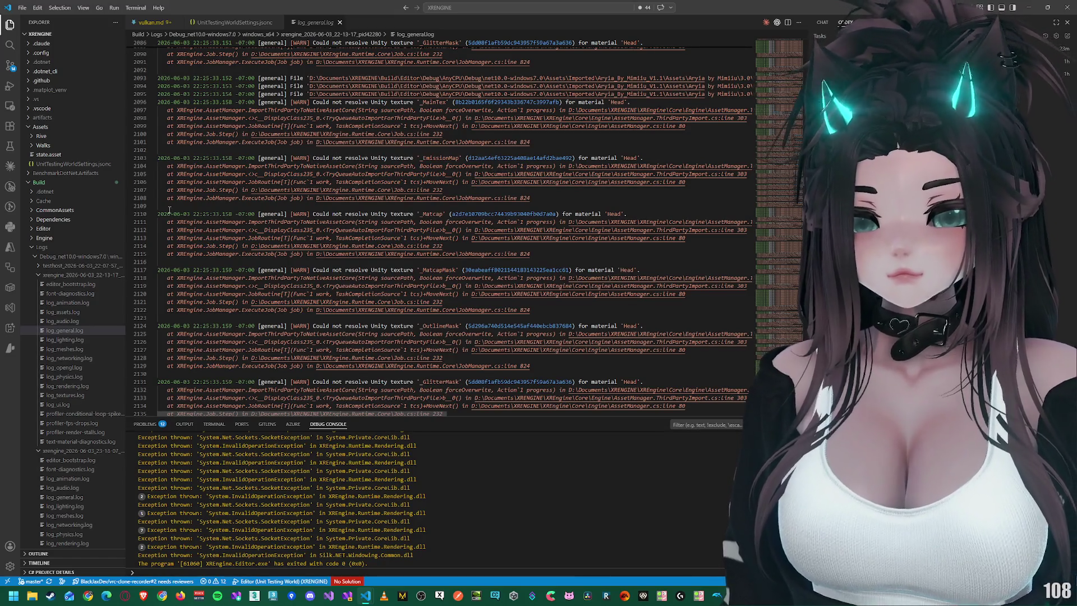
scroll(291, 168, "up", 10)
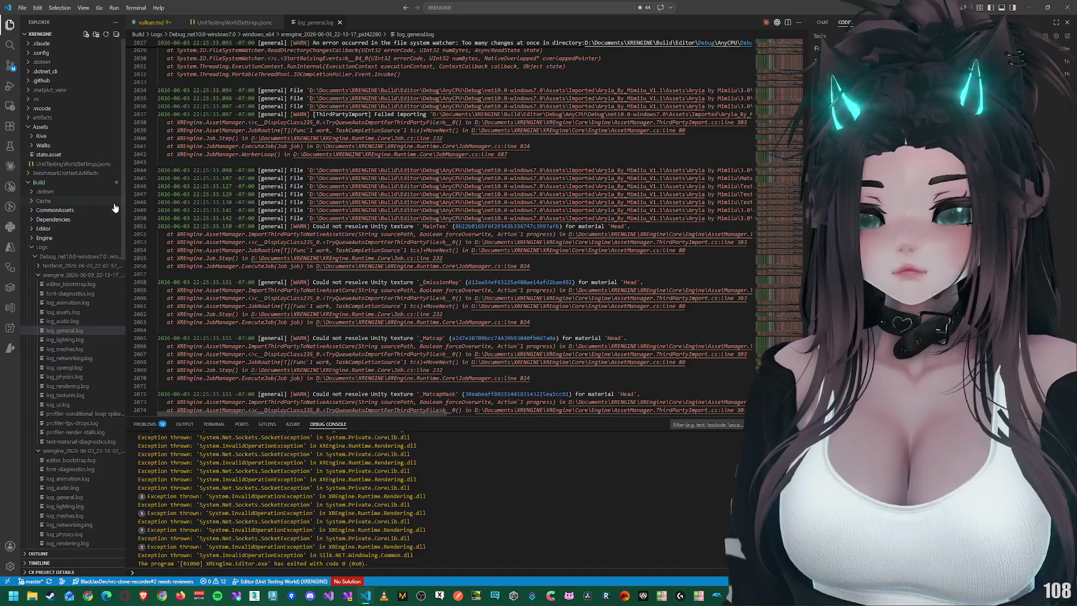
left_click(56, 274)
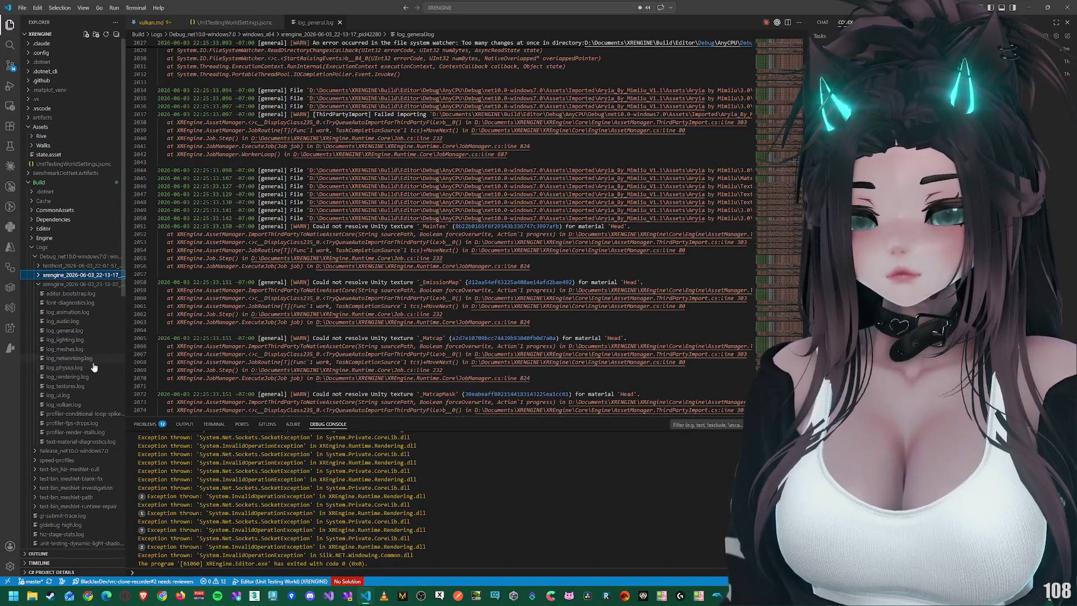
Step: Open log_vulkan.log from the 23-18-07 session and scroll to its validation errors near line 751
left_click(64, 348)
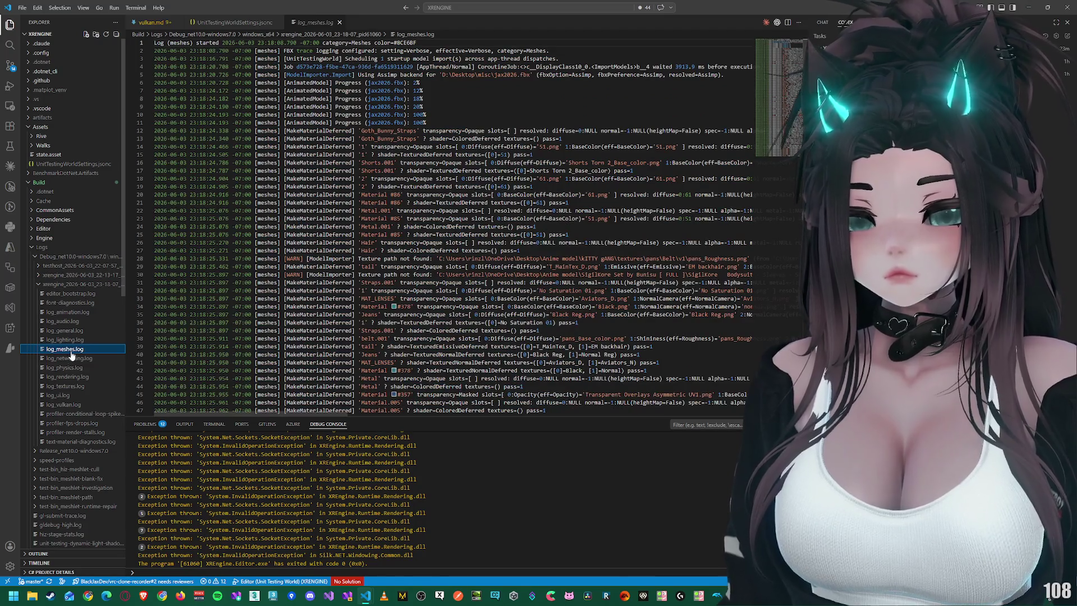
left_click(77, 405)
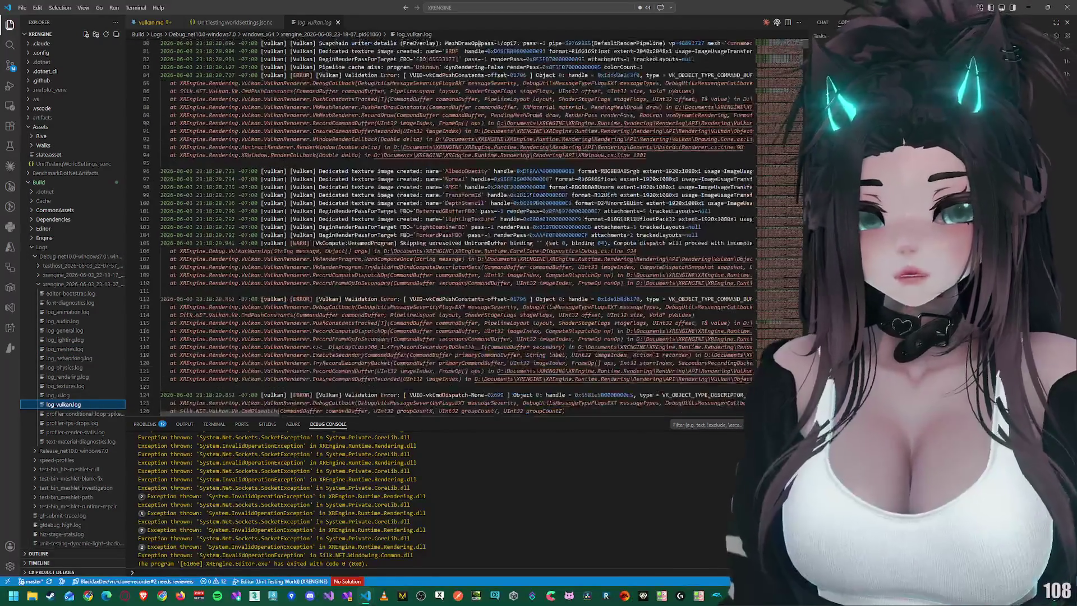
scroll(646, 169, "down", 15)
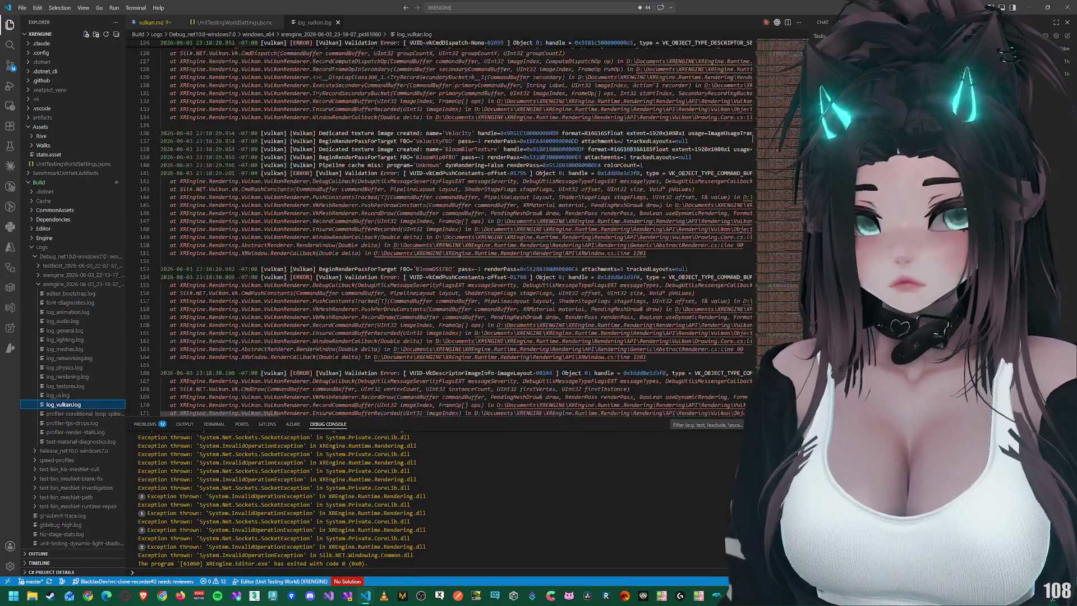
left_click_drag(781, 56, 778, 71)
scroll(488, 116, "up", 6)
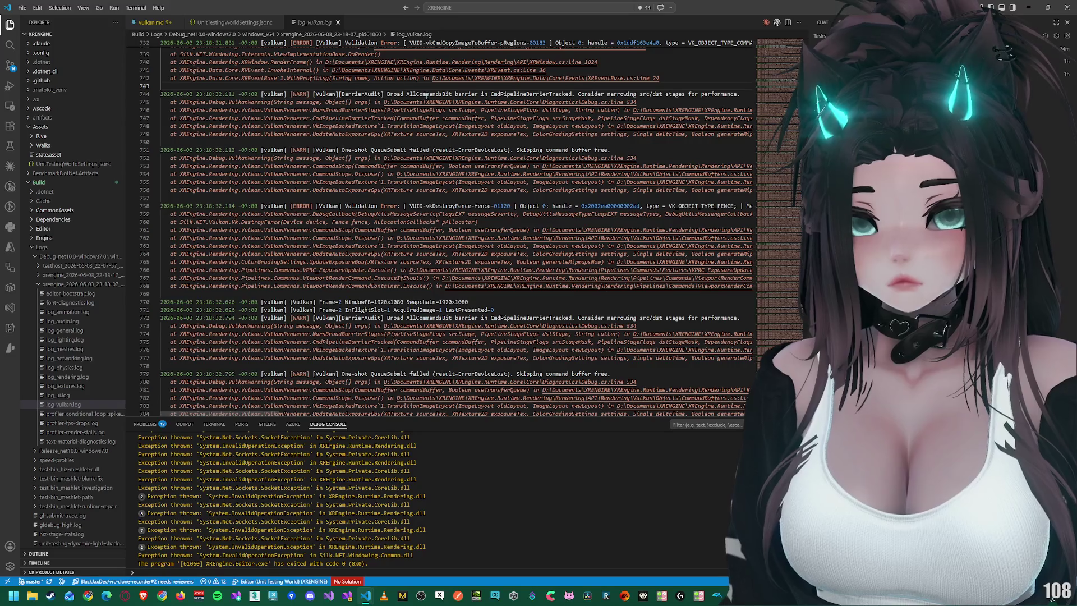
scroll(426, 96, "up", 2)
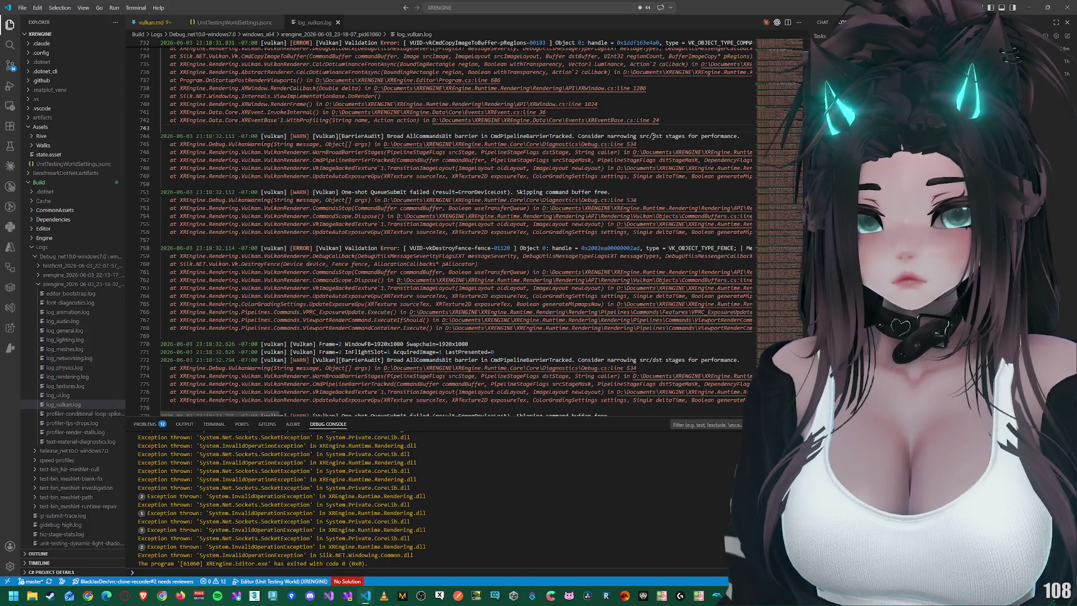
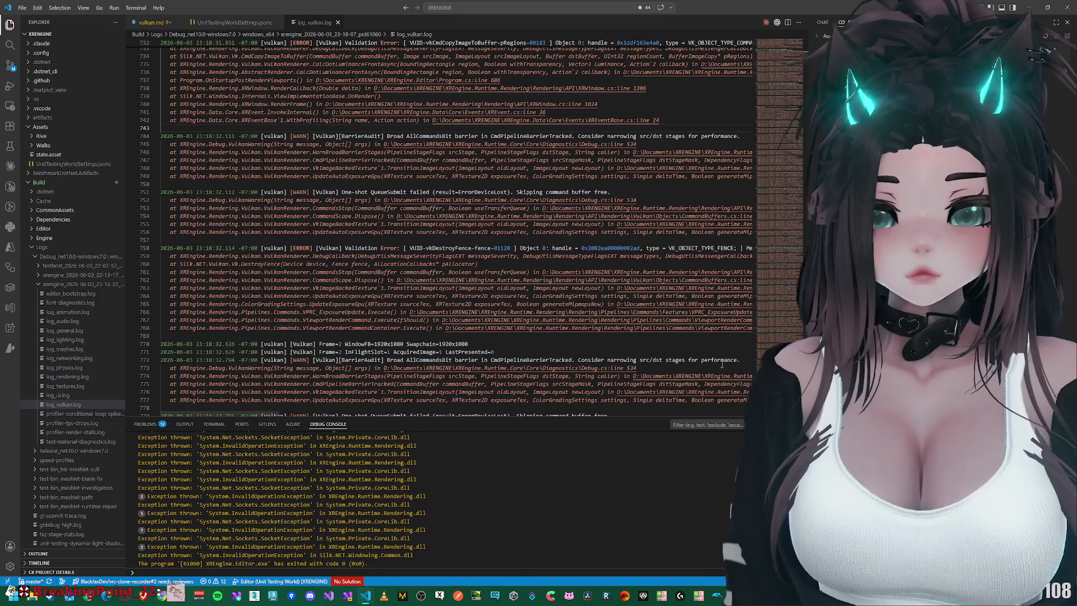
Step: Change RenderAPI in UnitTestingWorldSettings.jsonc from Vulkan to OpenGL, then start a build with F5
left_click(62, 163)
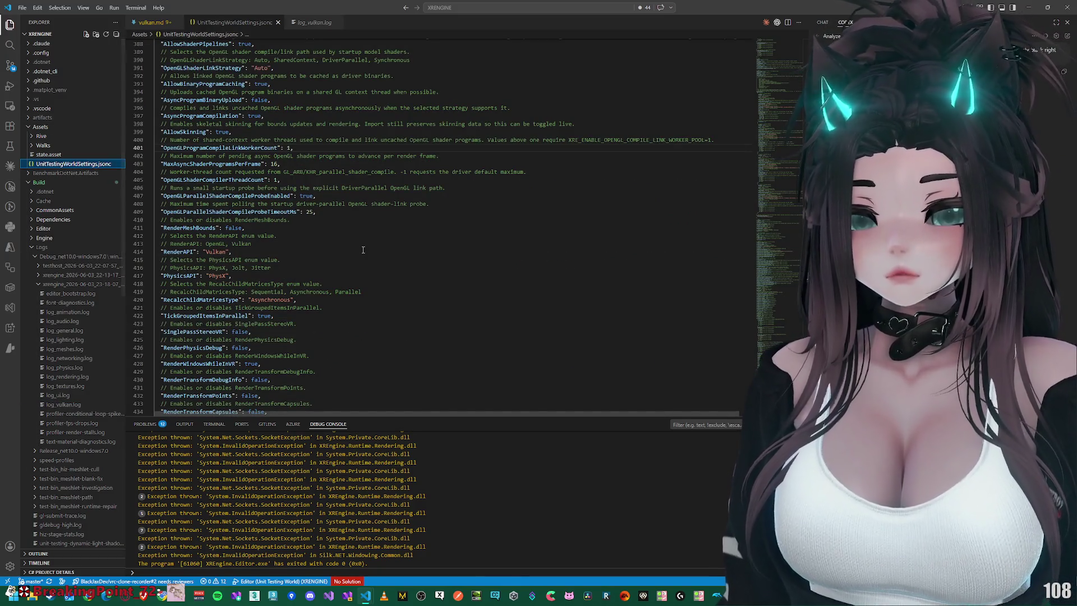
double_click(214, 251)
type("OpenGL")
left_click(361, 251)
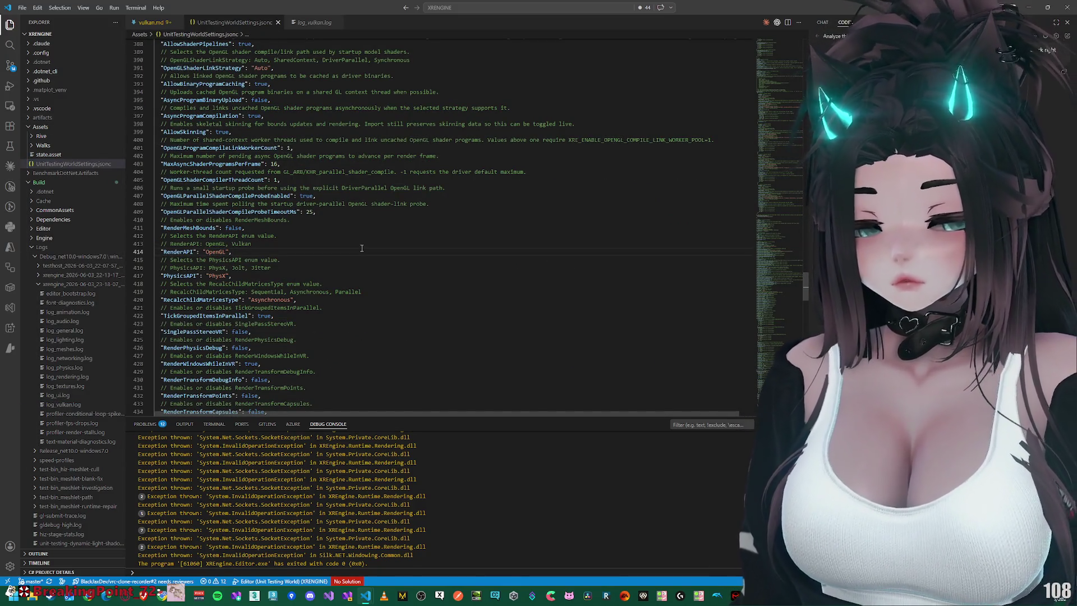
key("F5")
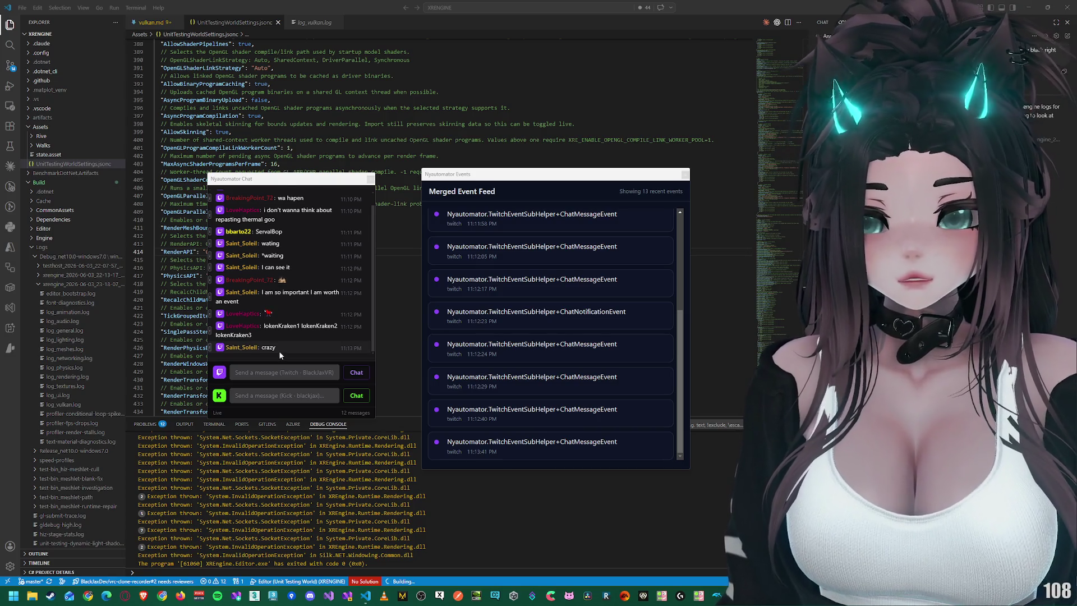
Step: Close the Nyautomator Events window holding the merged event feed
scroll(278, 351, "up", 1)
scroll(282, 348, "down", 1)
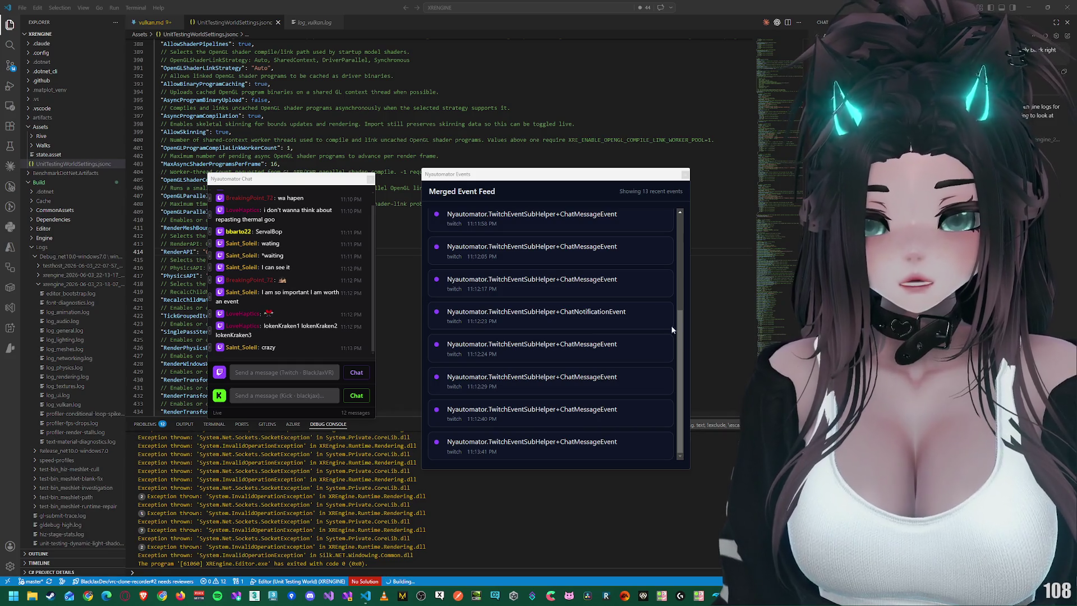
left_click(685, 174)
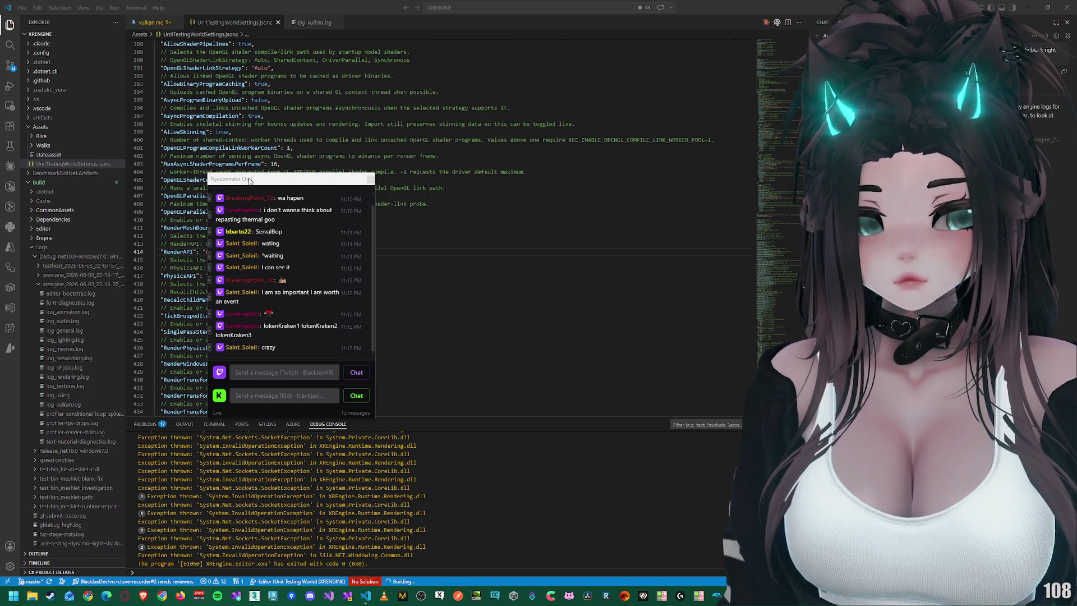
Step: Move the Nyautomator Chat window off screen and switch to the automation graph
scroll(240, 219, "up", 1)
scroll(241, 241, "down", 1)
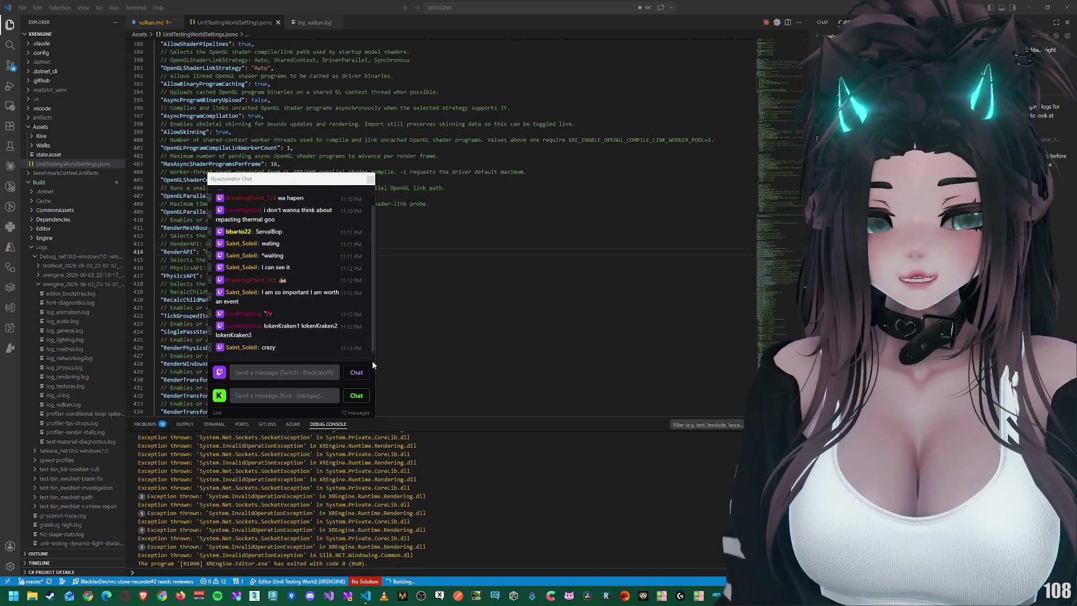
scroll(269, 280, "up", 1)
mouse_move(266, 188)
left_mouse_down()
mouse_move(578, 226)
mouse_move(1076, 235)
left_mouse_up()
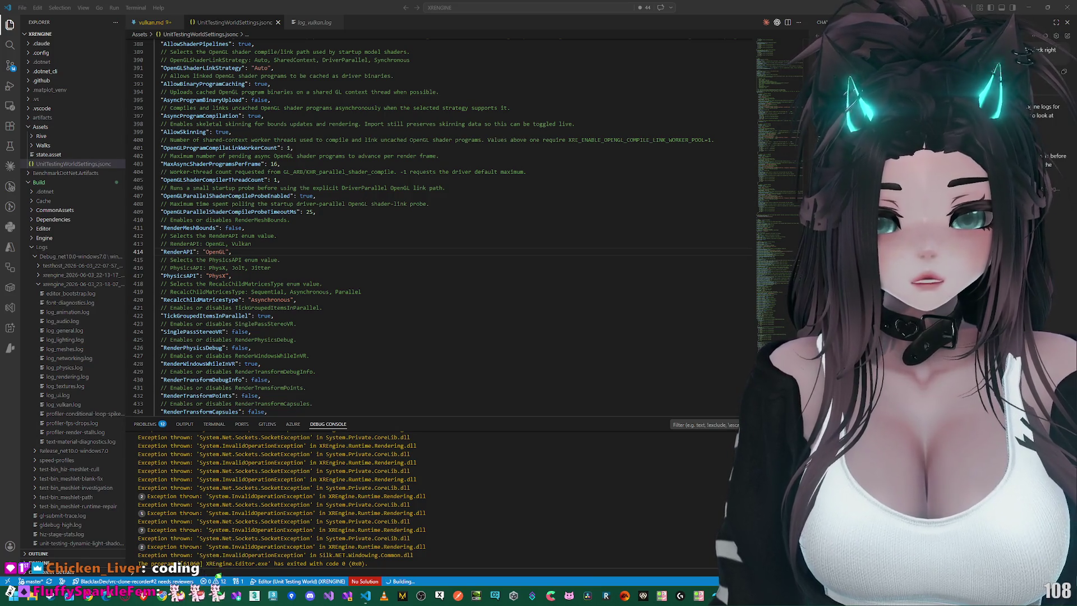
key("alt+Tab")
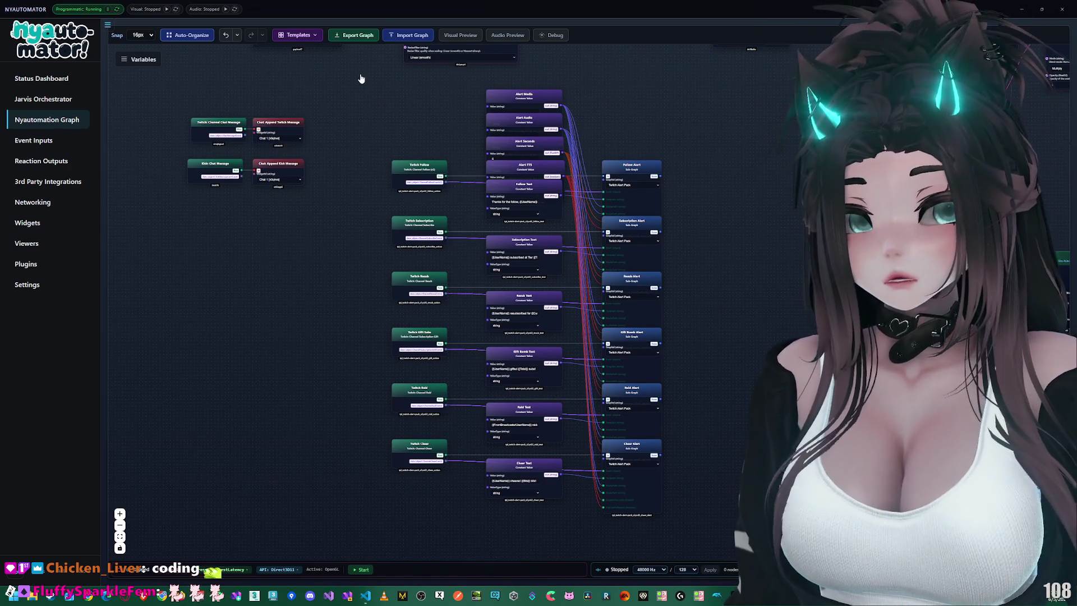
Step: Box-select a block of graph nodes and zoom out on the automation graph
mouse_move(539, 192)
left_mouse_down()
mouse_move(651, 460)
mouse_move(701, 545)
left_mouse_up()
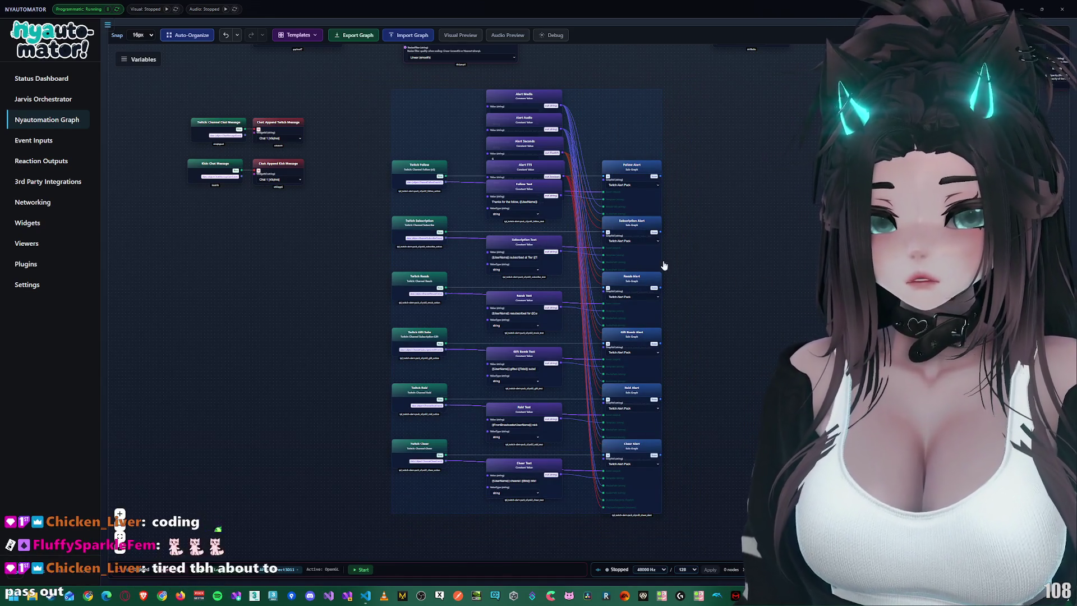
double_click(638, 241)
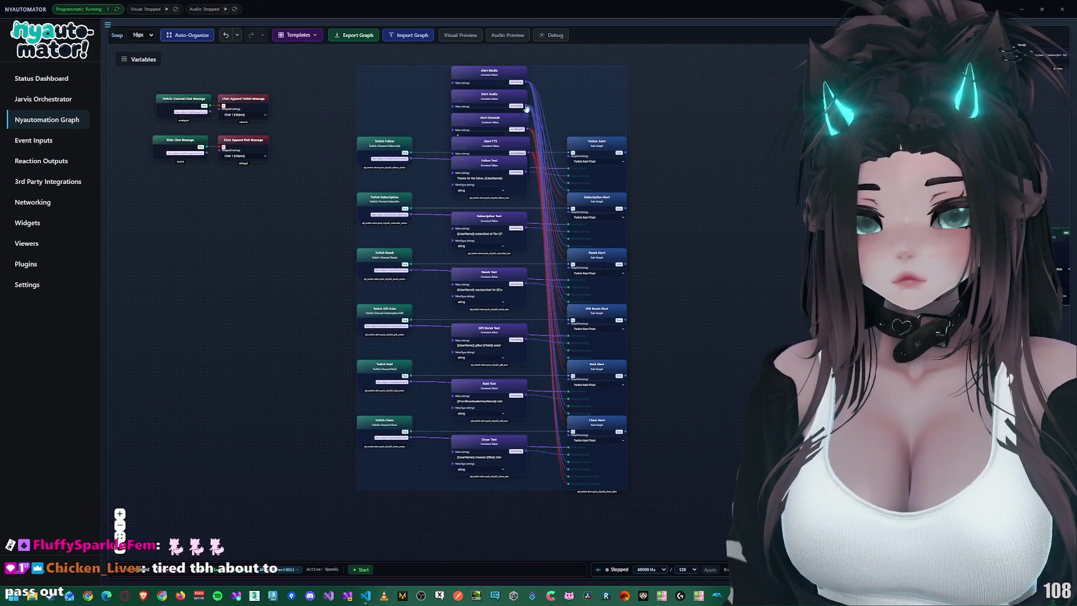
scroll(441, 126, "down", 1)
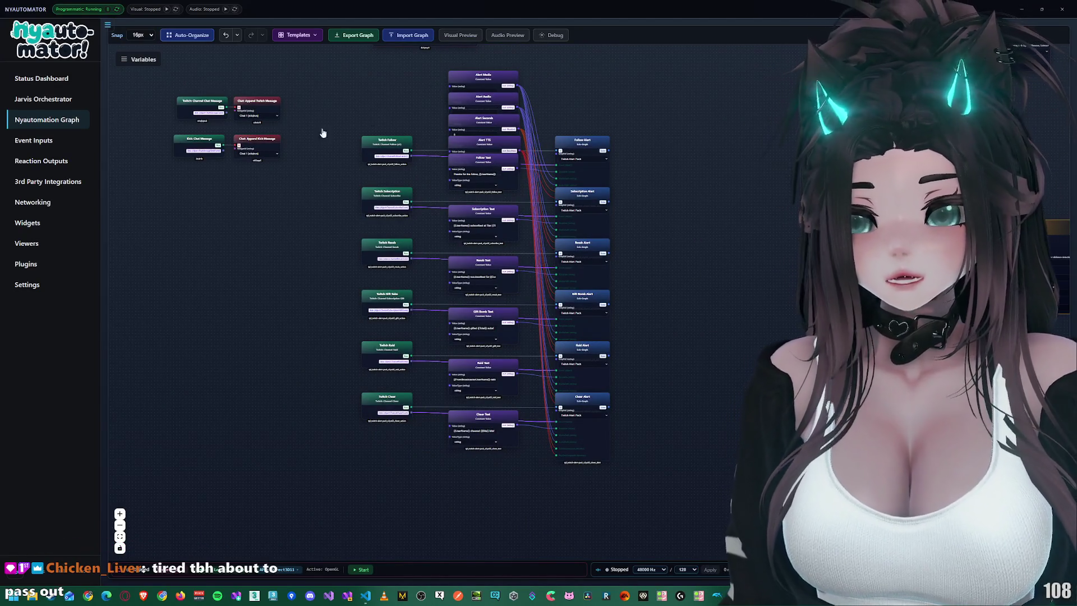
Step: View the Event Inputs, Jarvis Orchestrator and Status Dashboard pages, then switch to XRE Editor
left_click(53, 139)
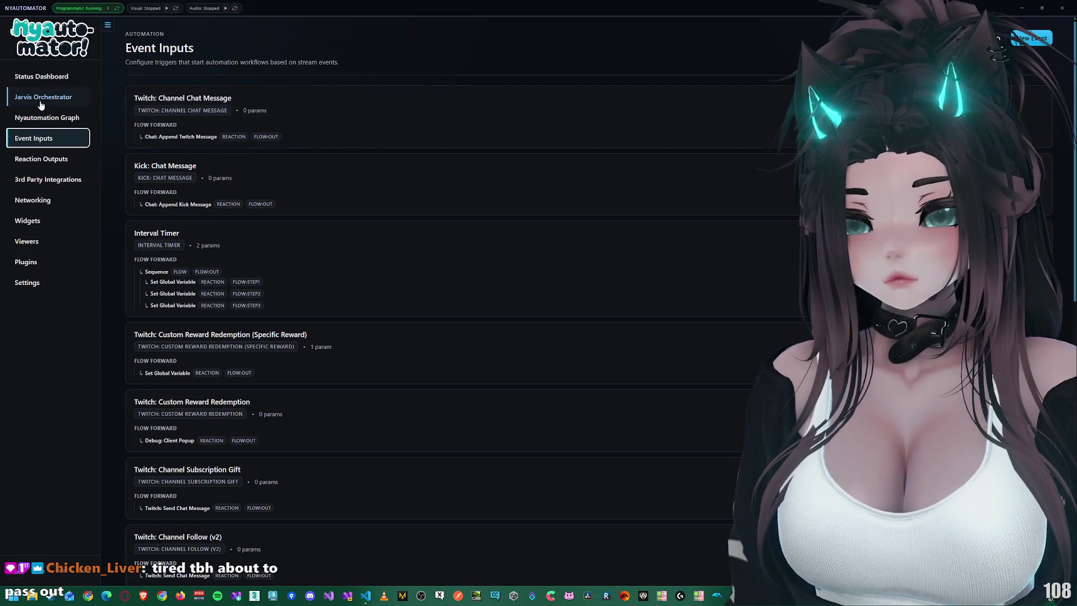
left_click(49, 98)
left_click(46, 84)
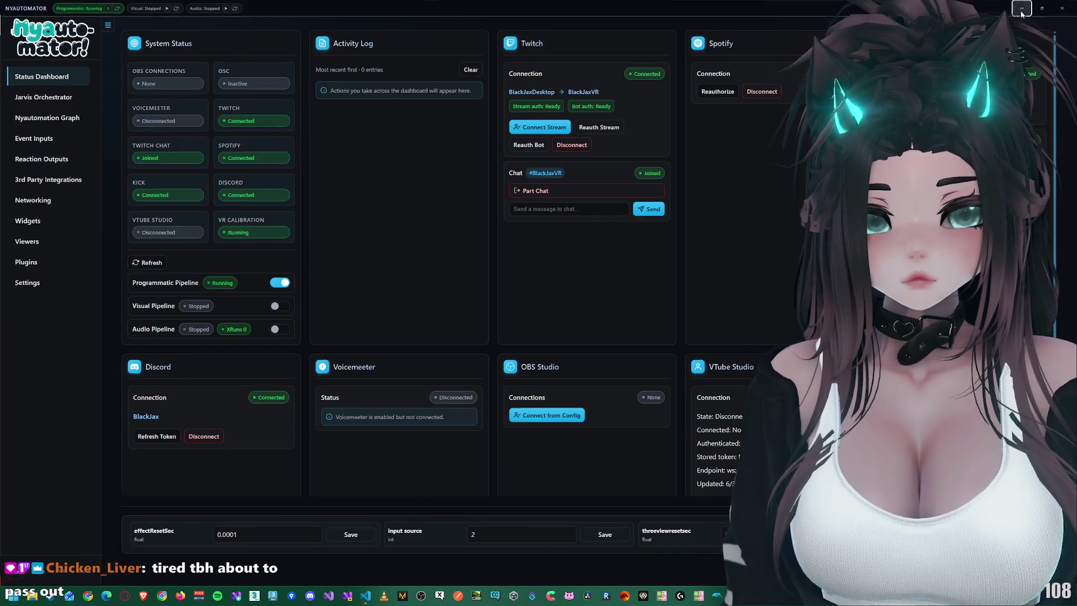
key("alt+Tab")
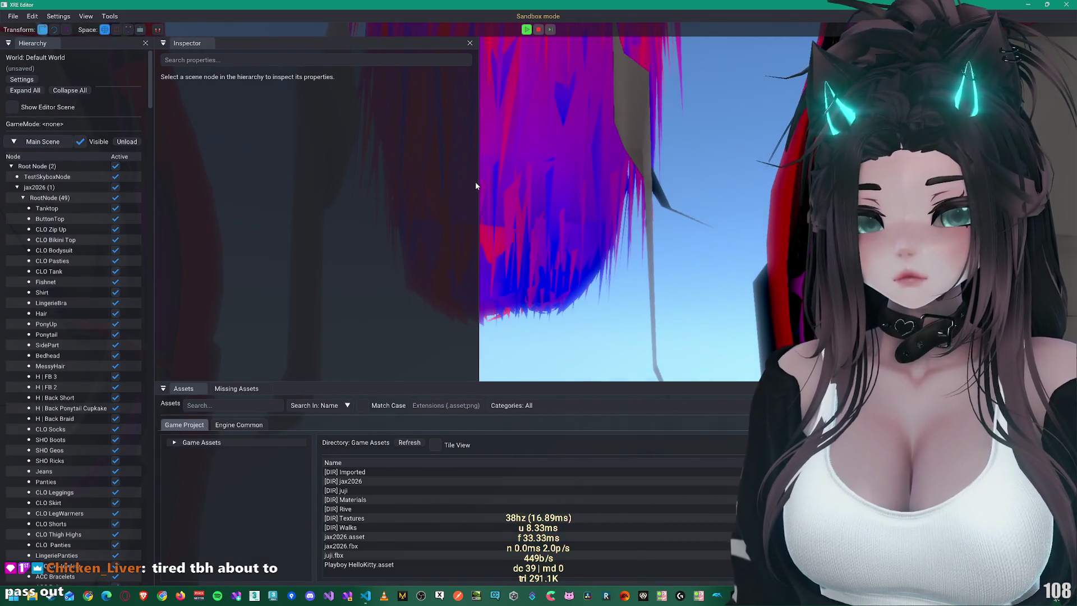
Step: Delete the jax2026 node from the Hierarchy, leaving only TestSkyboxNode under Root Node
scroll(523, 251, "down", 5)
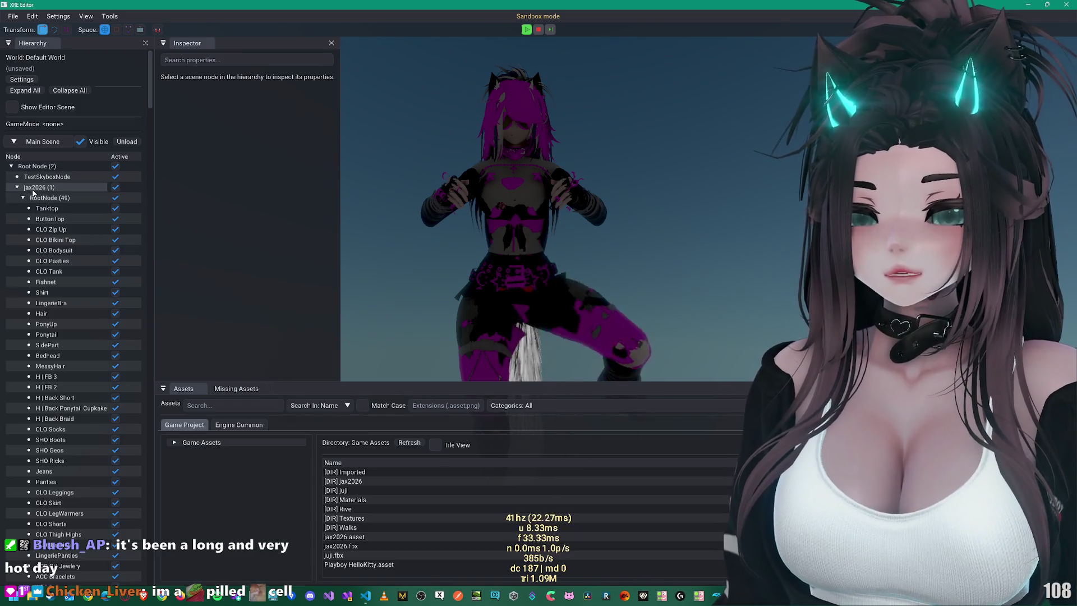
left_click(38, 190)
right_click(39, 194)
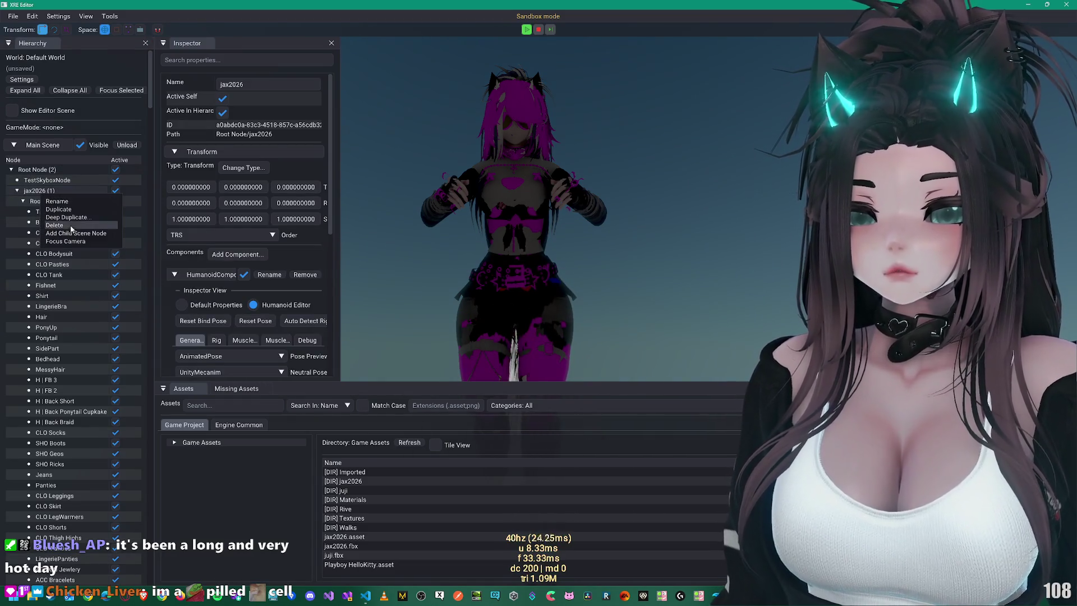
left_click(88, 223)
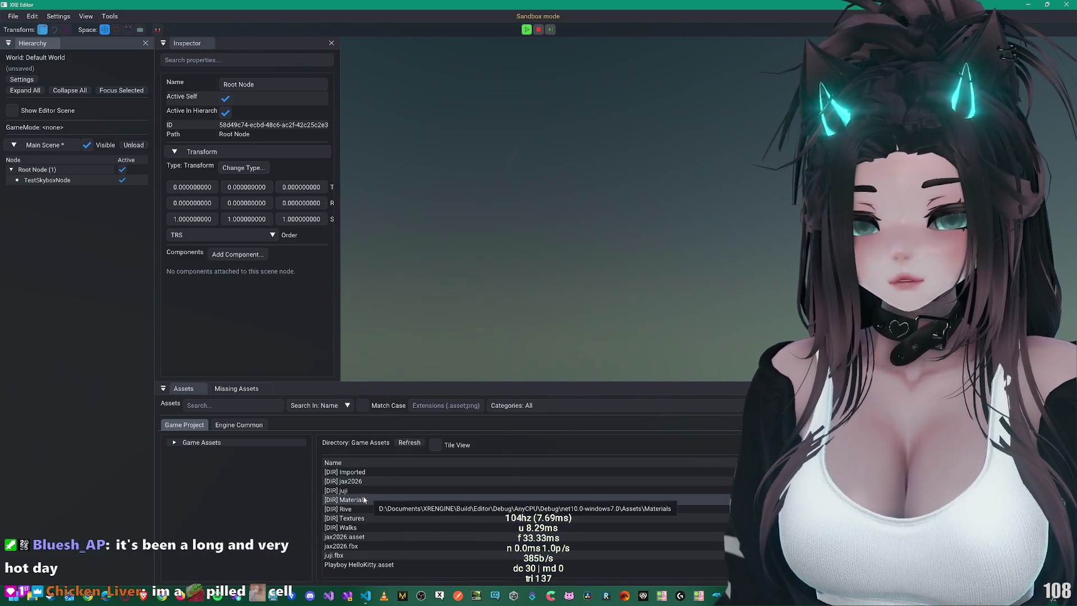
Step: Open Imported > Aryia_By_Mimiiu_V1.1 > Assets > Aryia by Mimiiu > Textures in the Assets panel
double_click(364, 472)
double_click(363, 472)
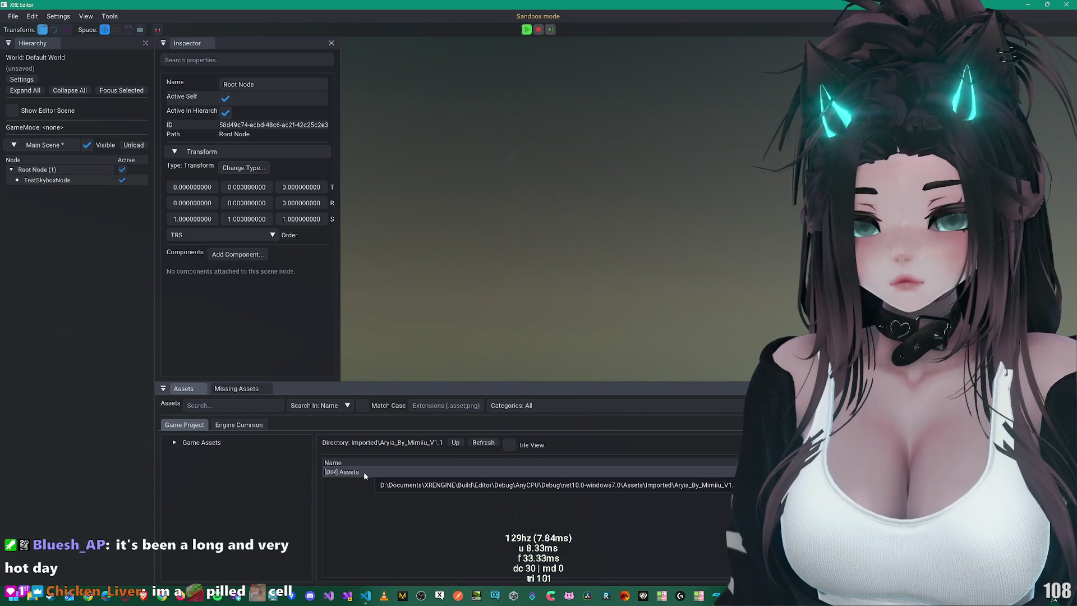
double_click(363, 471)
double_click(363, 471)
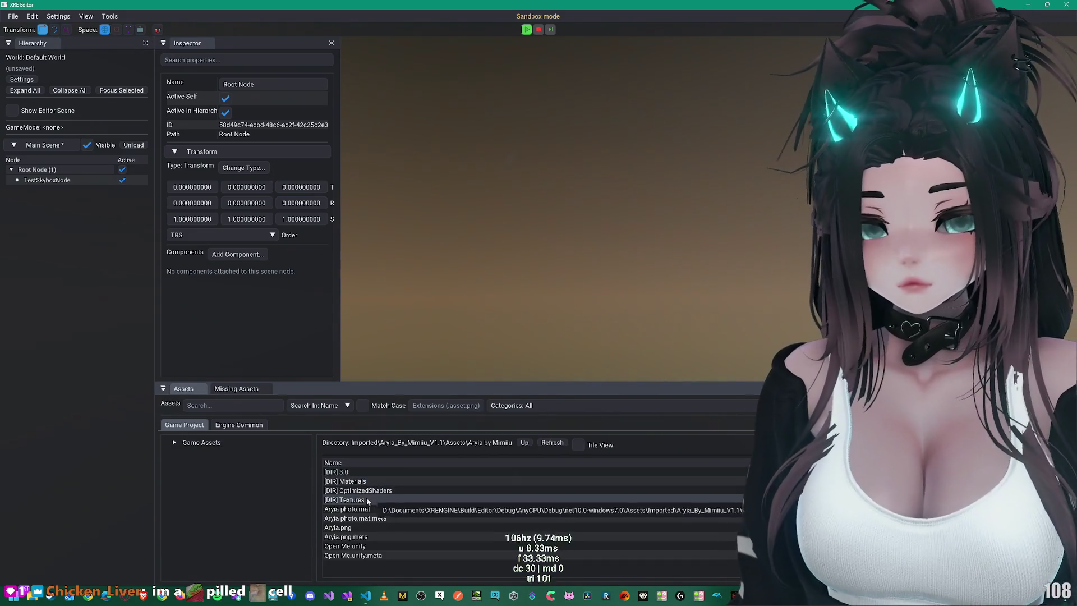
double_click(367, 499)
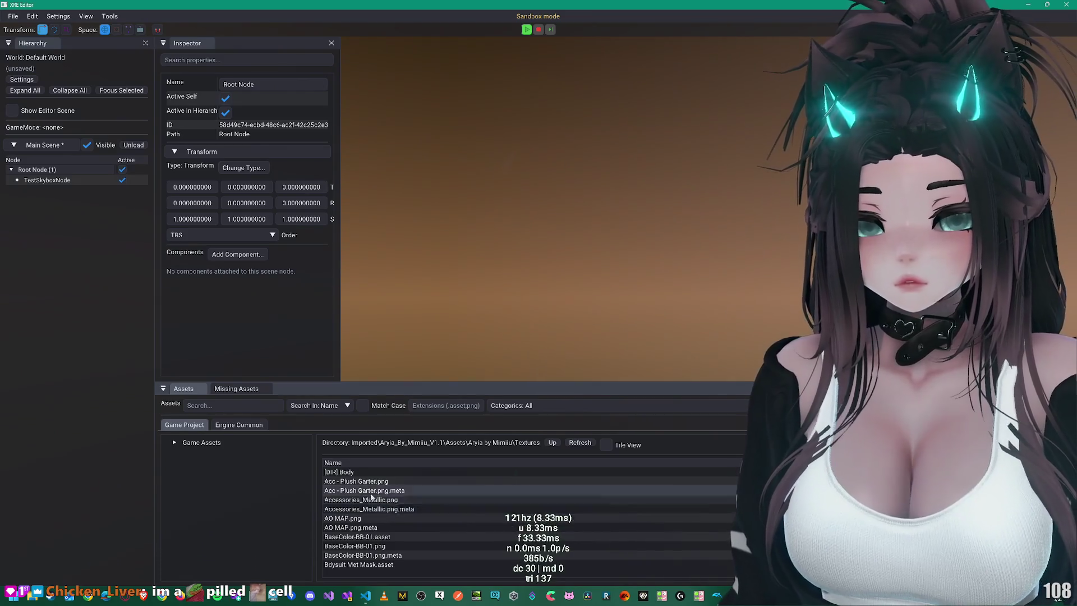
Step: Go back to Aryia by Mimiiu and open 3.0 > FBX > ARYIA > Textures
left_click(551, 443)
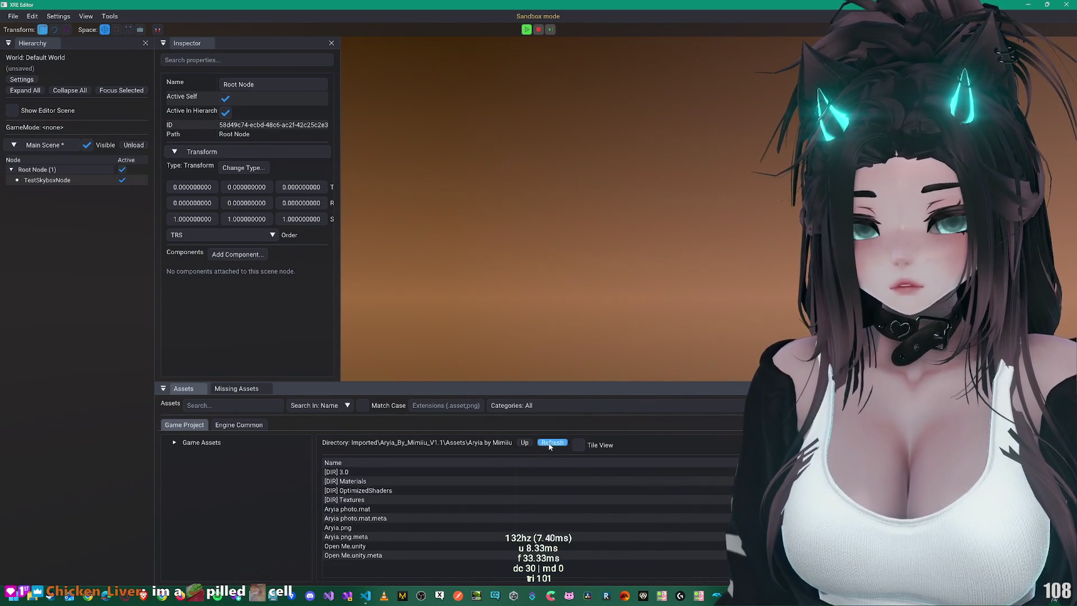
double_click(359, 472)
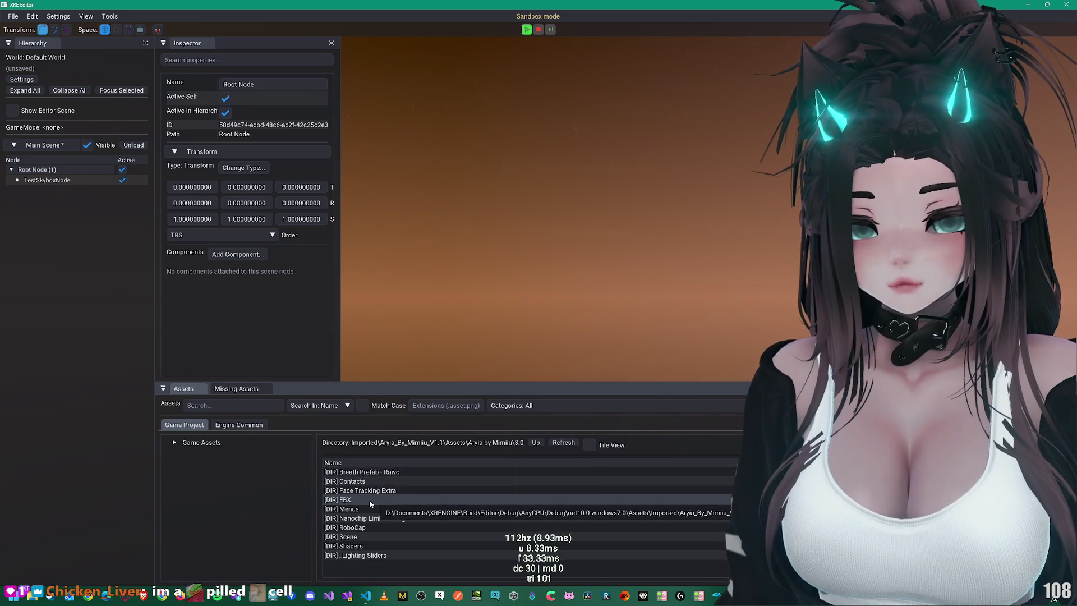
double_click(369, 499)
double_click(363, 476)
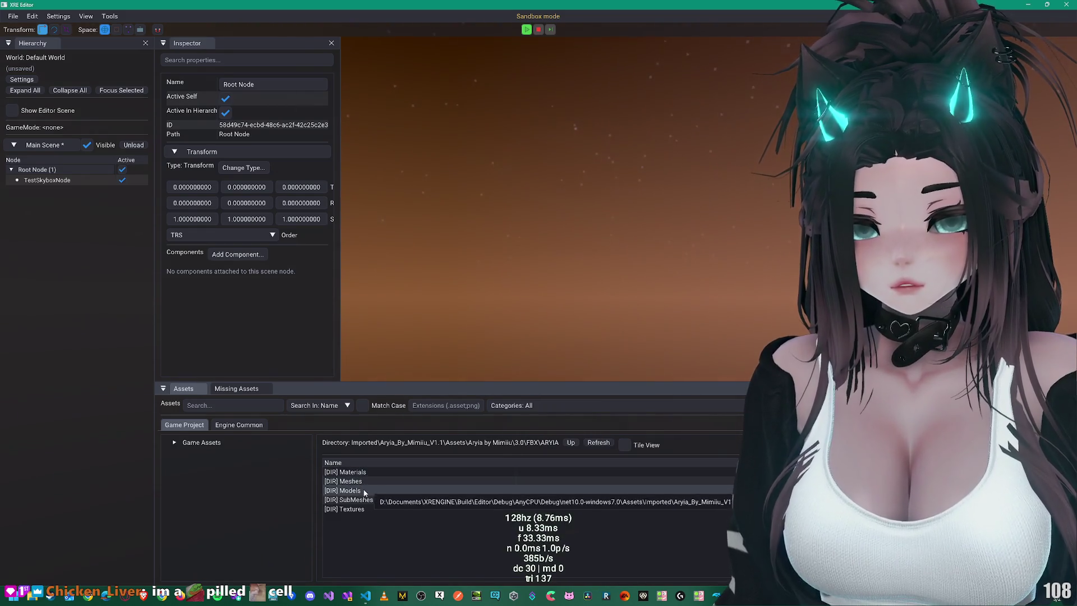
double_click(359, 509)
Step: Inspect the 37_629ca8dd, black_Metallic and Booty Shorts_Normal_OpenGL textures
left_click(371, 481)
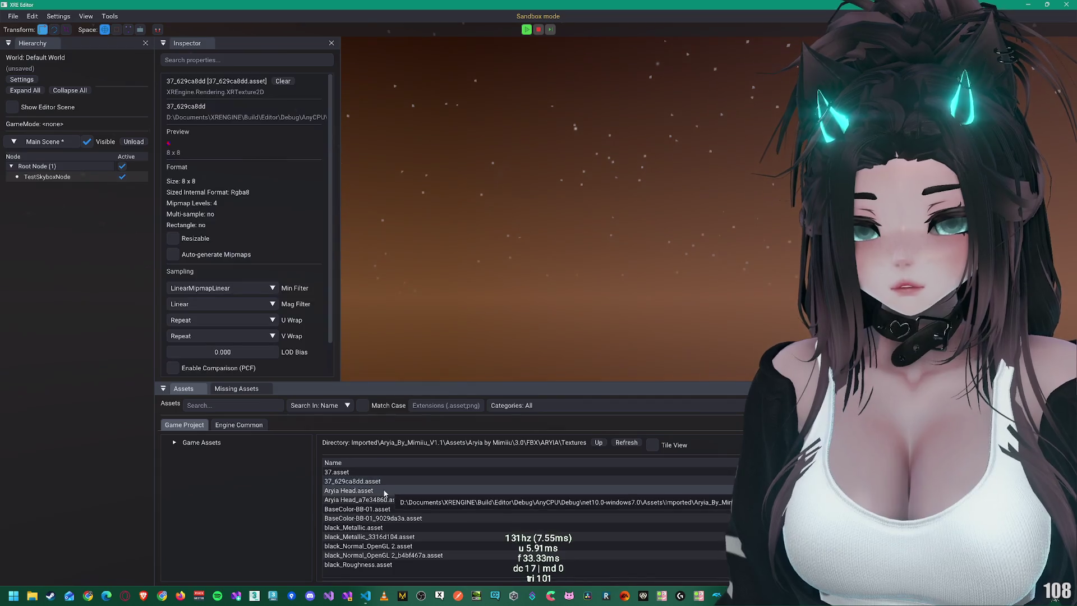
left_click(359, 509)
left_click(384, 538)
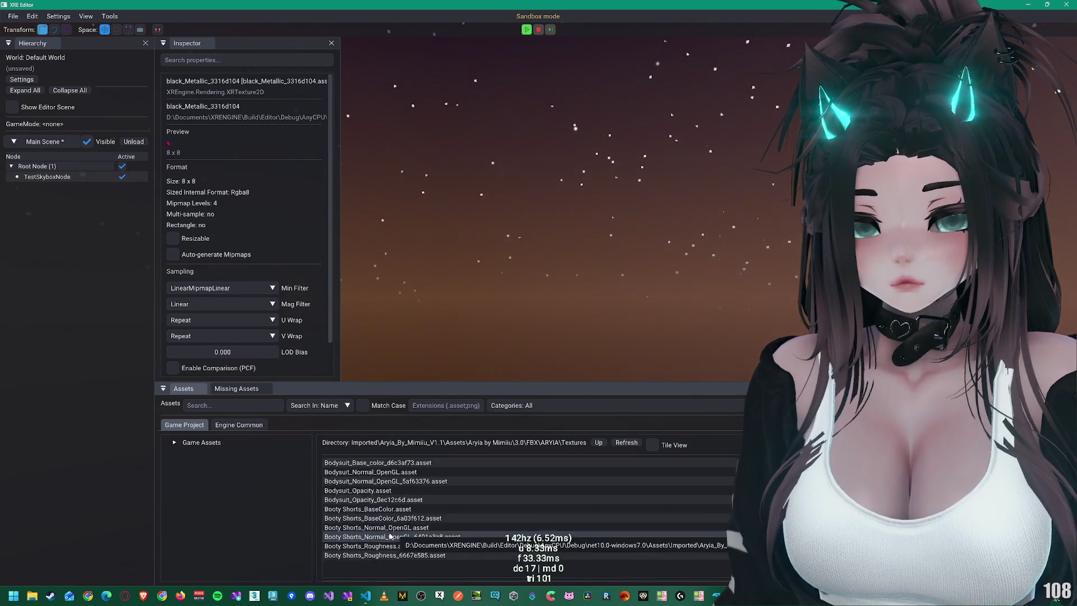
scroll(392, 522, "down", 3)
left_click(400, 495)
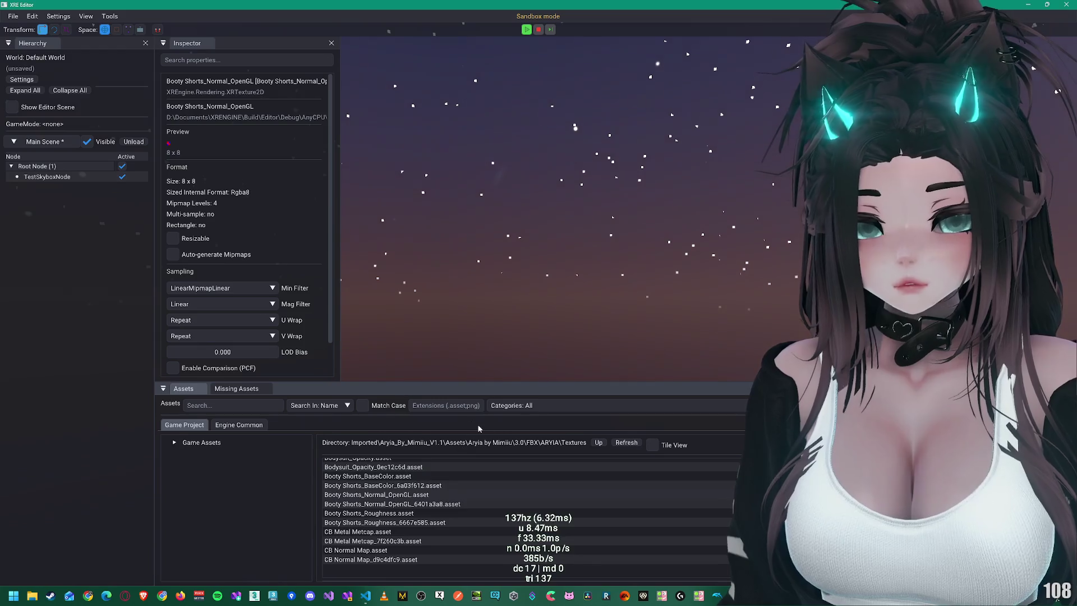
Step: Go back up to Aryia by Mimiiu and open its Textures folder
left_click(598, 443)
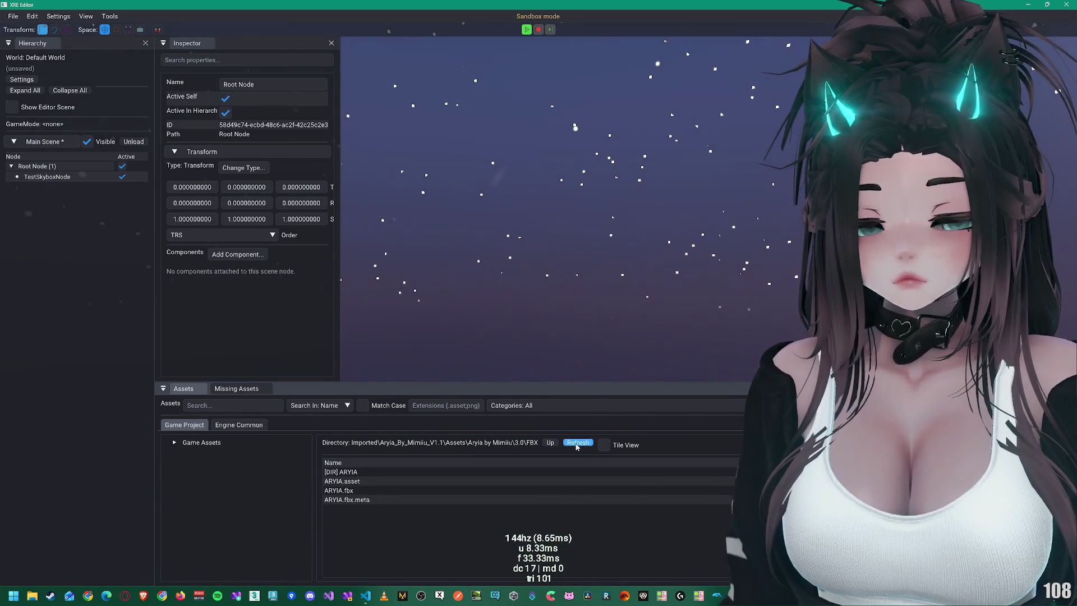
left_click(576, 446)
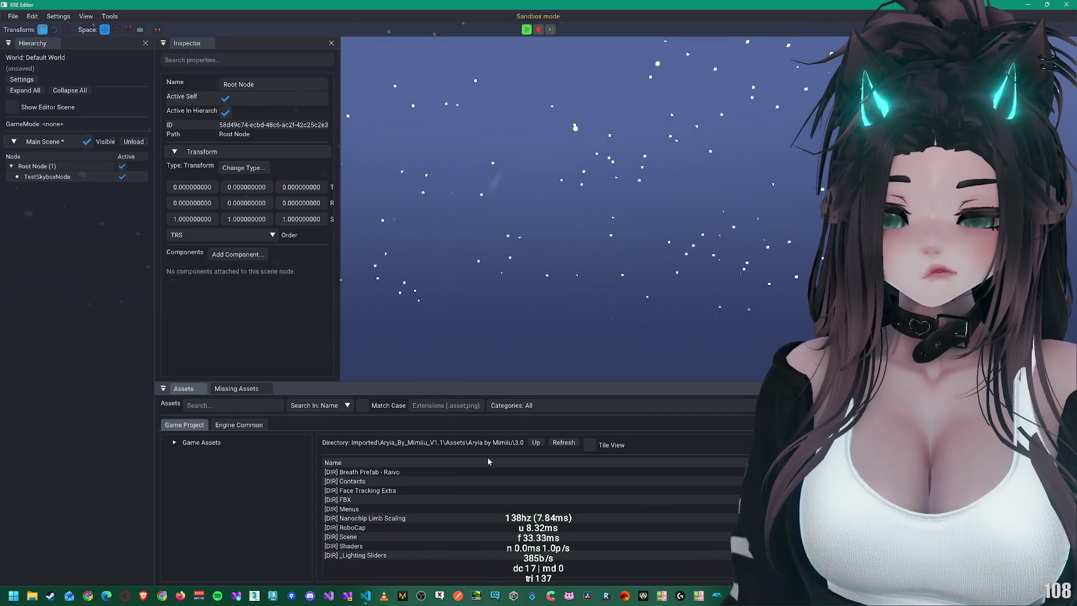
left_click(535, 442)
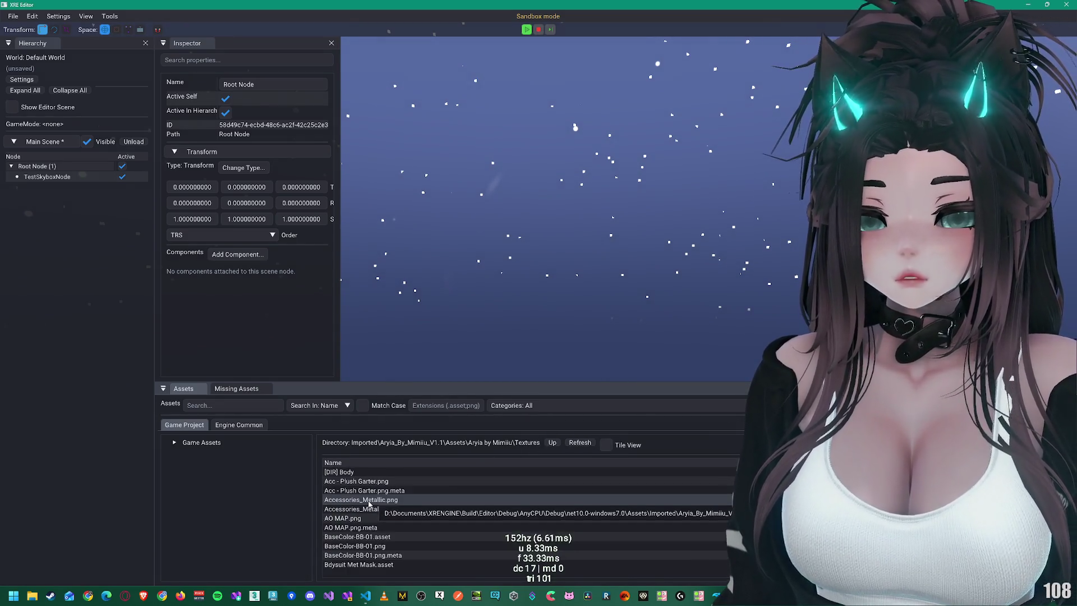
double_click(368, 500)
left_click(370, 489)
scroll(234, 297, "down", 5)
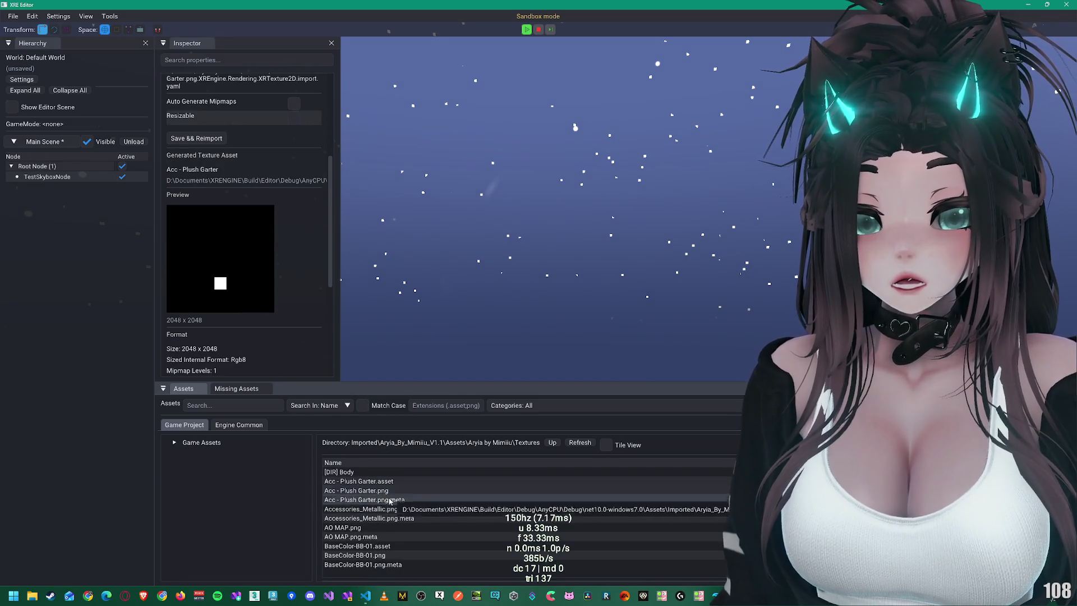
Step: Inspect Accessories_Metallic.png, then the Acc - Plush Garter.asset texture
left_click(408, 510)
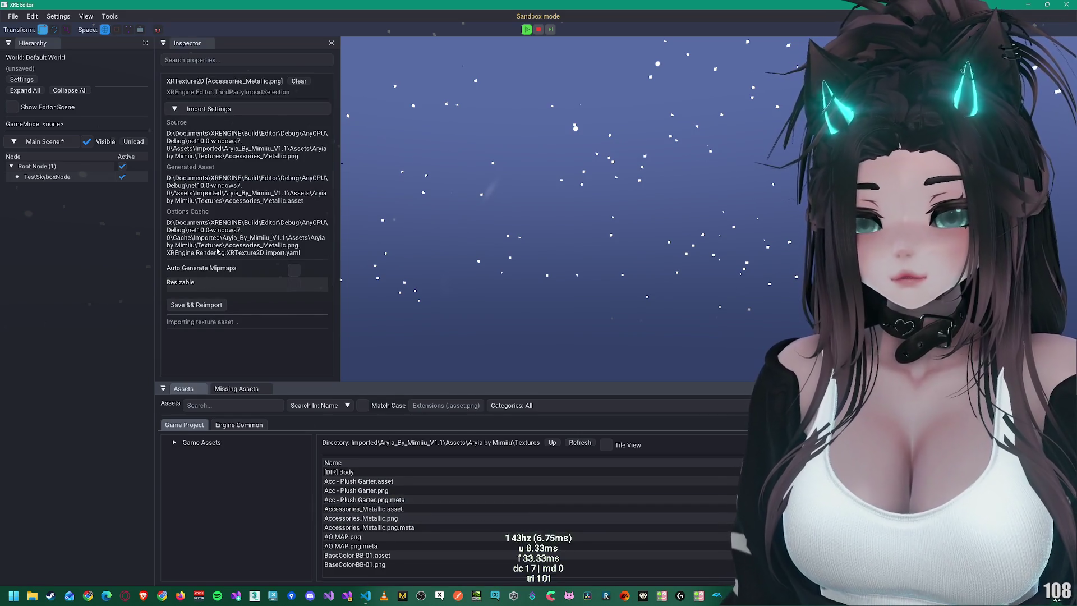
scroll(226, 253, "down", 5)
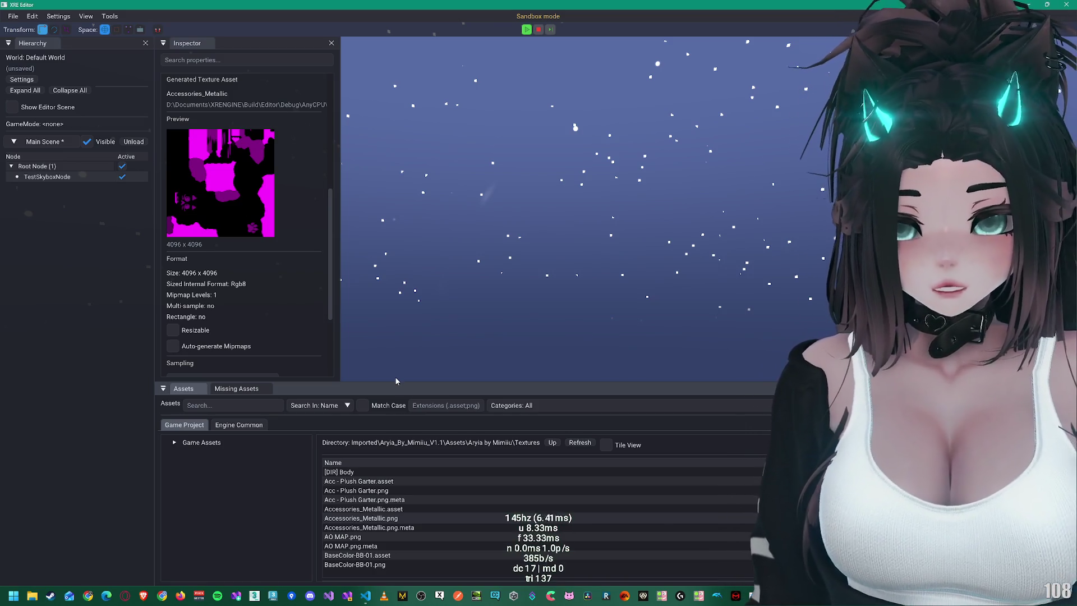
left_click(405, 482)
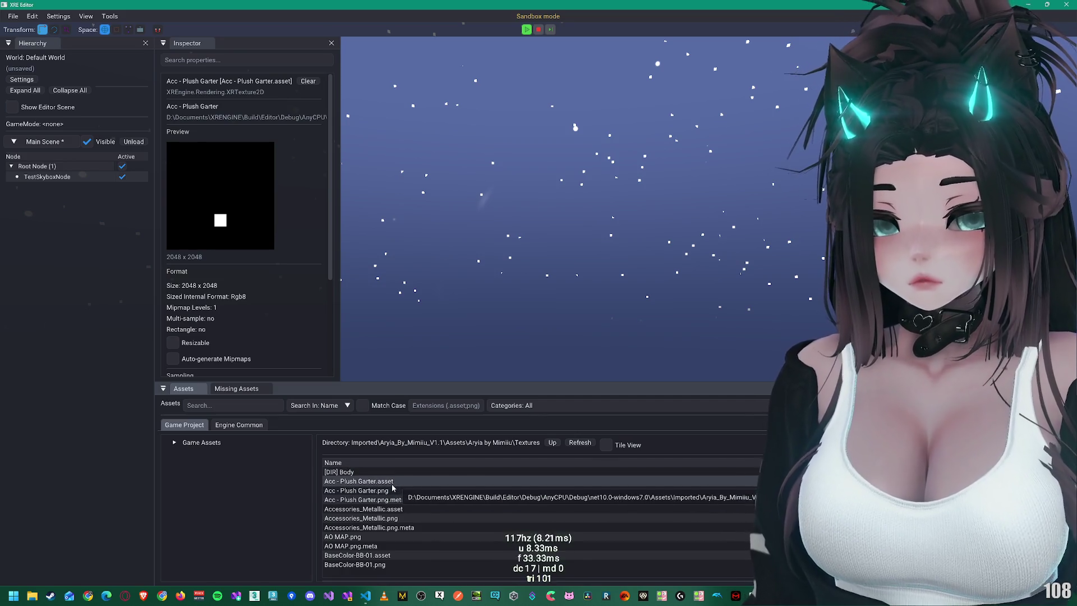
scroll(381, 507, "down", 1)
Step: Import AO MAP.png and review its generated asset and greyscale preview
left_click(343, 499)
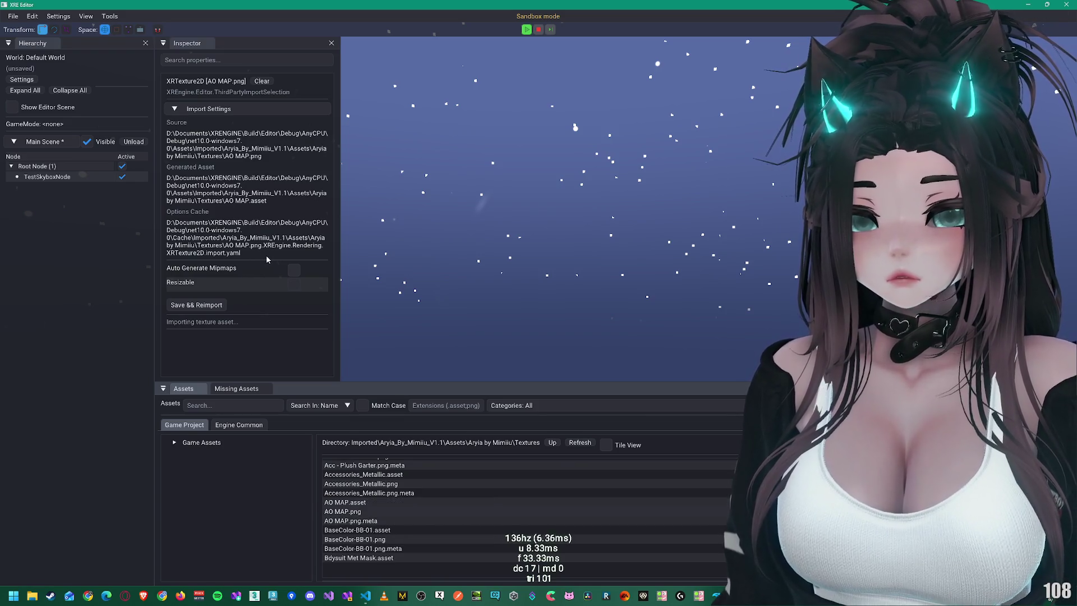
scroll(327, 256, "down", 3)
scroll(327, 257, "down", 2)
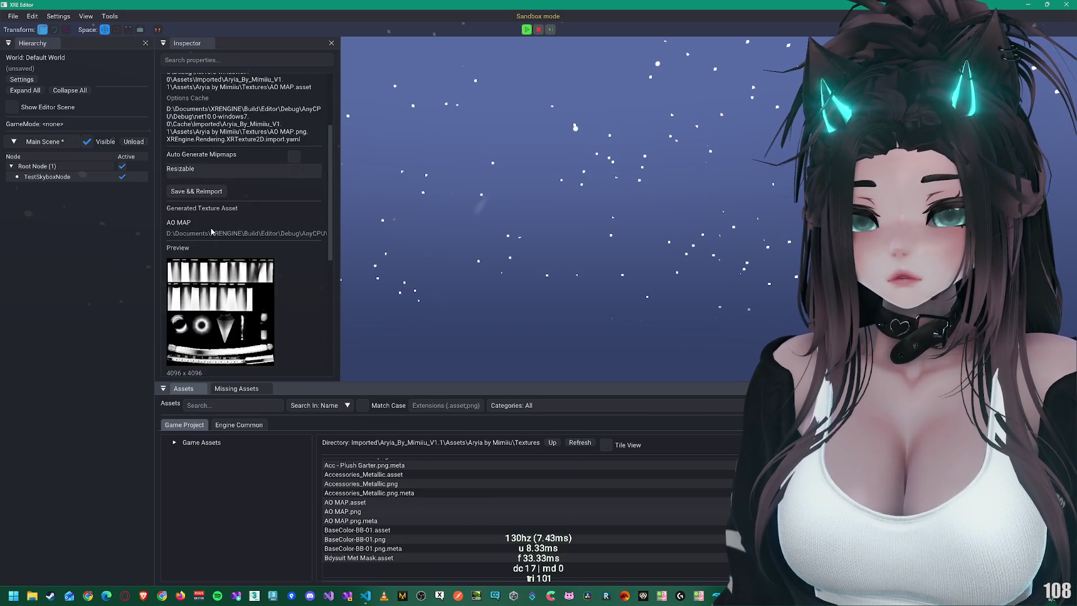
mouse_move(342, 238)
left_mouse_down()
mouse_move(521, 244)
mouse_move(455, 239)
left_mouse_up()
scroll(293, 237, "up", 5)
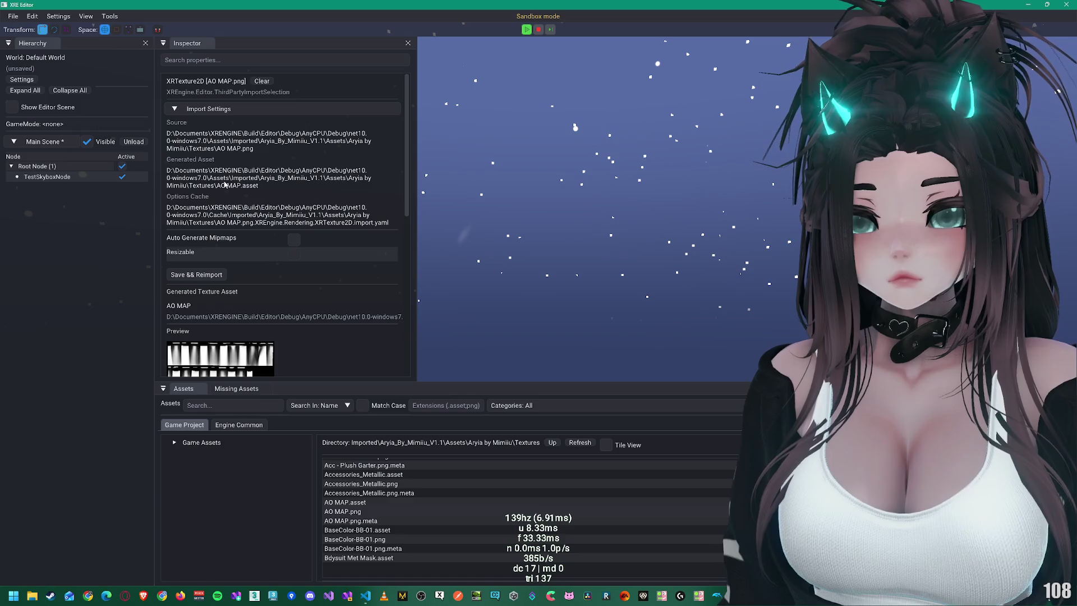
scroll(230, 188, "down", 8)
scroll(230, 188, "up", 8)
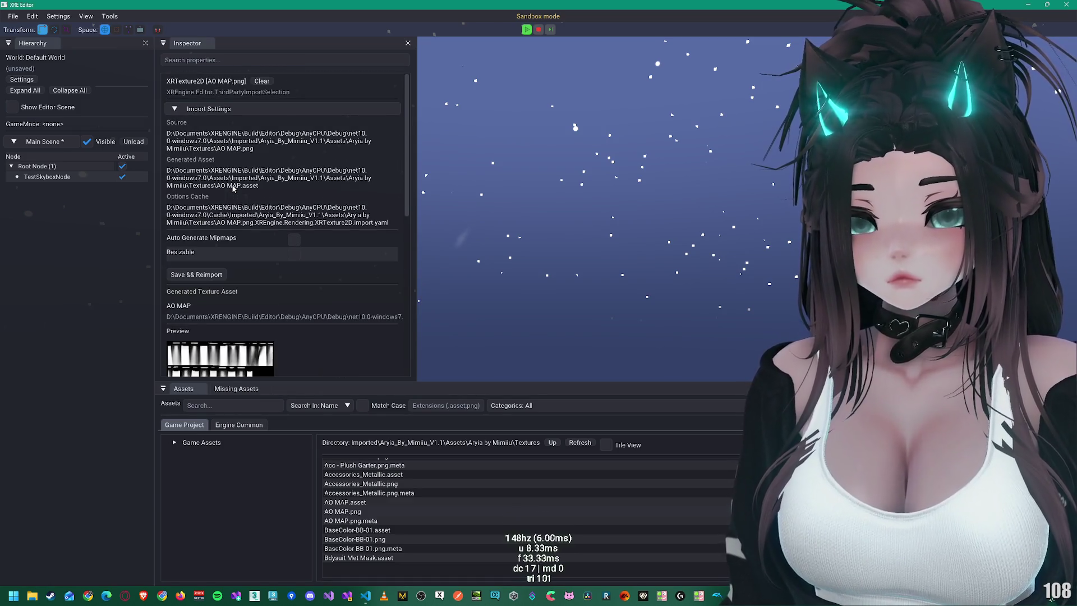
Step: Collapse and re-expand the AO MAP Import Settings section
left_click(196, 110)
left_click(196, 110)
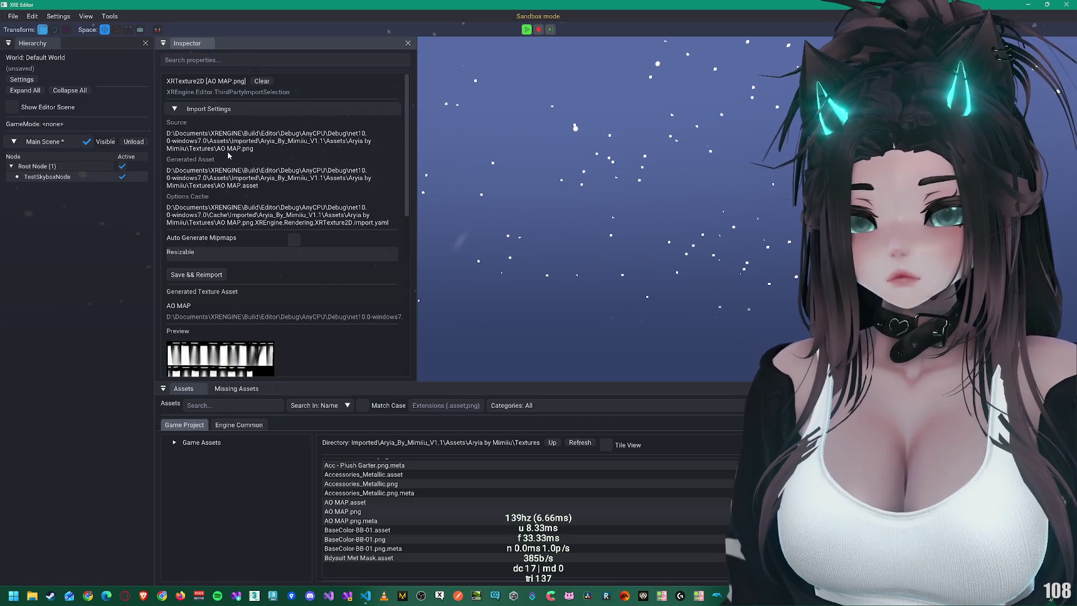
left_click(365, 596)
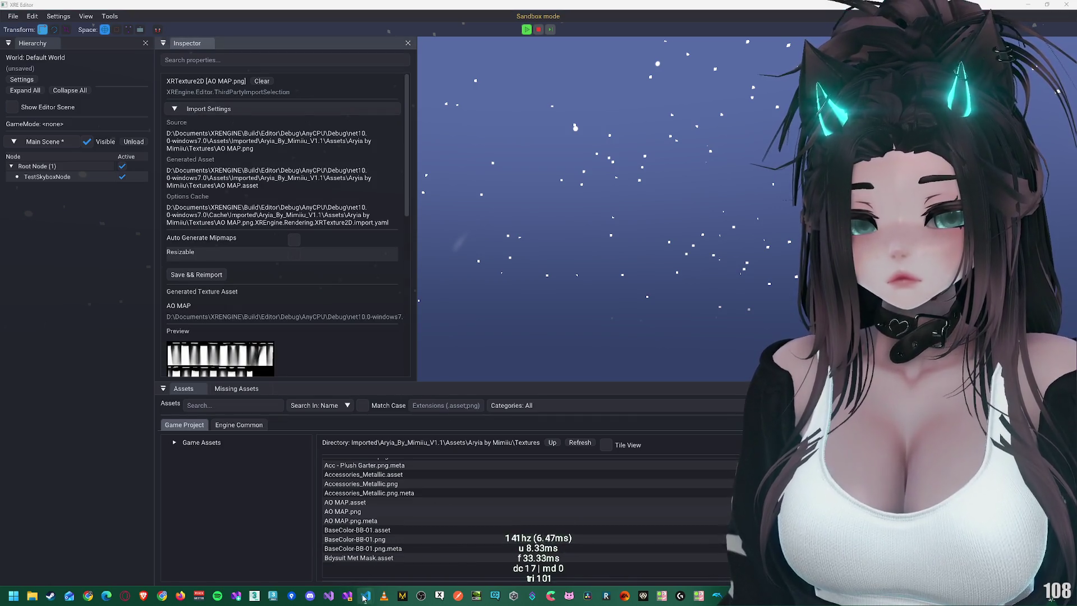
Step: Recheck Accessories_Metallic.png's import settings and magenta preview, then return to Visual Studio Code
left_click(320, 552)
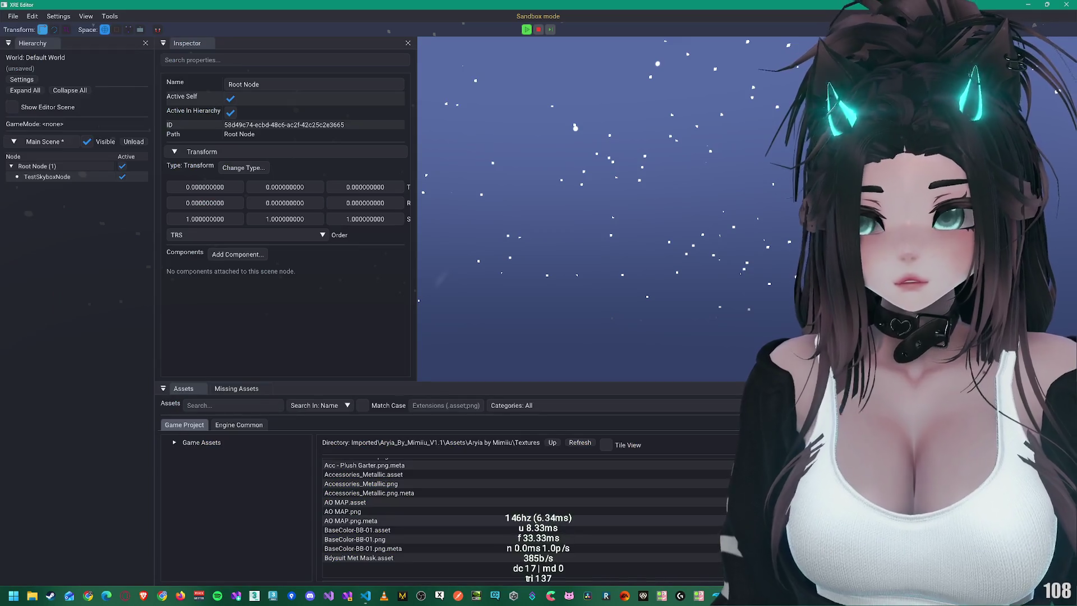
left_click(443, 483)
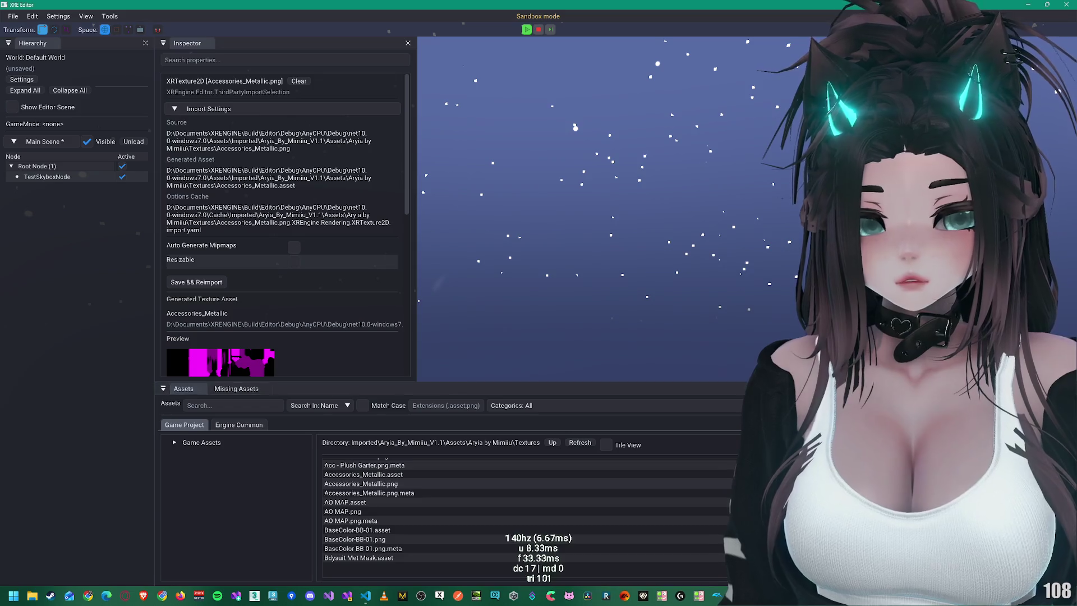
key("alt+Tab")
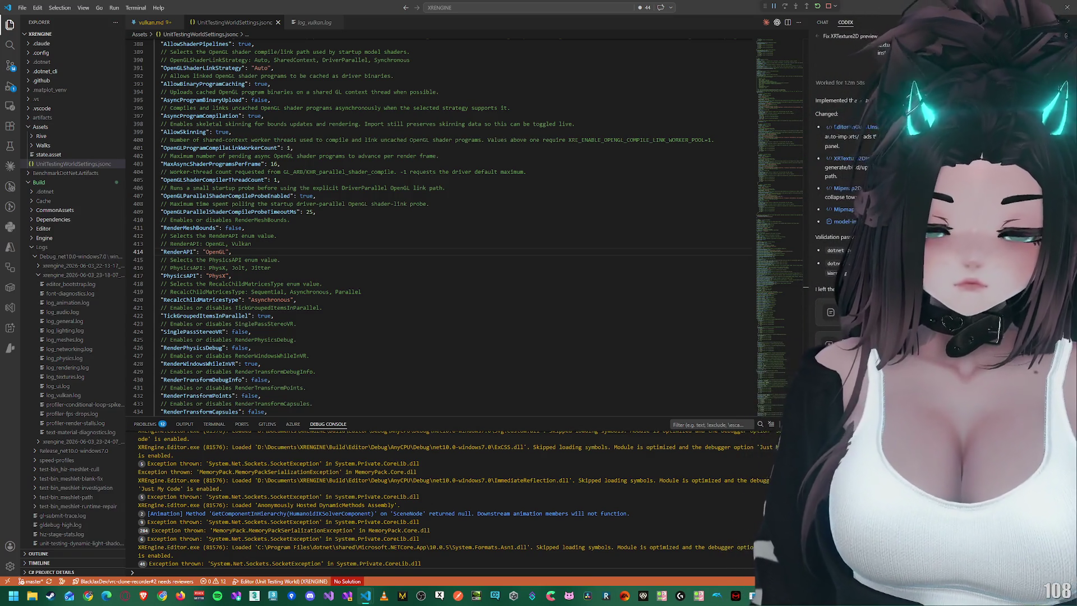
Step: Widen the Codex chat sidebar to read the Vulkan analysis, then return to XRENGINE Editor
mouse_move(807, 281)
left_mouse_down()
mouse_move(754, 280)
mouse_move(807, 280)
left_mouse_up()
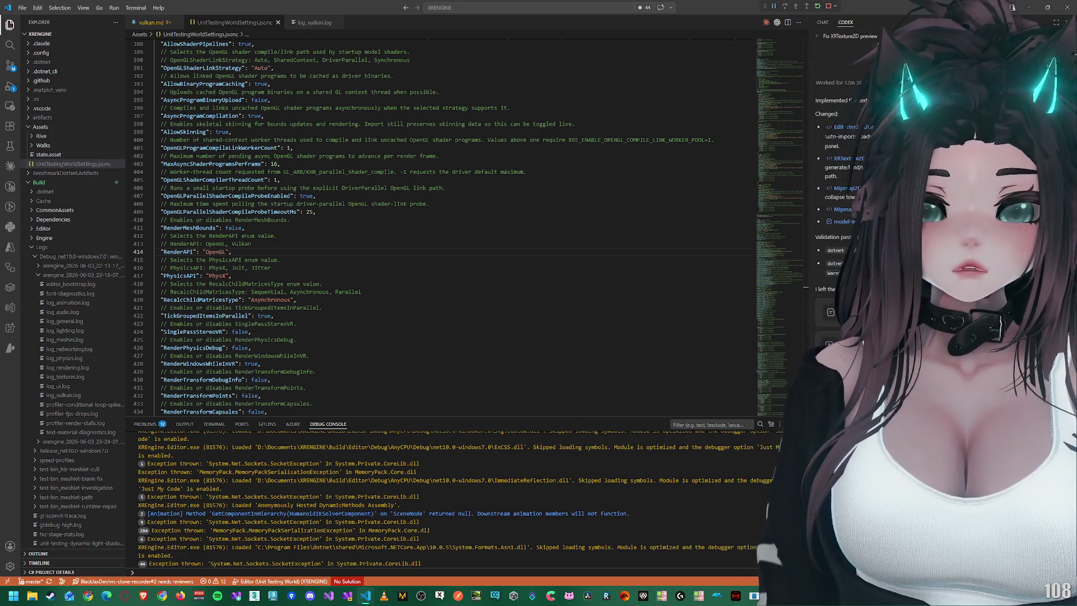
key("super")
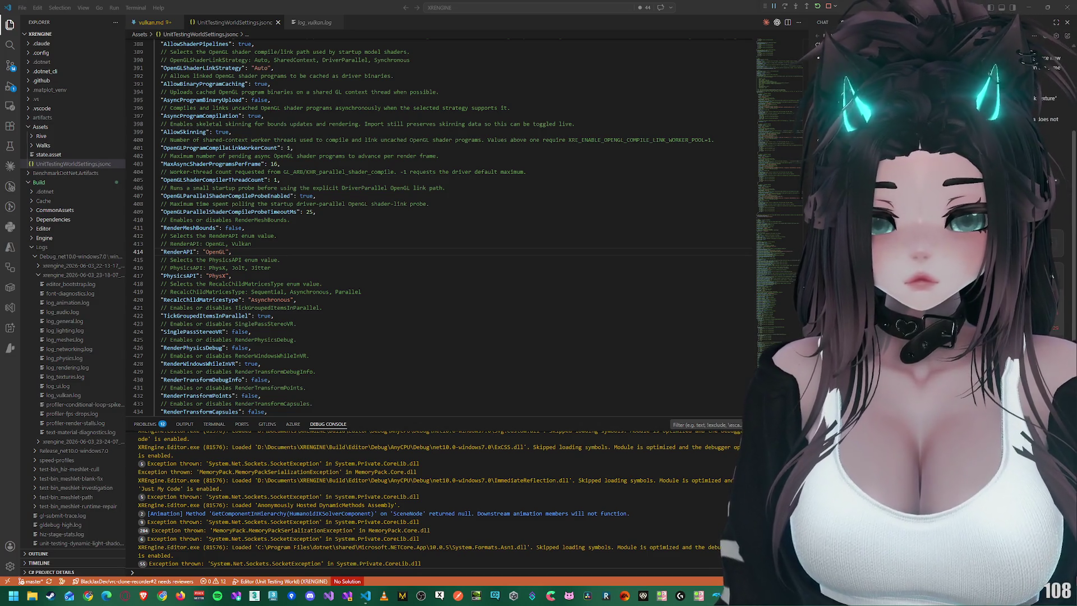
key("alt+Tab")
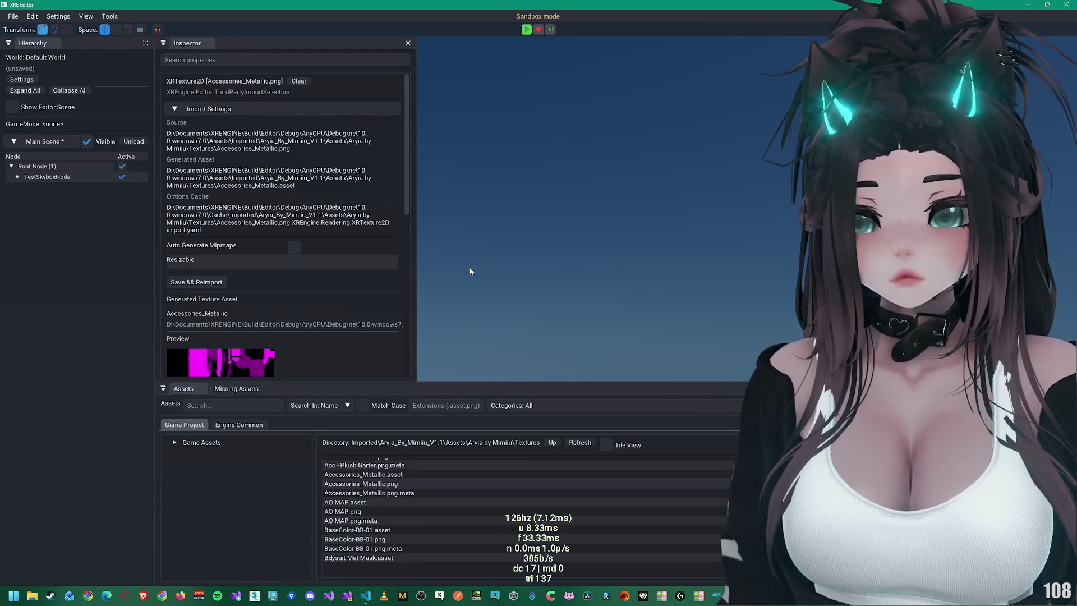
Step: Open Clothing_Normal_DirectX.png and expand its Mipmaps (1) list showing one 4096 x 4096 level
scroll(293, 271, "down", 3)
scroll(292, 267, "down", 3)
scroll(362, 518, "down", 6)
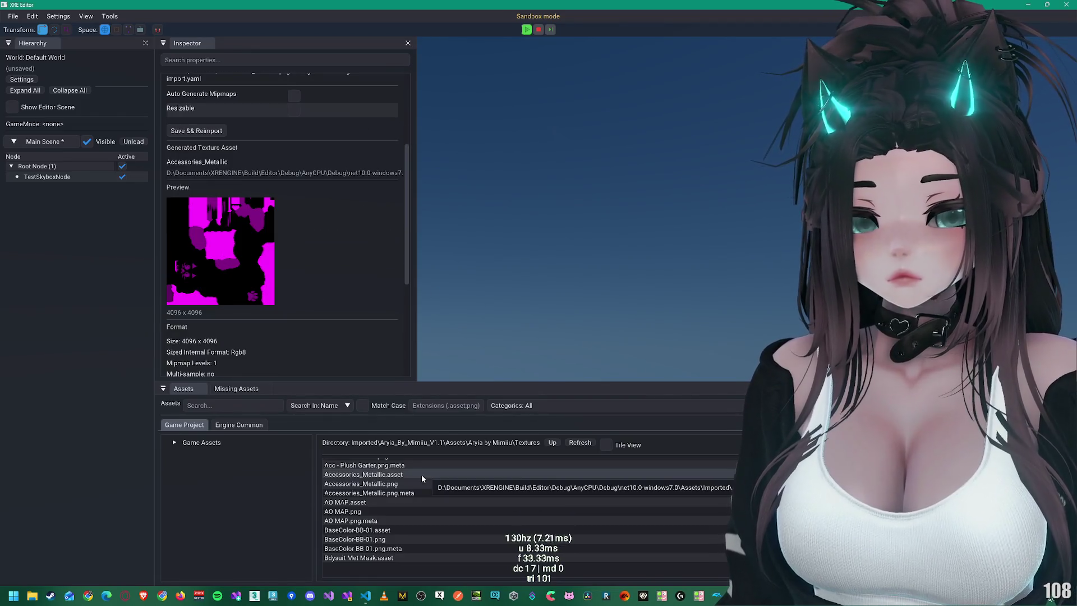
scroll(359, 527, "down", 2)
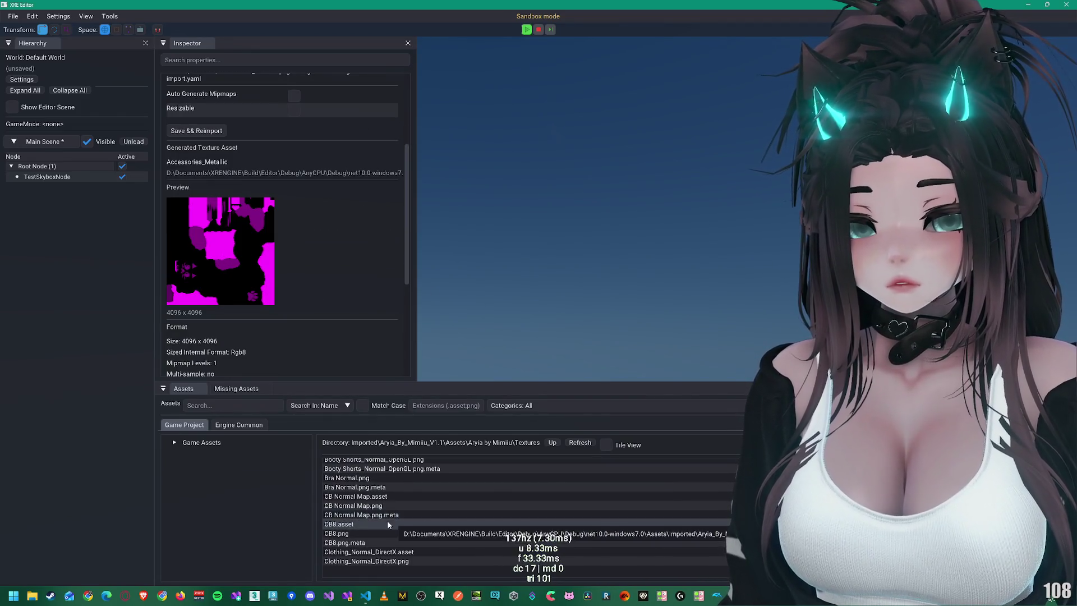
scroll(354, 532, "down", 5)
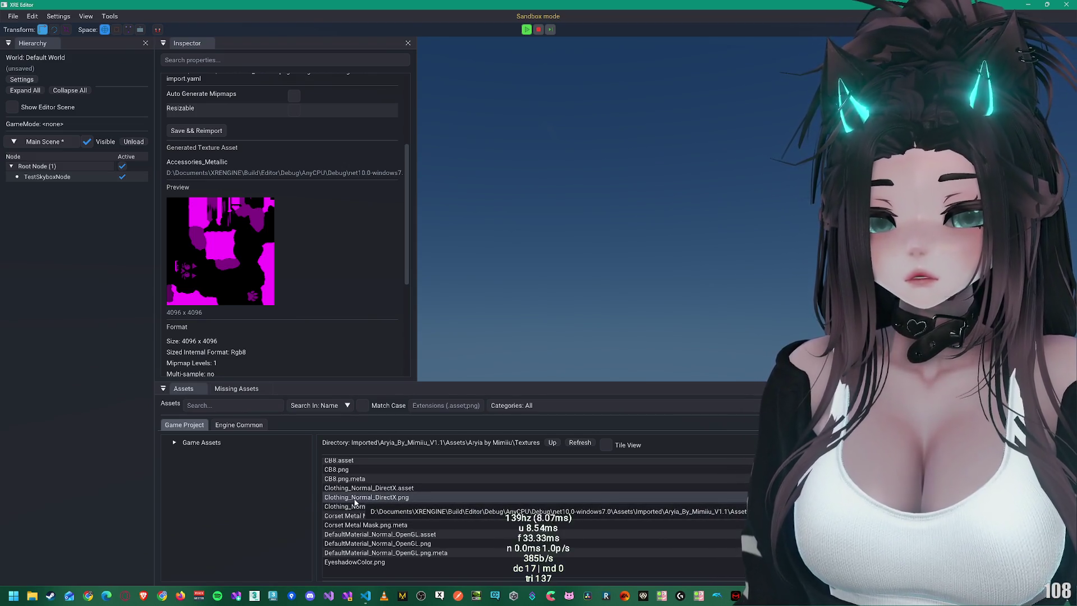
left_click(387, 497)
scroll(236, 263, "down", 5)
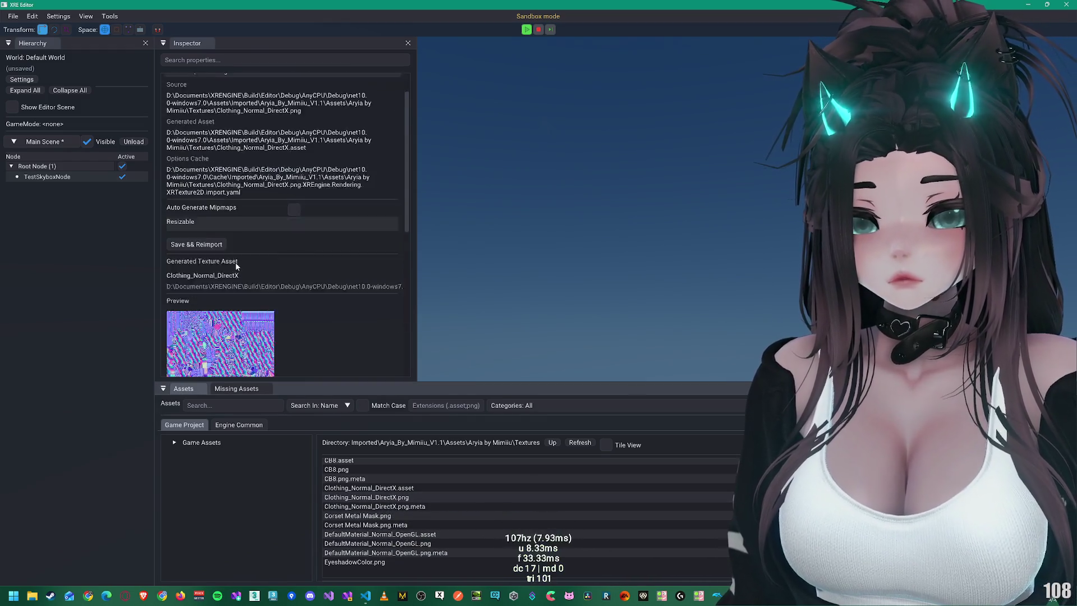
scroll(237, 263, "down", 3)
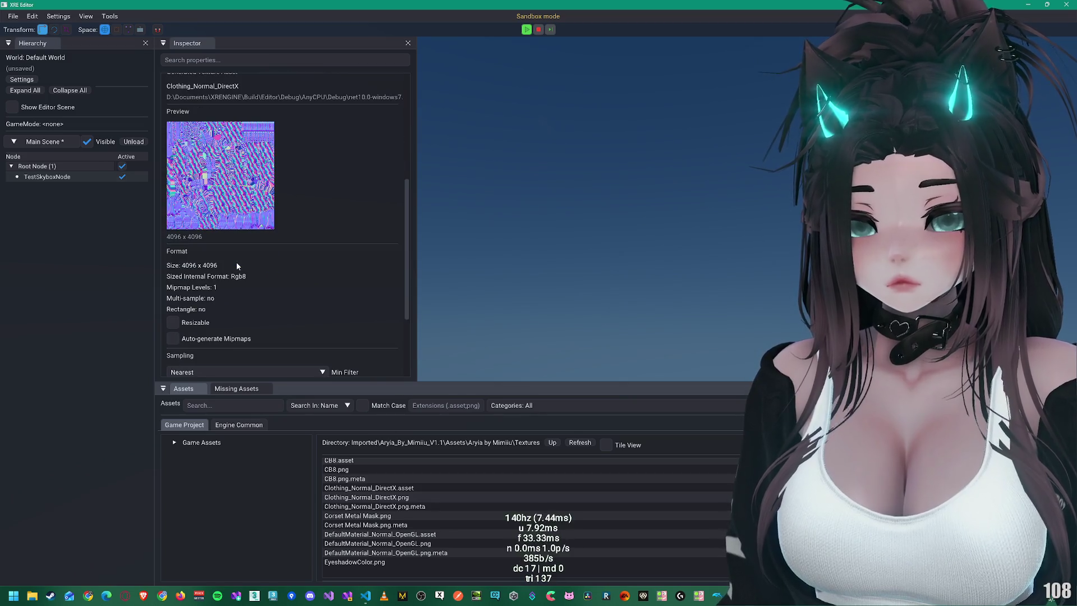
scroll(227, 322, "down", 1)
scroll(226, 321, "down", 3)
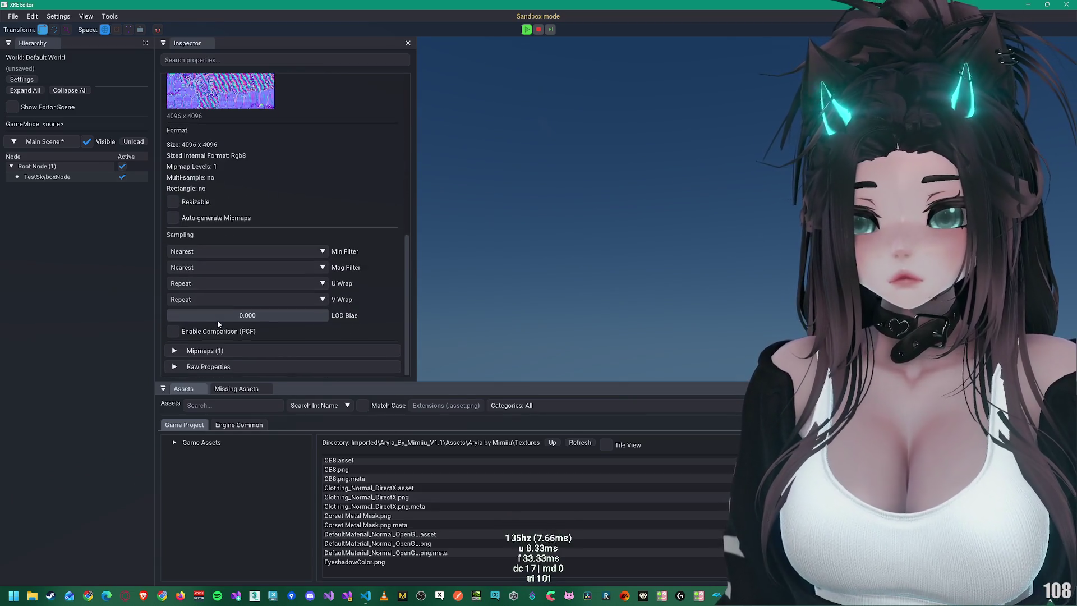
left_click(208, 351)
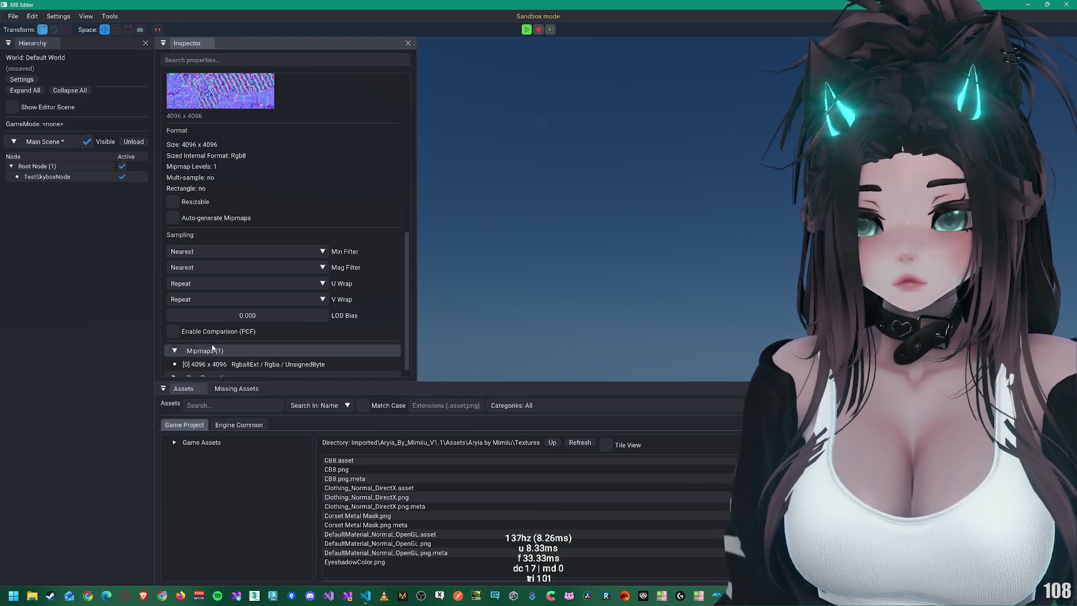
scroll(231, 353, "down", 1)
left_click(230, 366)
scroll(235, 362, "down", 4)
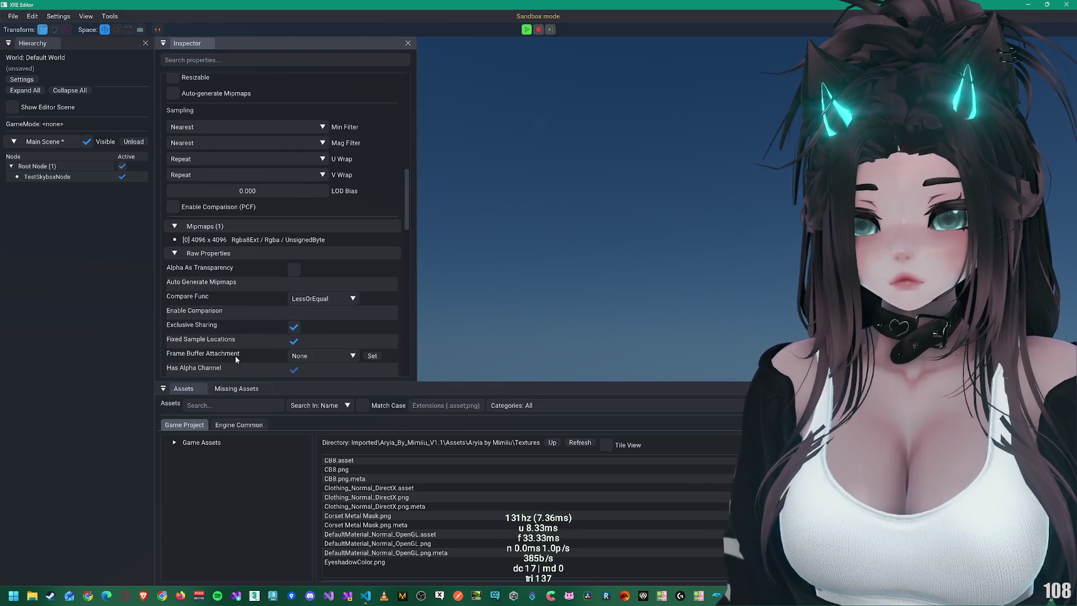
scroll(244, 304, "down", 1)
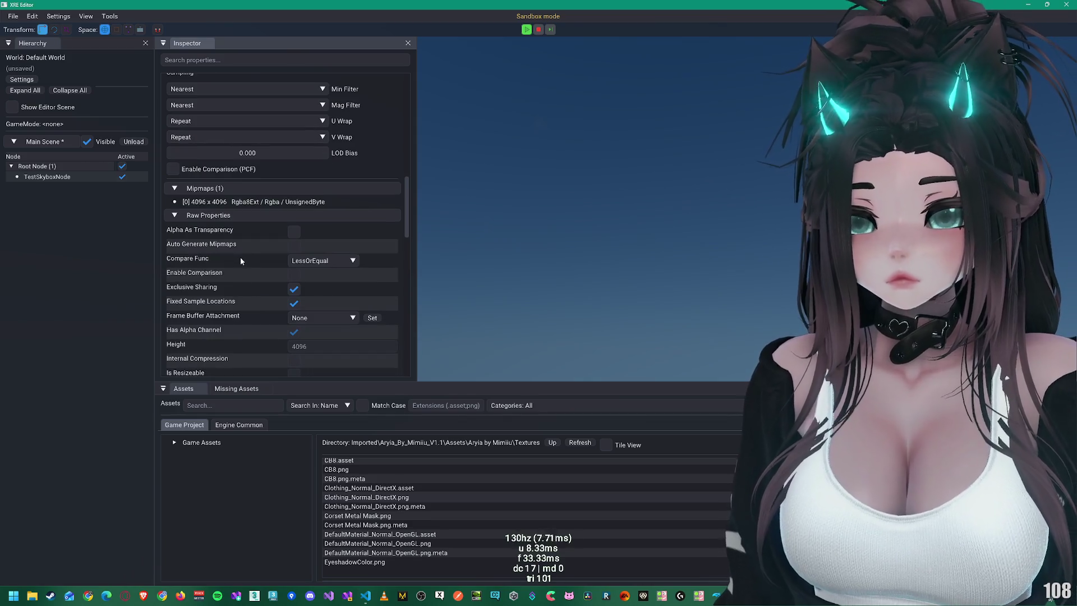
scroll(247, 262, "down", 1)
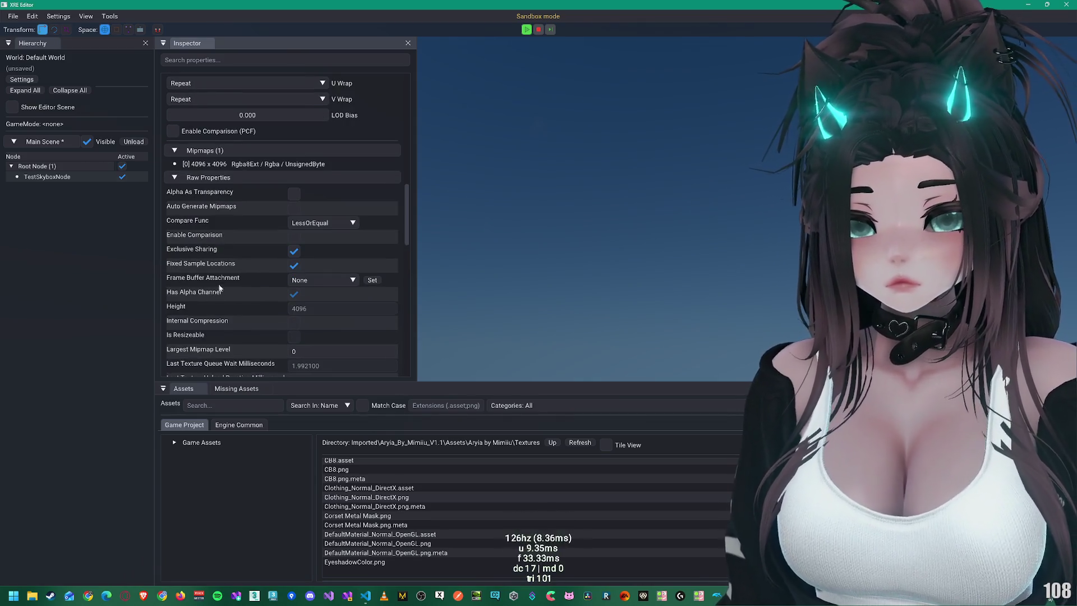
scroll(220, 322, "down", 3)
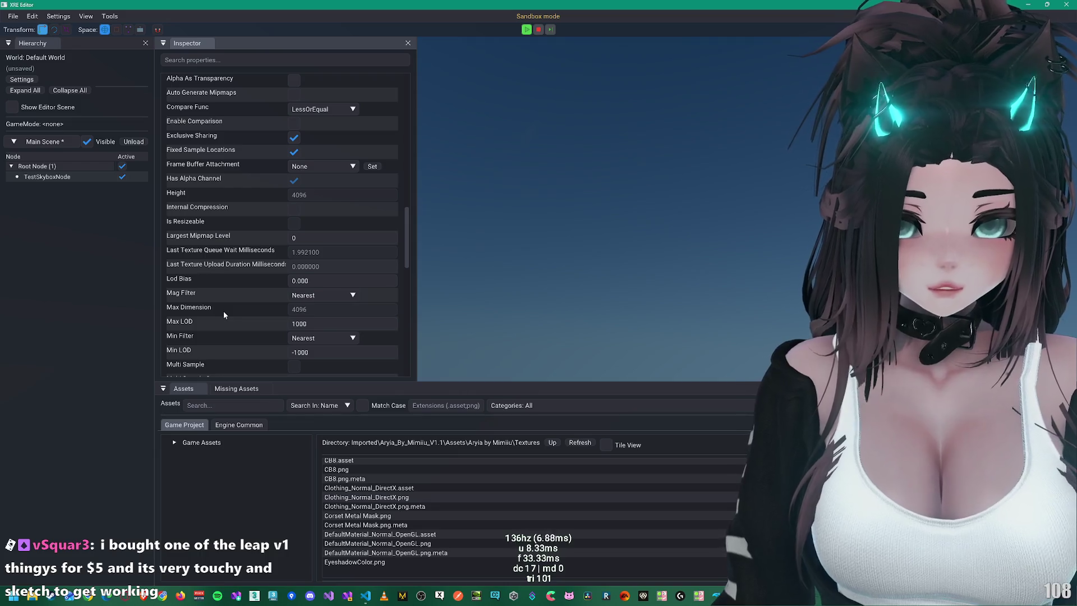
scroll(223, 298, "down", 1)
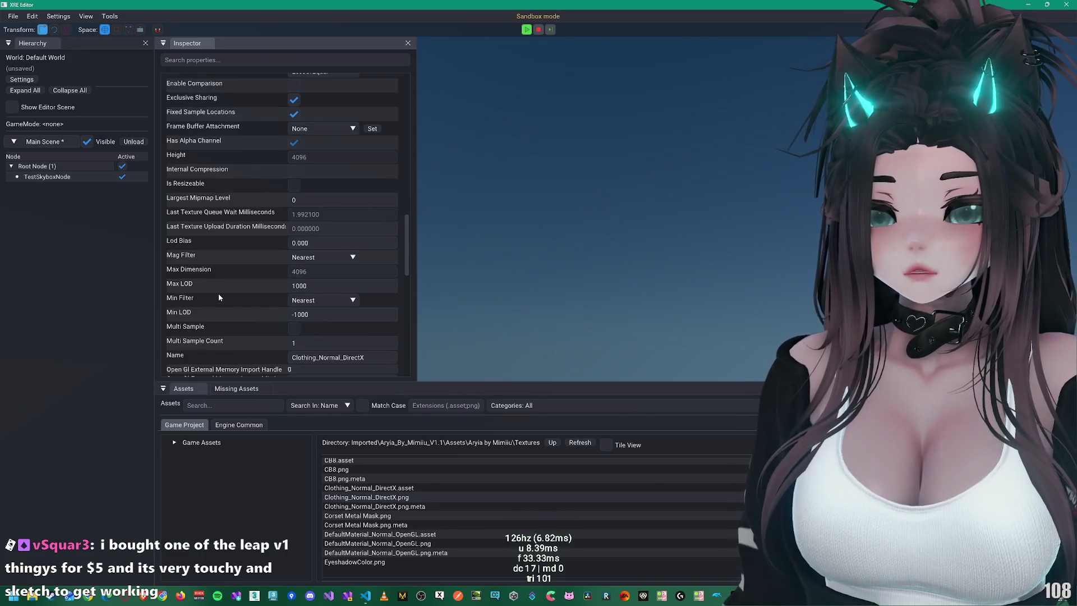
scroll(221, 294, "down", 1)
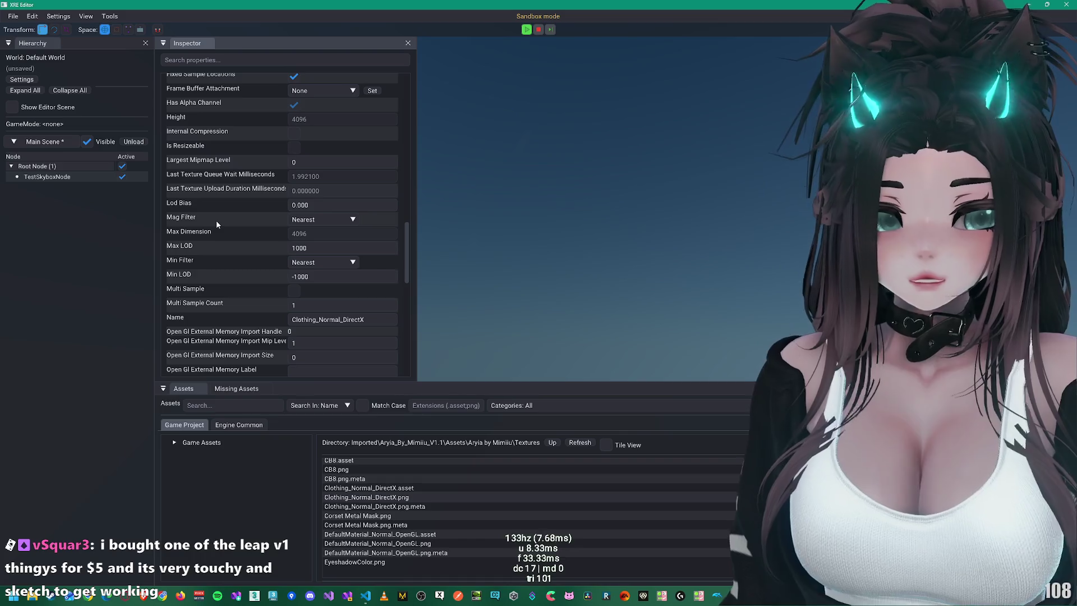
scroll(217, 223, "down", 5)
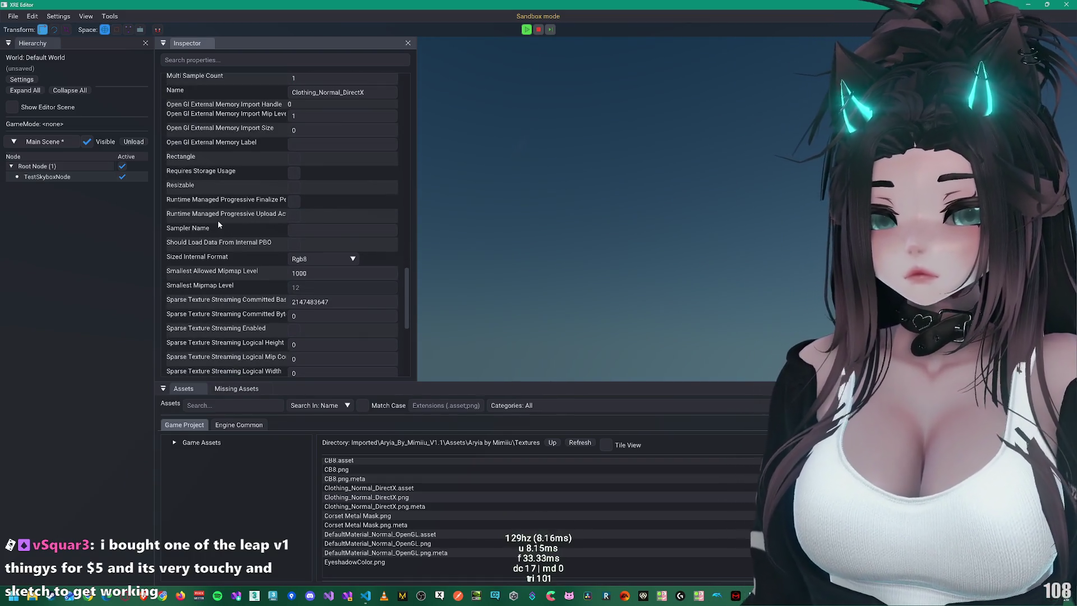
scroll(218, 225, "down", 3)
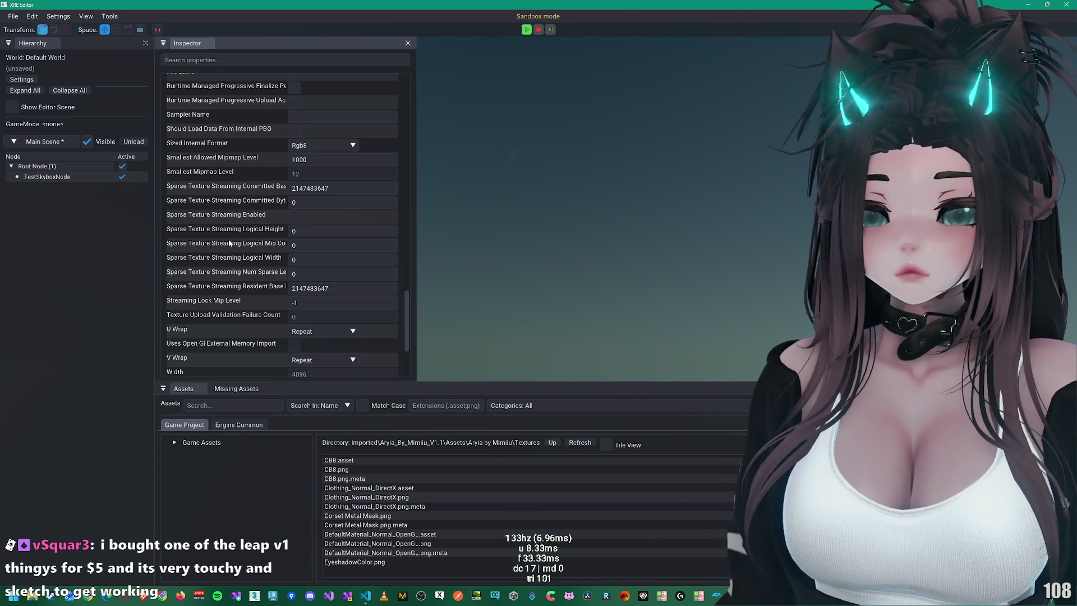
scroll(228, 240, "down", 3)
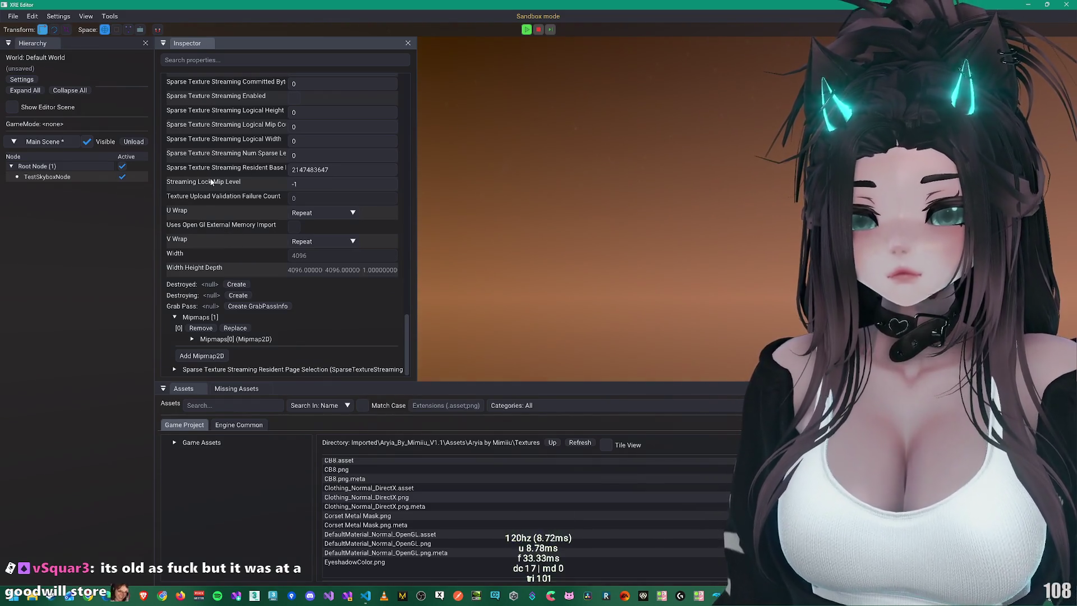
scroll(219, 179, "up", 2)
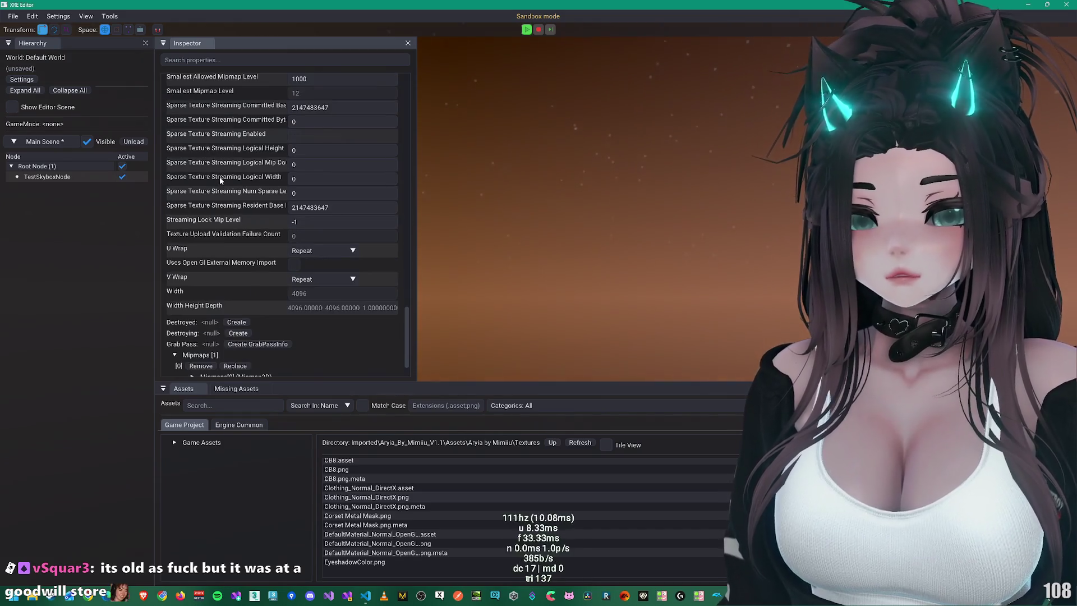
scroll(252, 151, "up", 7)
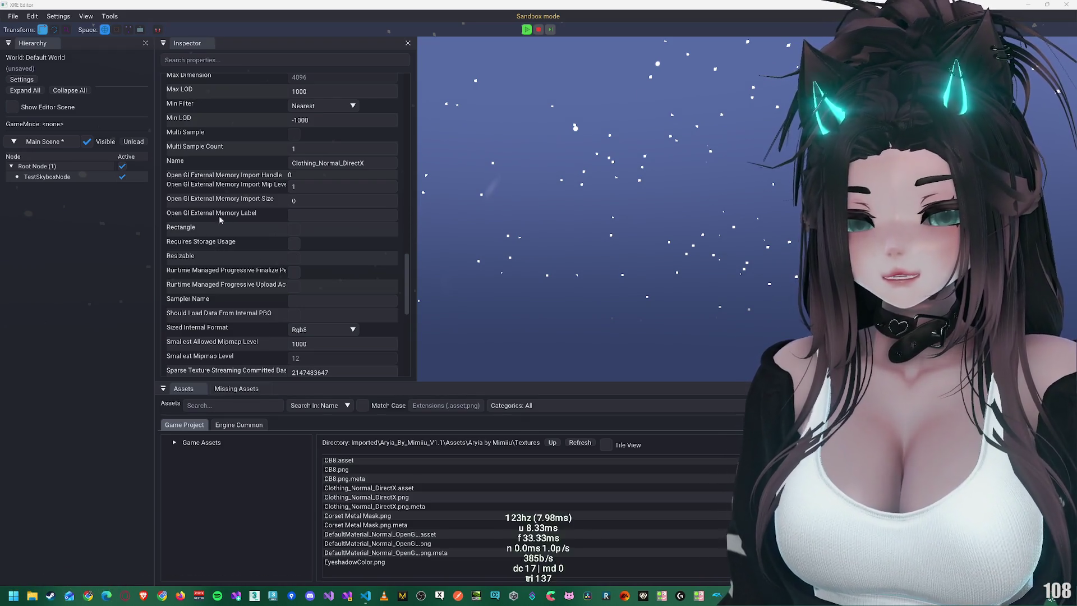
Step: Select Global Harness.png in the Assets list to import it
scroll(227, 213, "up", 10)
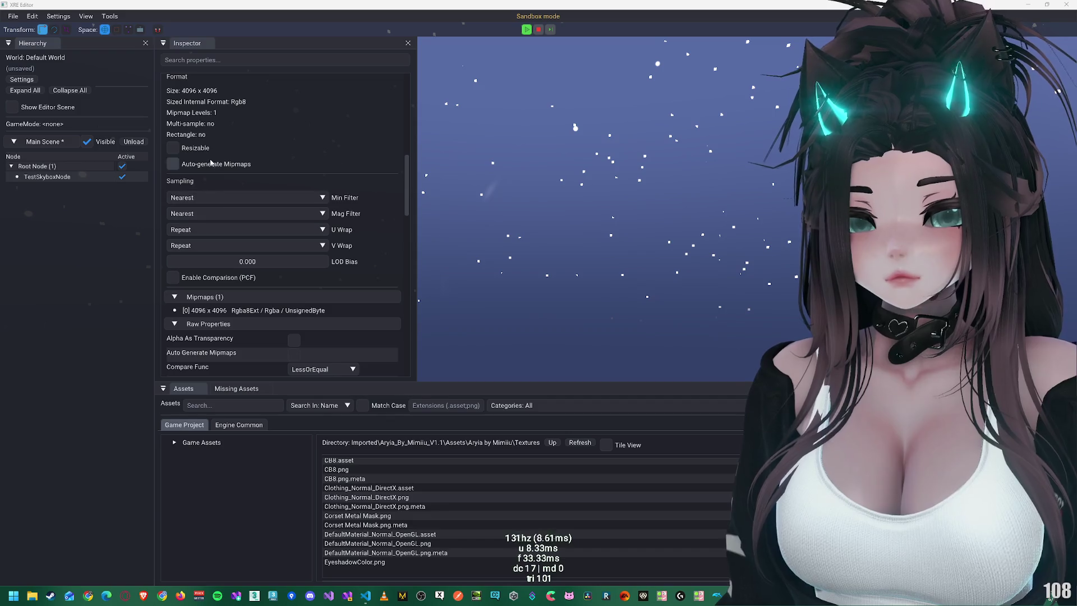
scroll(208, 167, "up", 5)
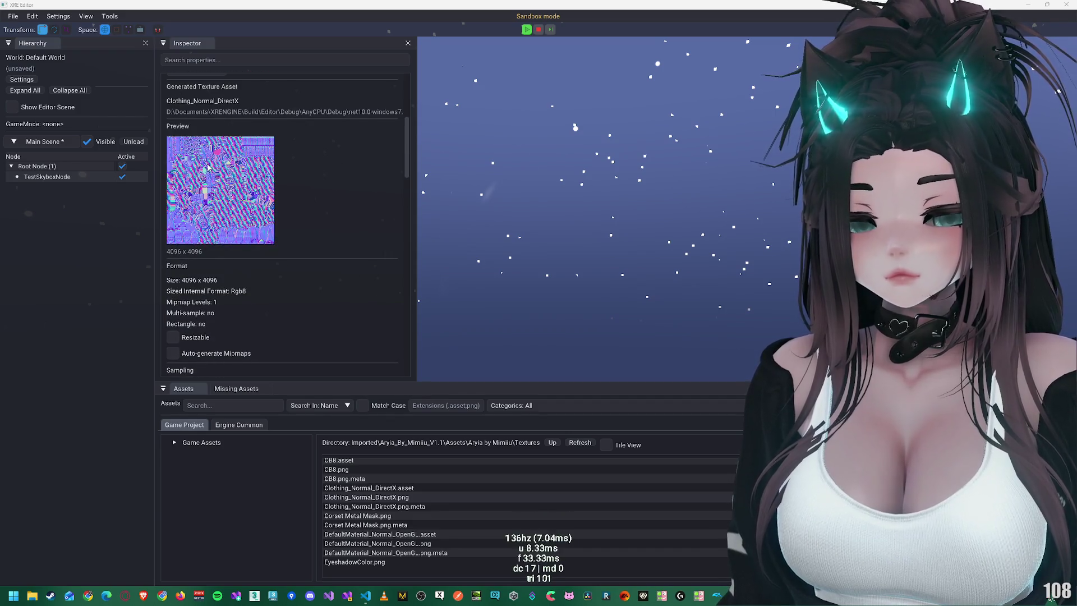
scroll(208, 167, "down", 3)
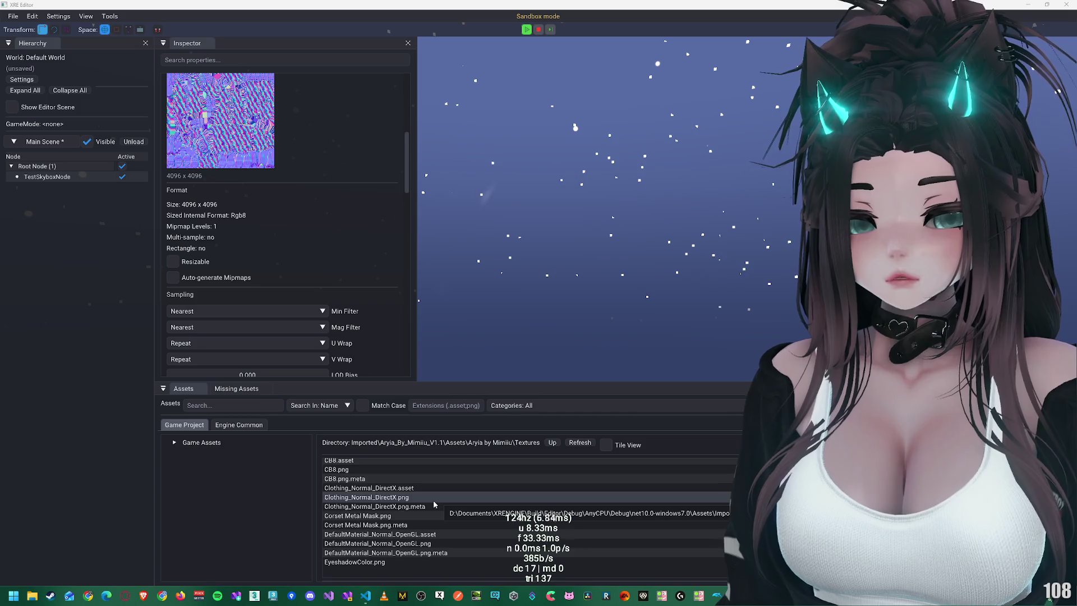
scroll(552, 507, "down", 5)
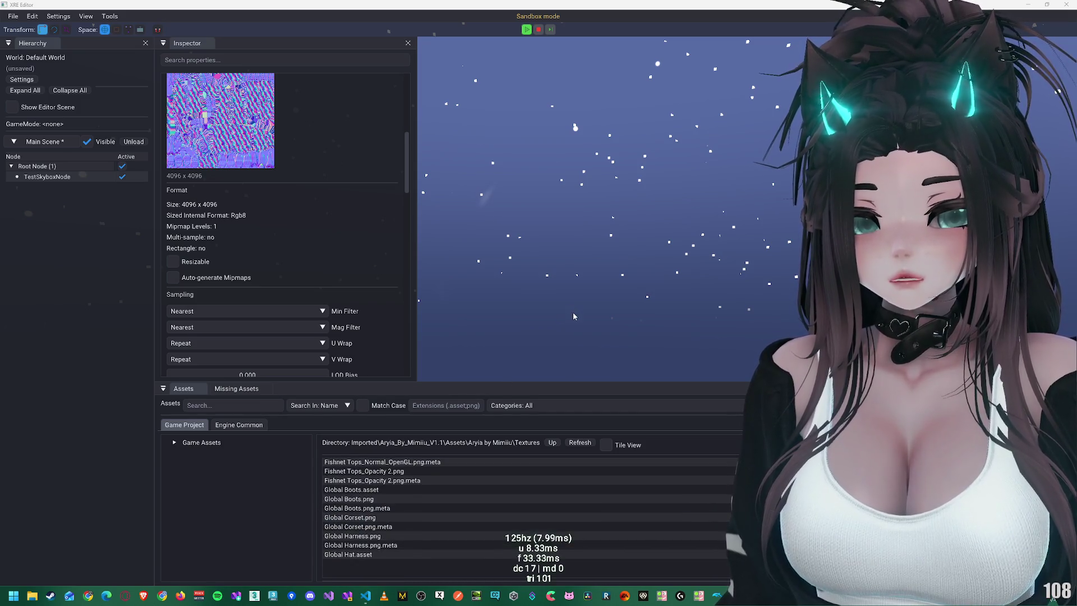
left_click(386, 539)
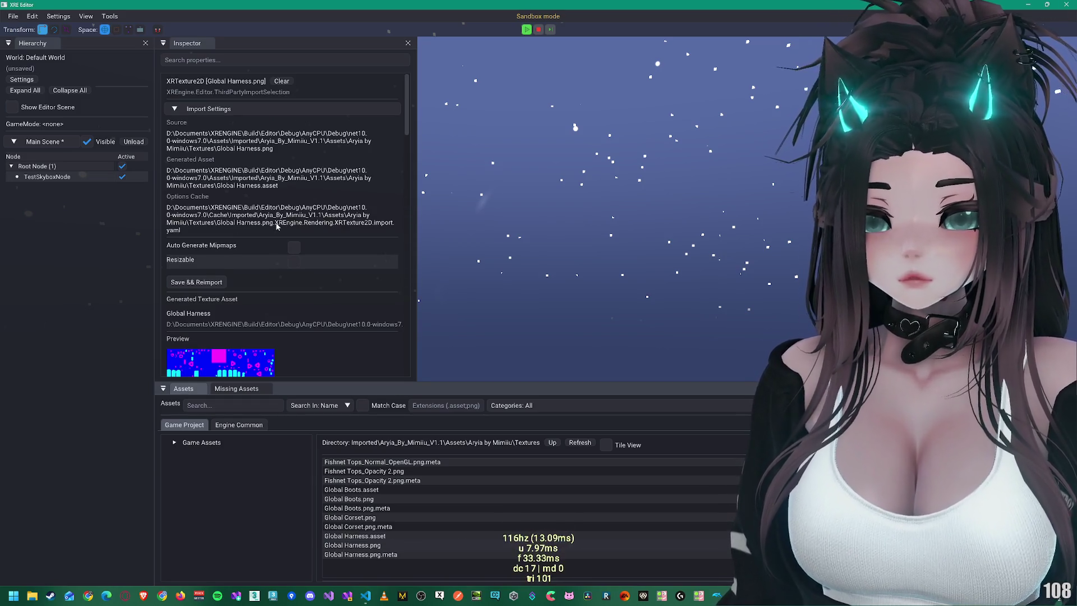
Step: Check the generated Global Harness preview, then load Global Hat.asset in the Inspector
scroll(279, 232, "down", 3)
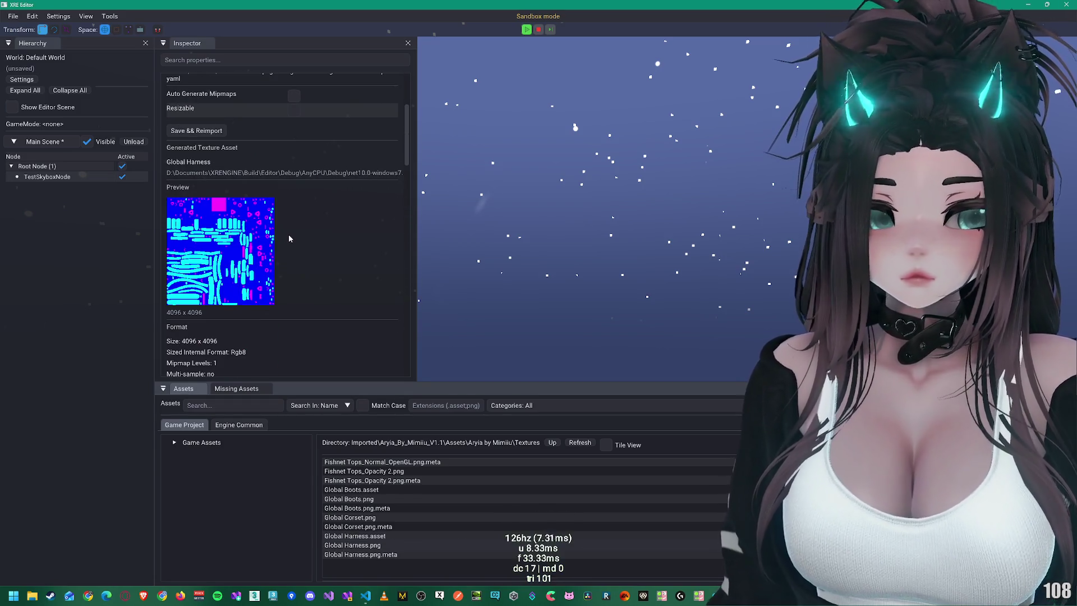
scroll(232, 240, "down", 1)
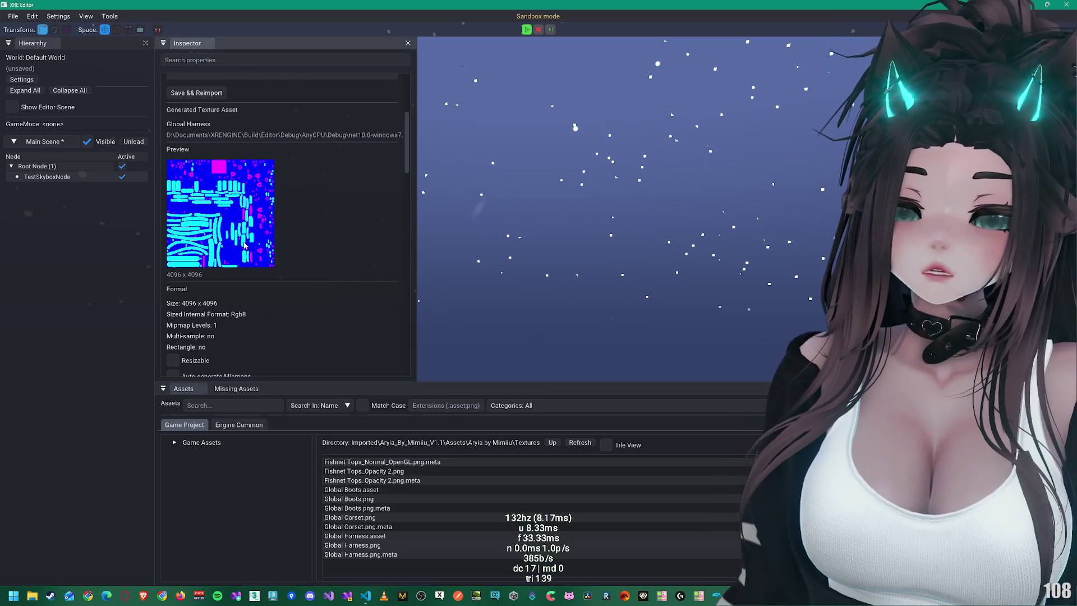
scroll(244, 247, "down", 2)
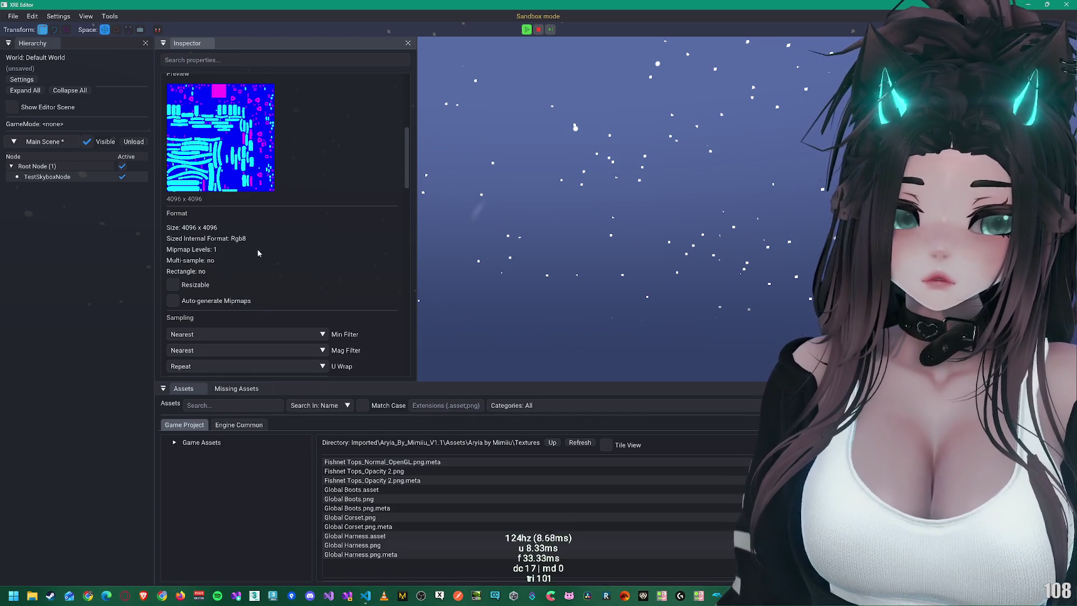
scroll(379, 530, "down", 1)
left_click(380, 530)
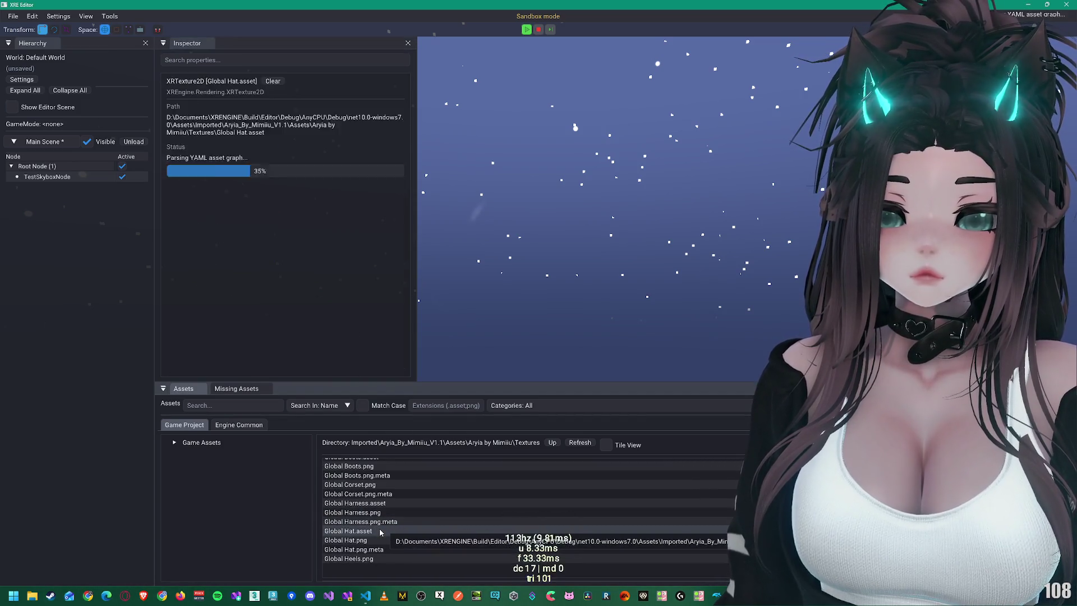
Step: Display Global Sheer Gloves.asset in the Inspector: a 4096 x 4096 Rgb8 texture with cyan preview
scroll(387, 505, "down", 2)
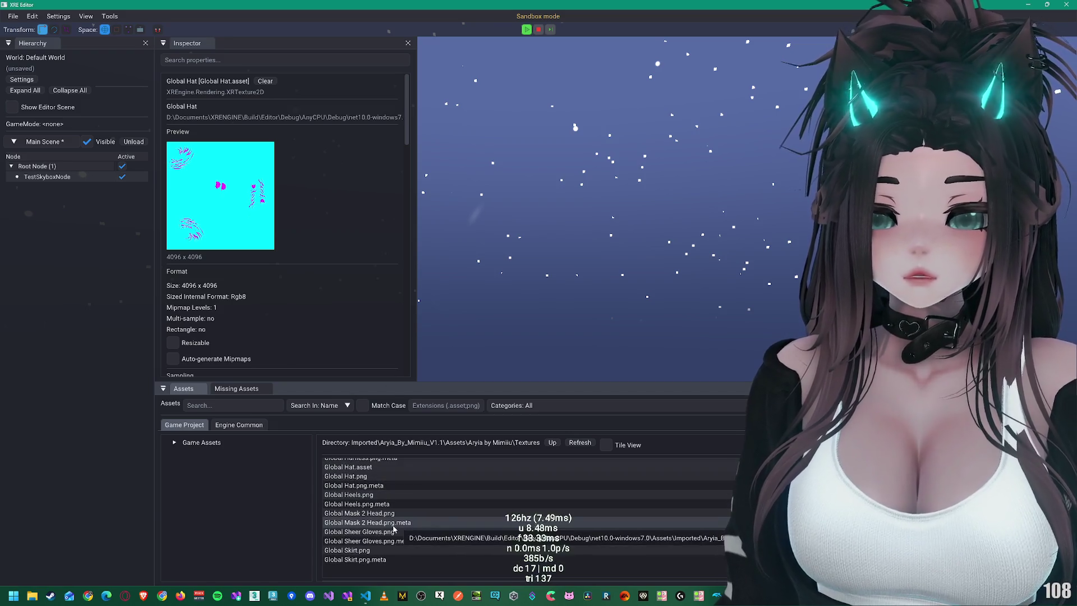
left_click(393, 531)
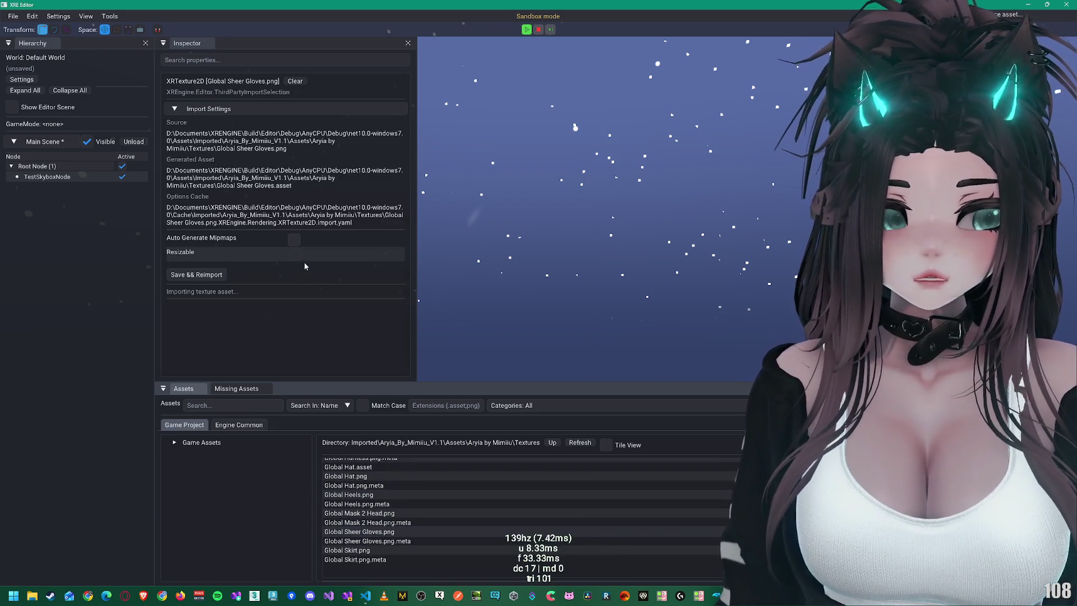
scroll(306, 265, "down", 3)
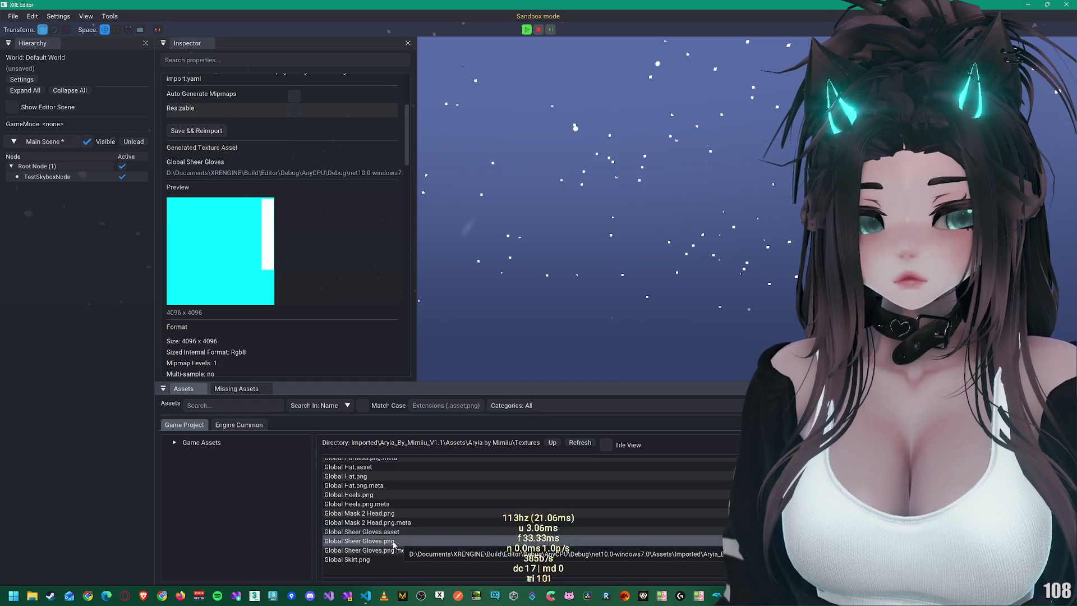
left_click(416, 538)
scroll(417, 538, "up", 10)
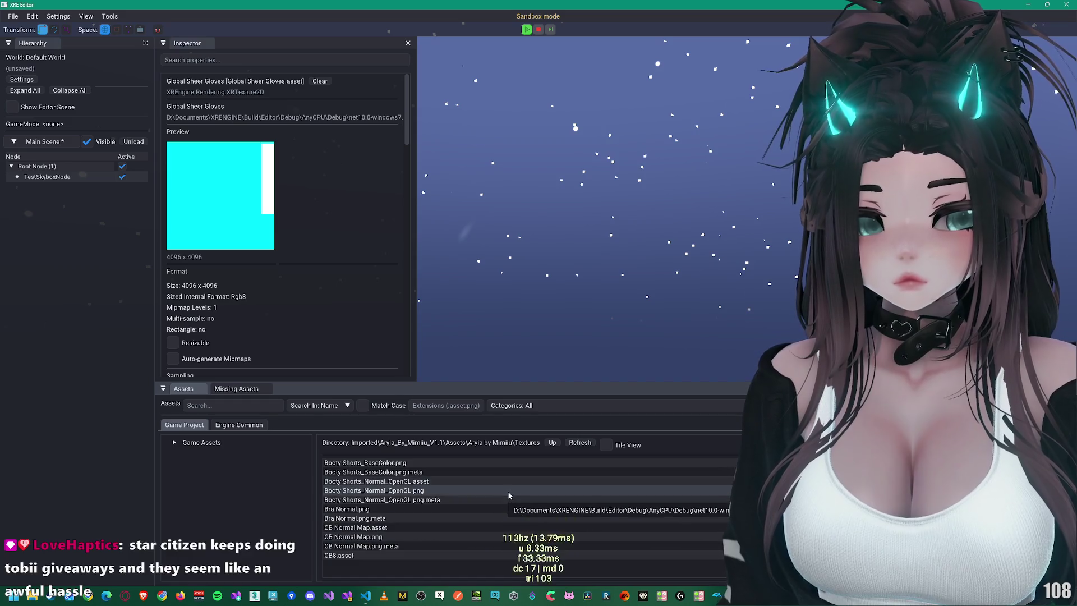
Step: Show Booty Shorts_Normal_OpenGL.asset's purple 4096 x 4096 normal map in a wider Inspector, then switch to VS Code
left_click(432, 491)
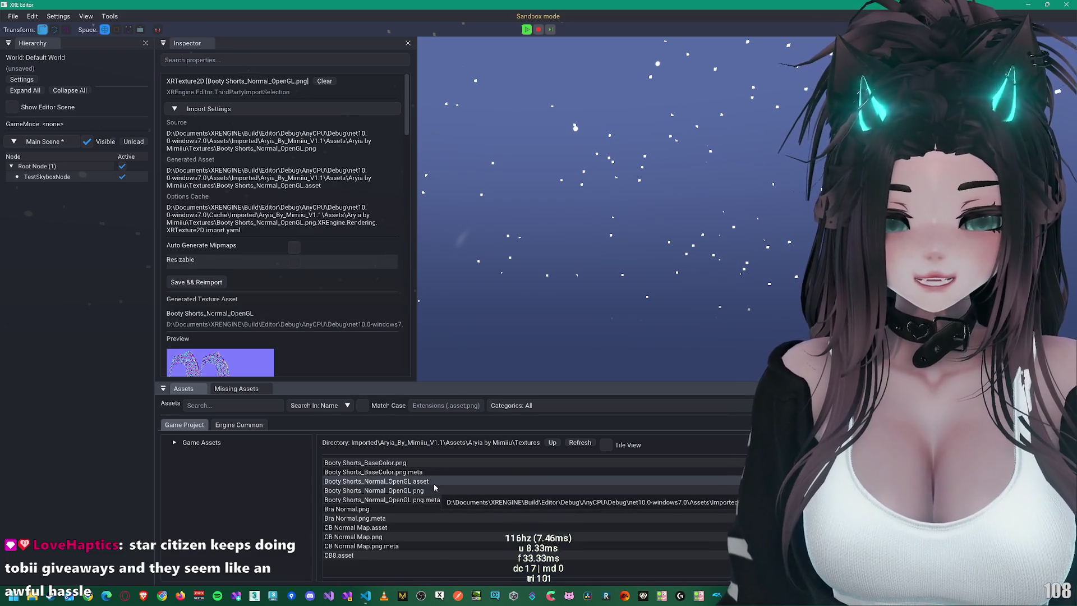
scroll(254, 292, "down", 3)
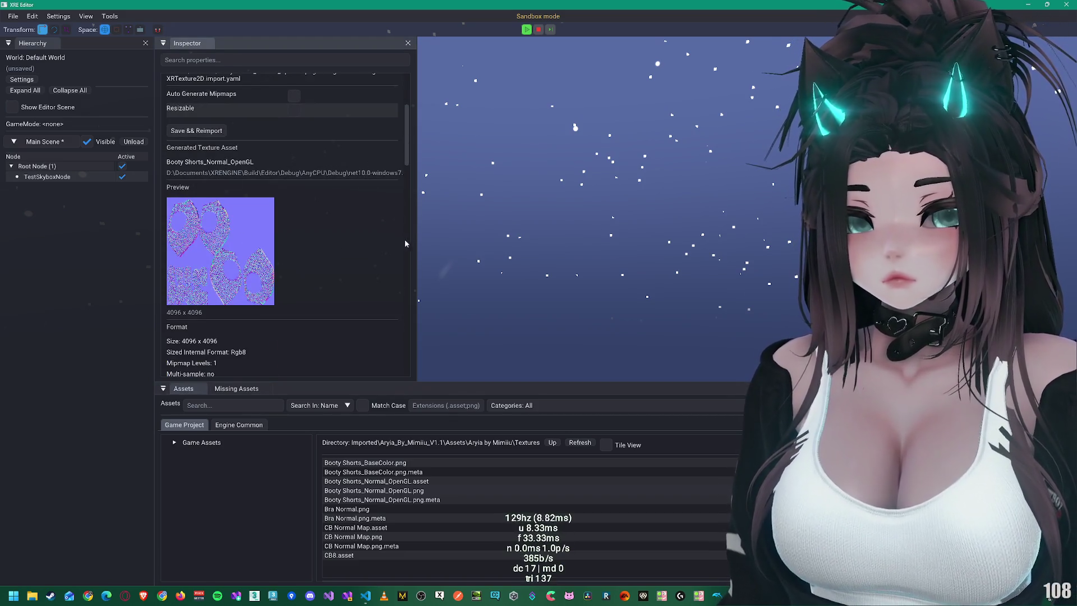
mouse_move(415, 235)
left_mouse_down()
mouse_move(446, 237)
mouse_move(348, 231)
mouse_move(429, 238)
left_mouse_up()
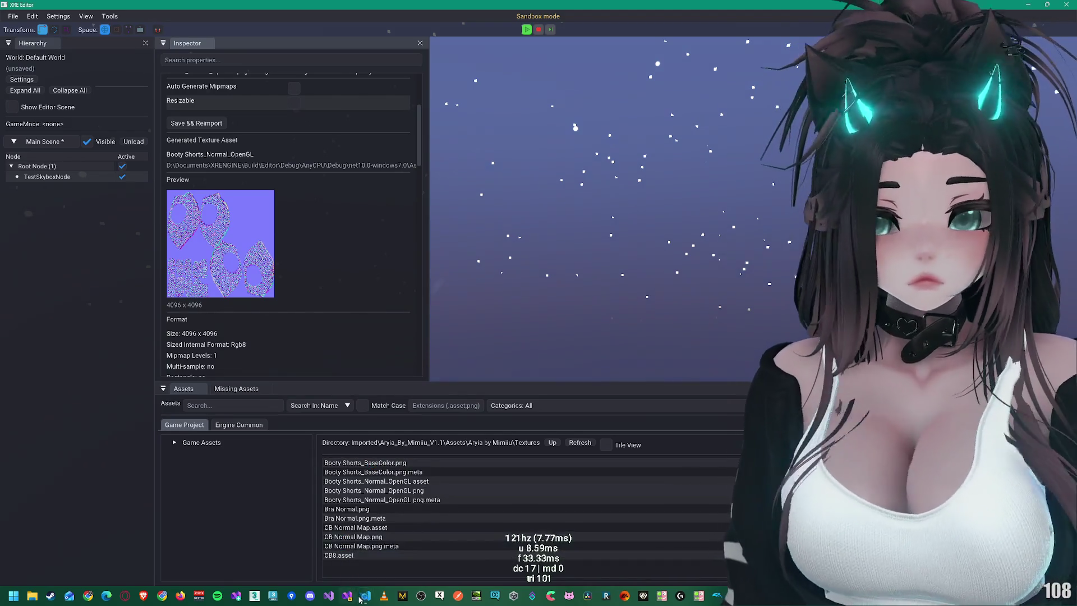
left_click(422, 482)
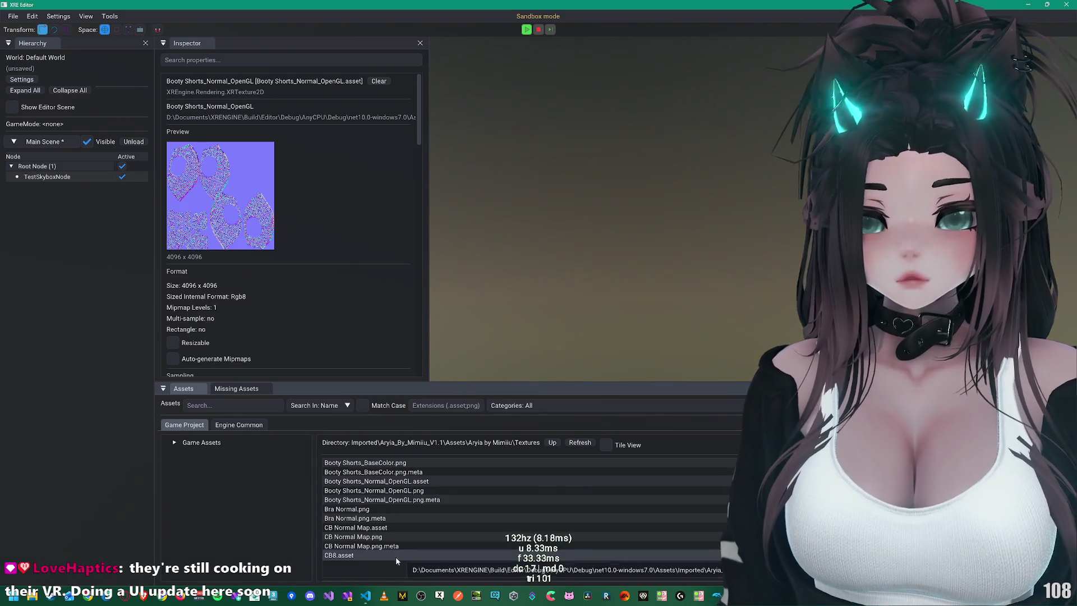
left_click(358, 590)
left_click(318, 552)
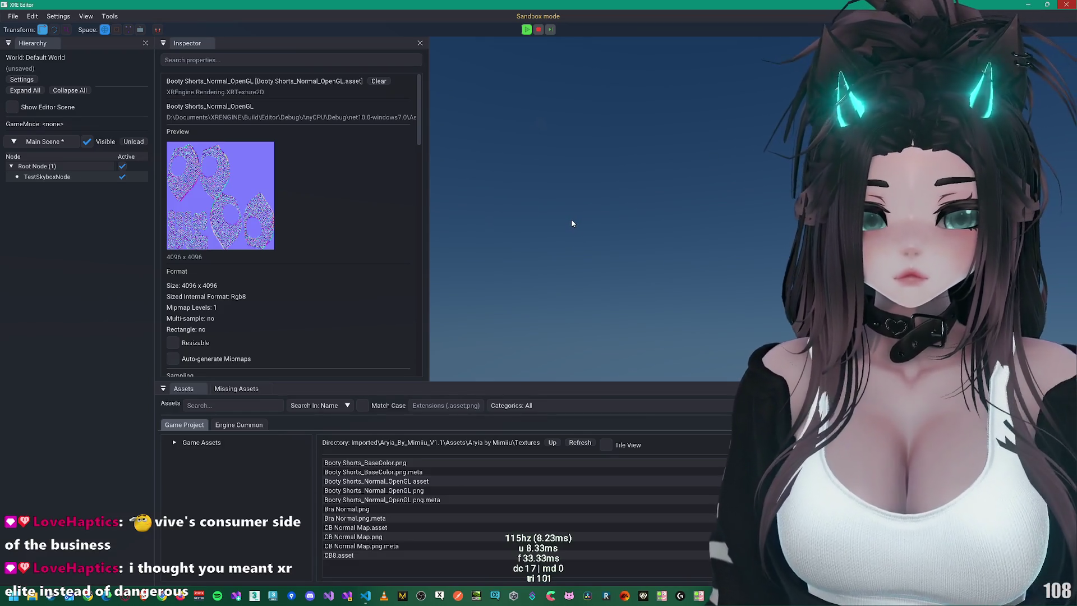
Step: Close the XRE Editor window with Alt+F4
key("alt+F4")
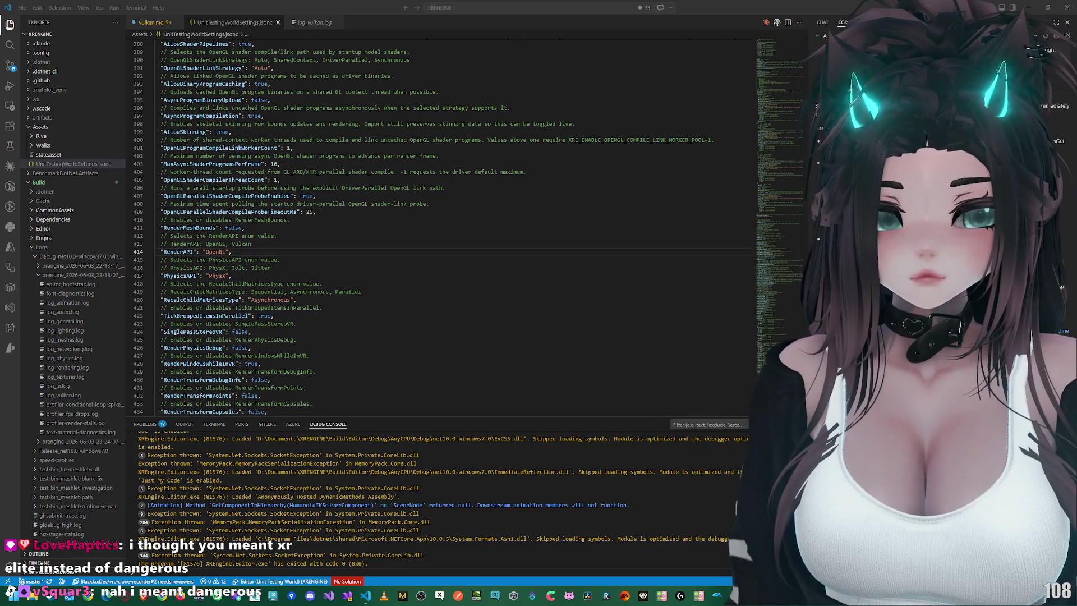
Step: Widen the Codex chat and highlight the phrase 'explains the black editor' in its Vulkan analysis
left_click_drag(807, 141, 457, 133)
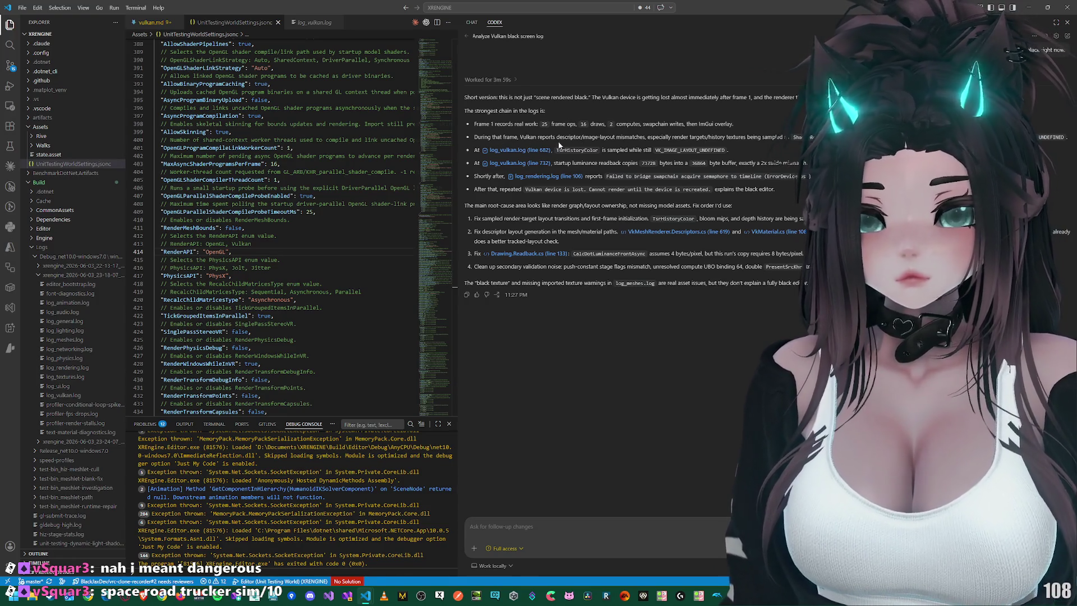
left_click(471, 526)
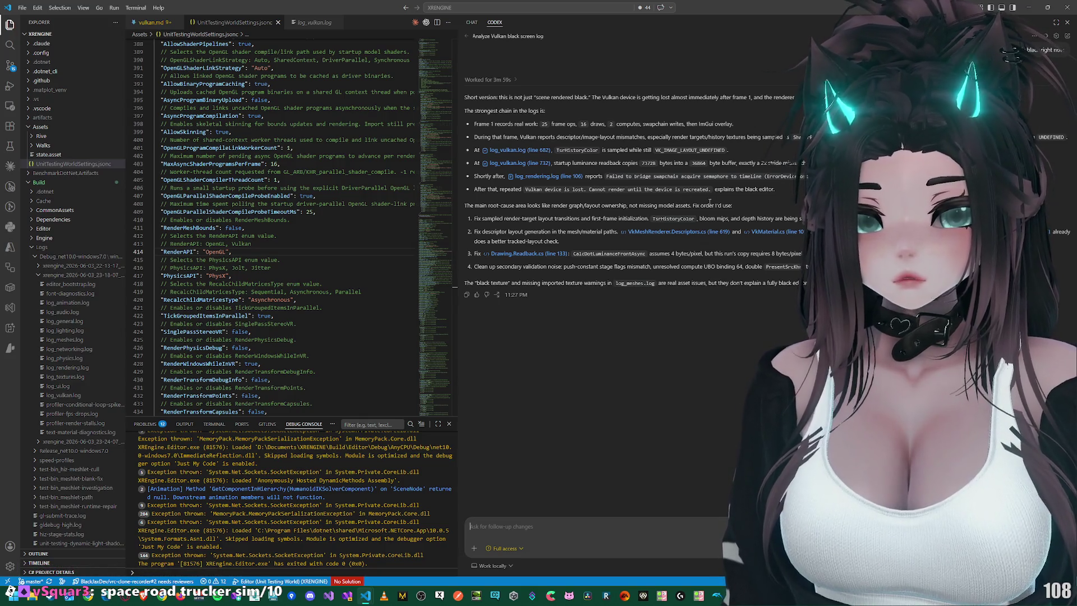
left_click_drag(775, 190, 714, 190)
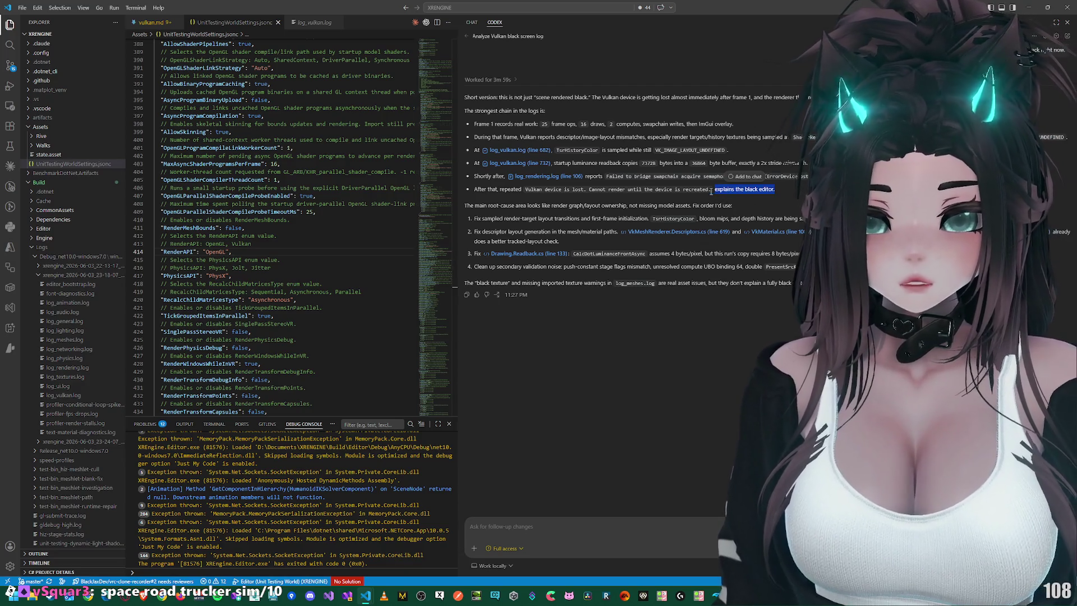
left_click(709, 199)
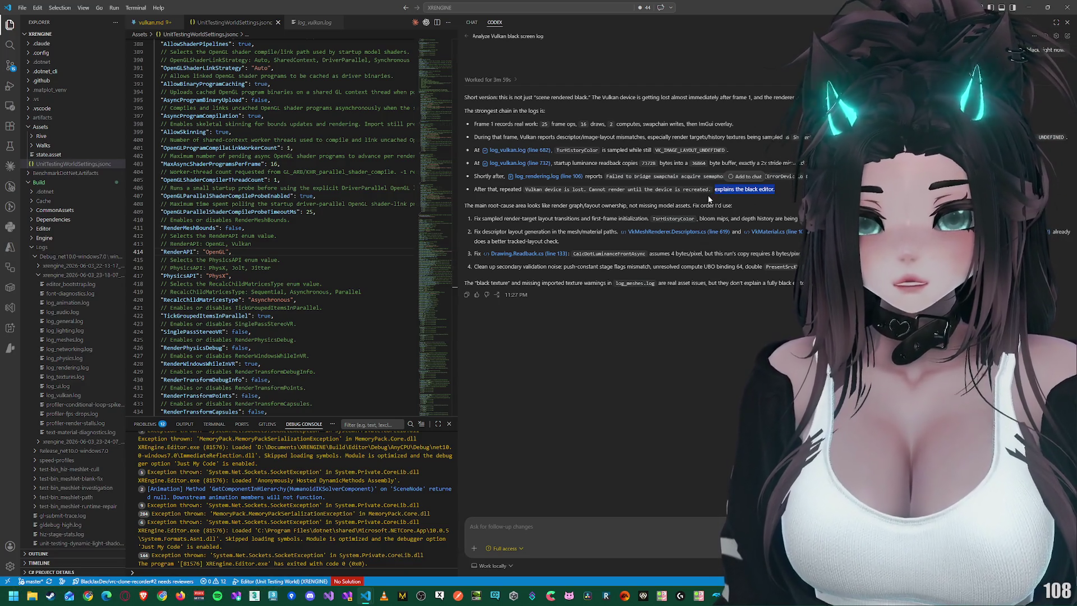
left_click_drag(774, 190, 714, 190)
left_click(719, 192)
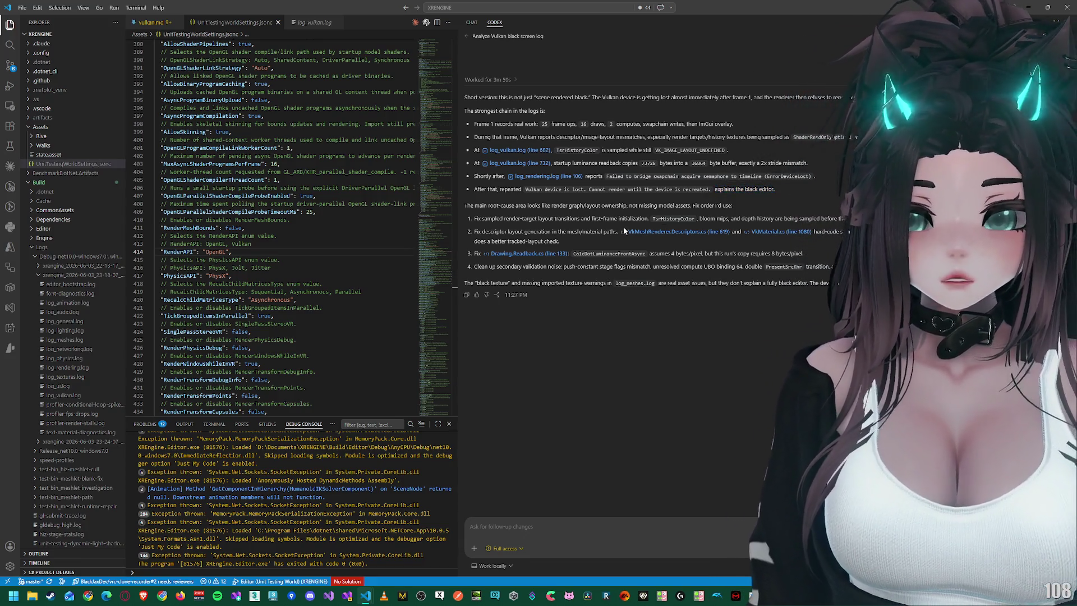